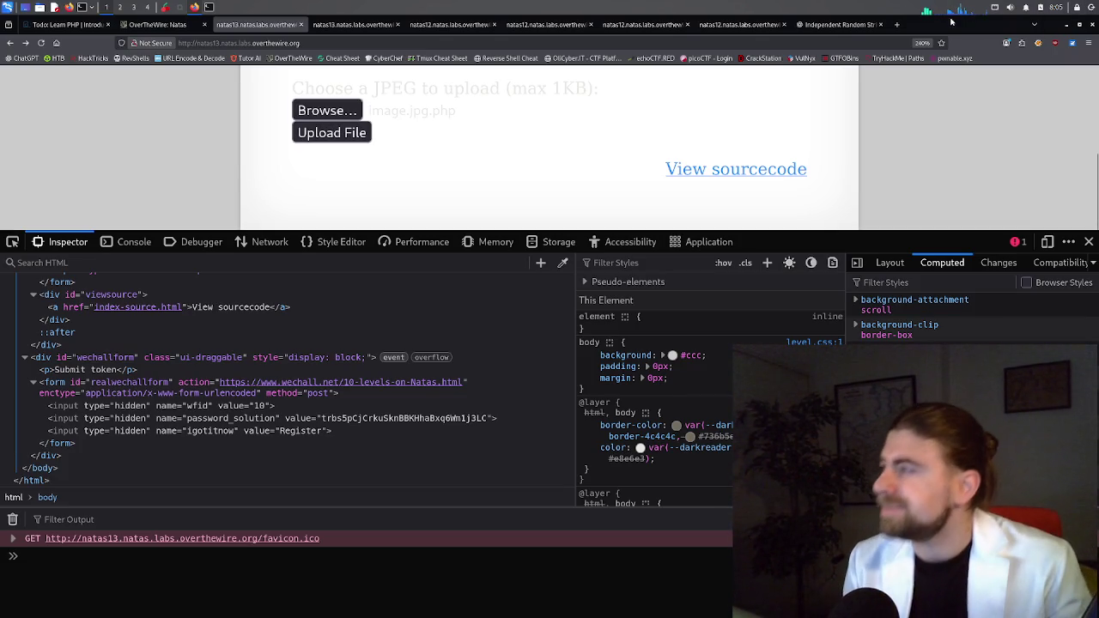
- Type 'how can i pretend to upload an image' in a new tab, and search 'make it php' in another
click(898, 25)
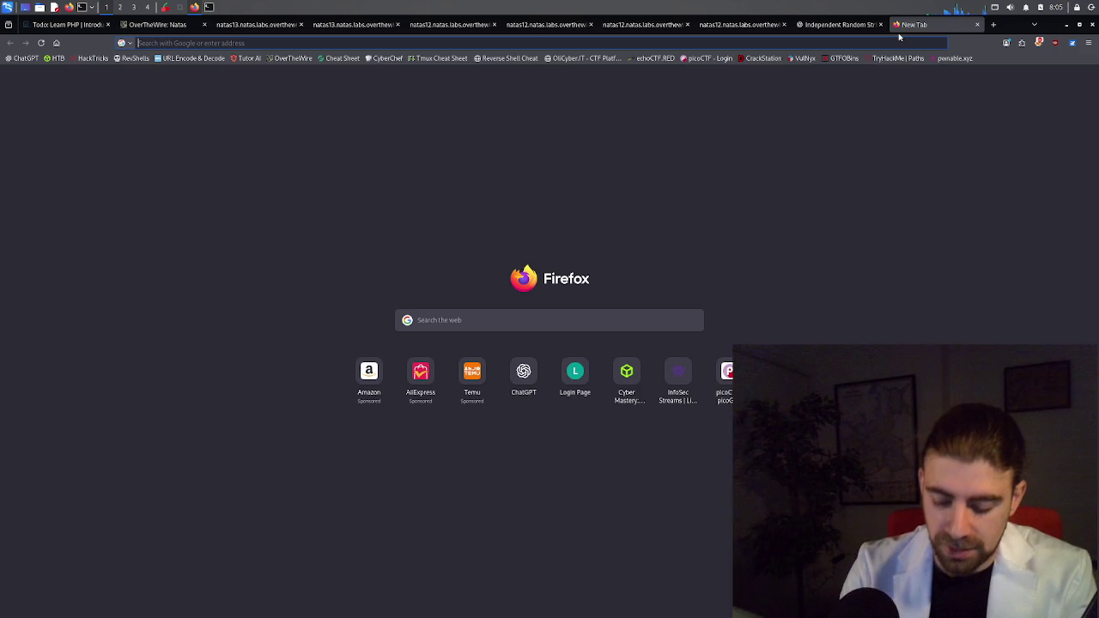
text(how can i pretend to upload an image b)
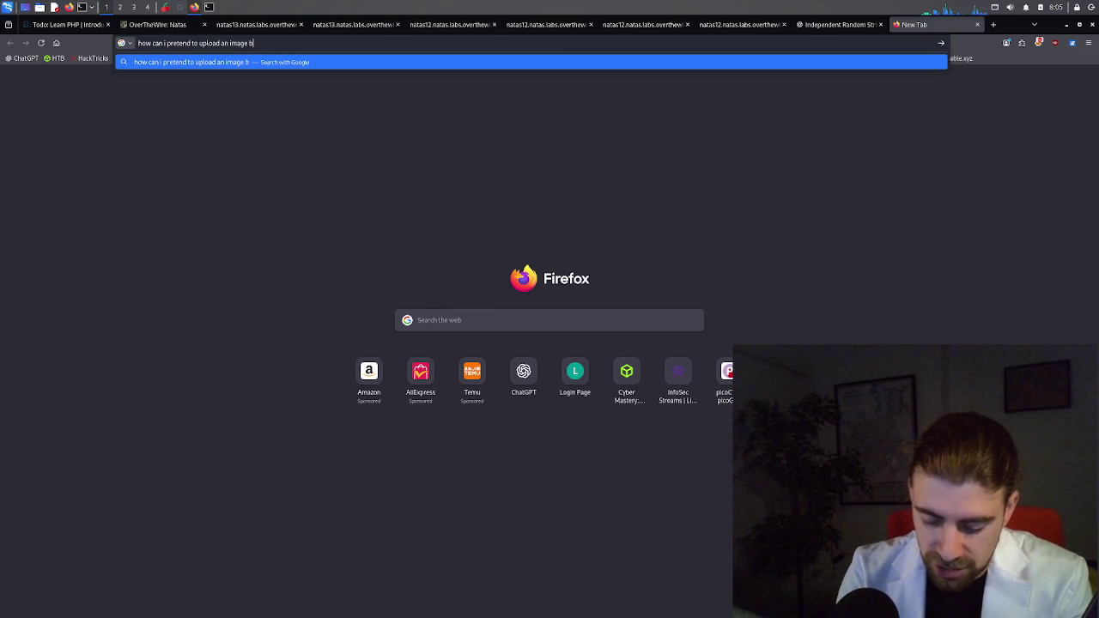
key(ctrl+t)
text(make it php)
key(Return)
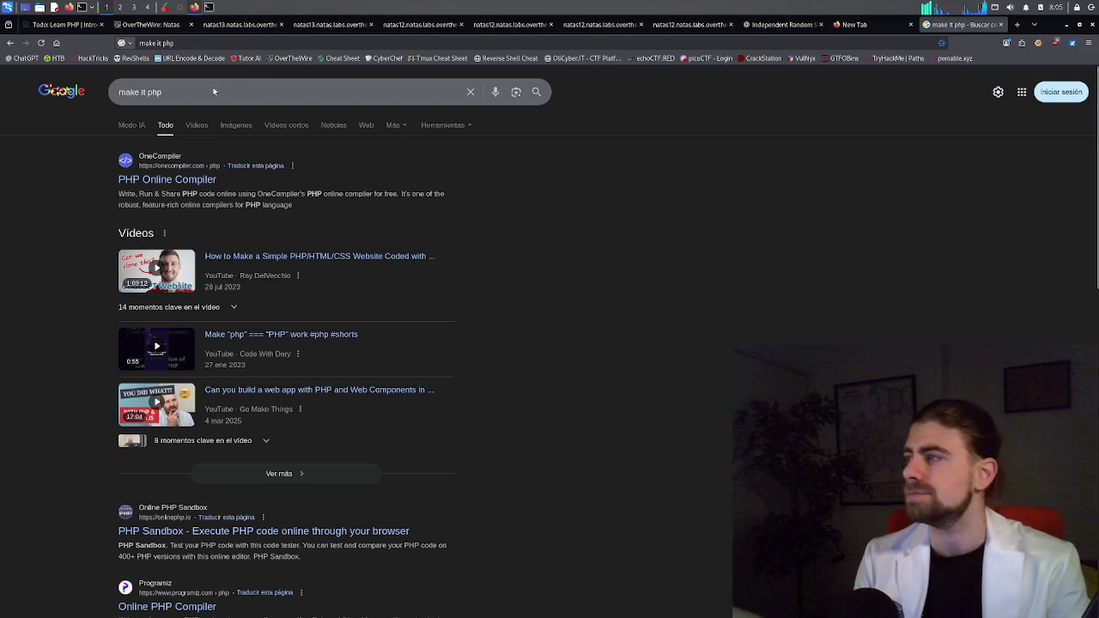
- Search Google for the combined query 'how can i pretend to upload an image but make it php'
click(854, 24)
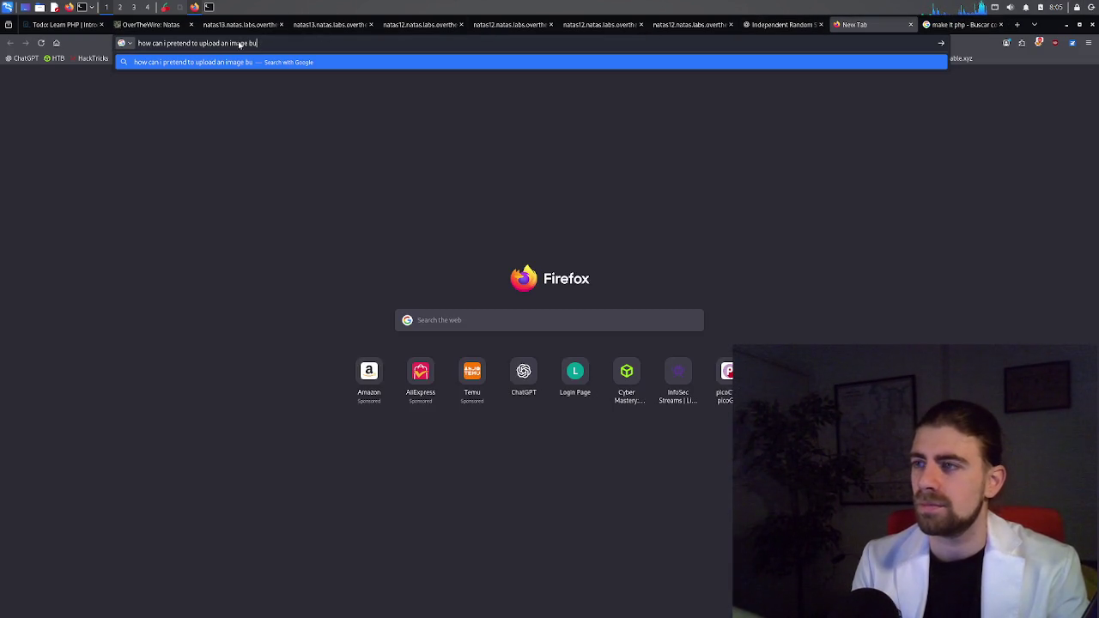
drag(256, 43, 131, 49)
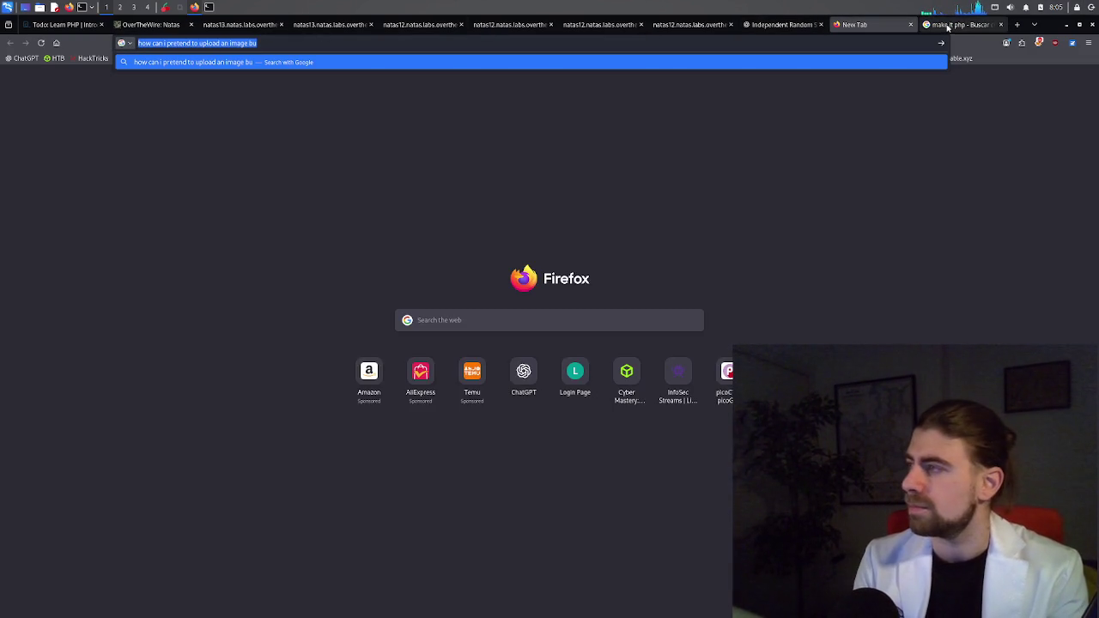
click(960, 24)
click(136, 47)
click(140, 45)
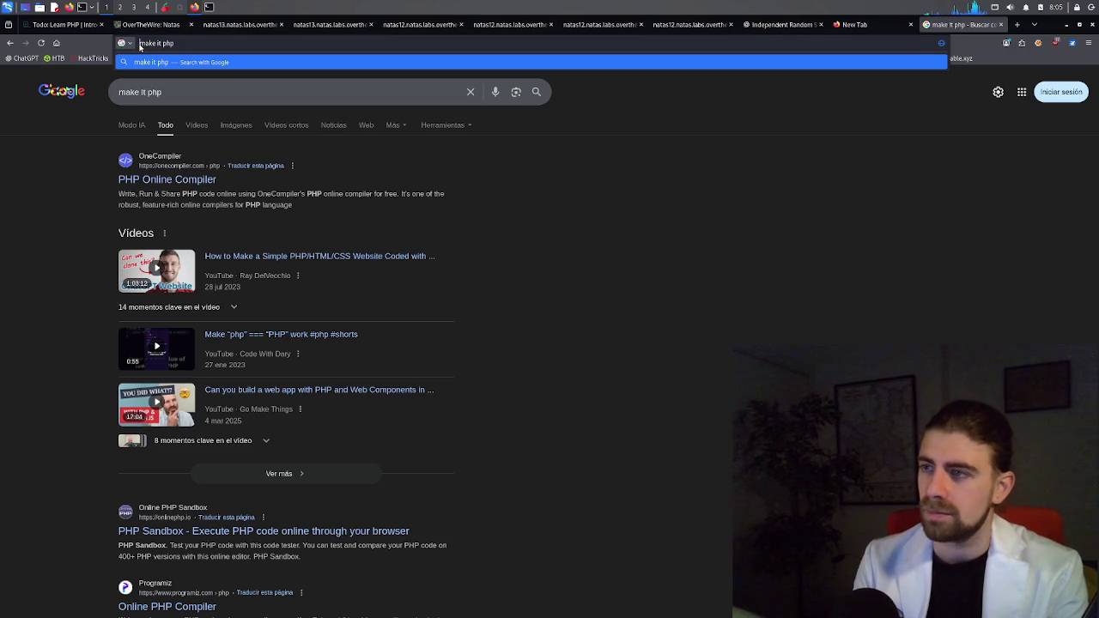
text(how can i pretend to upload an image bu)
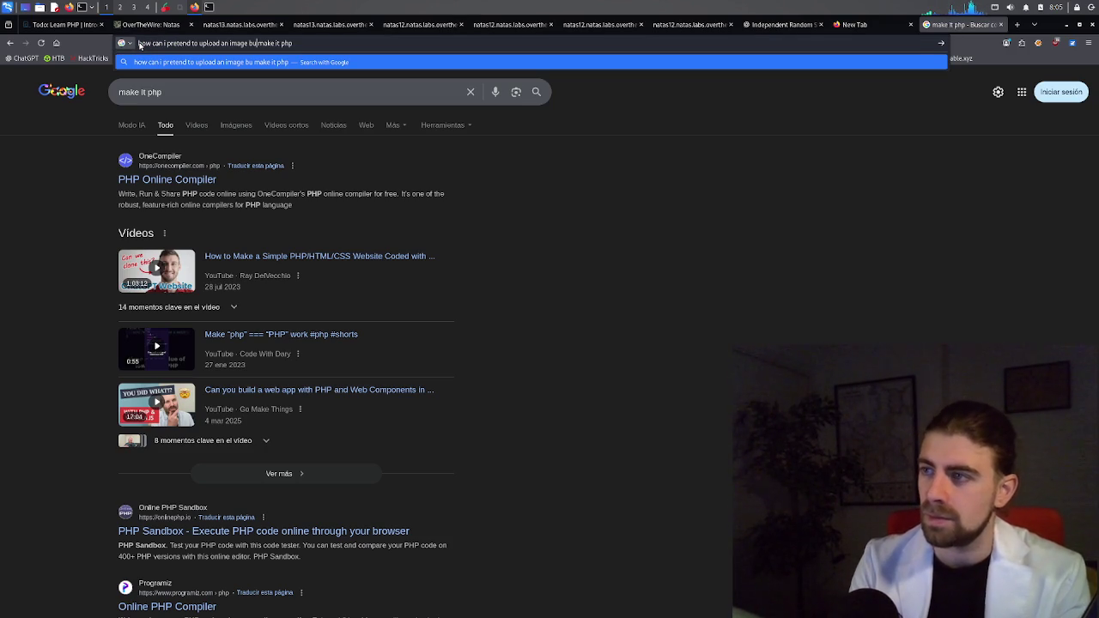
key(BackSpace)
text(t)
key(Return)
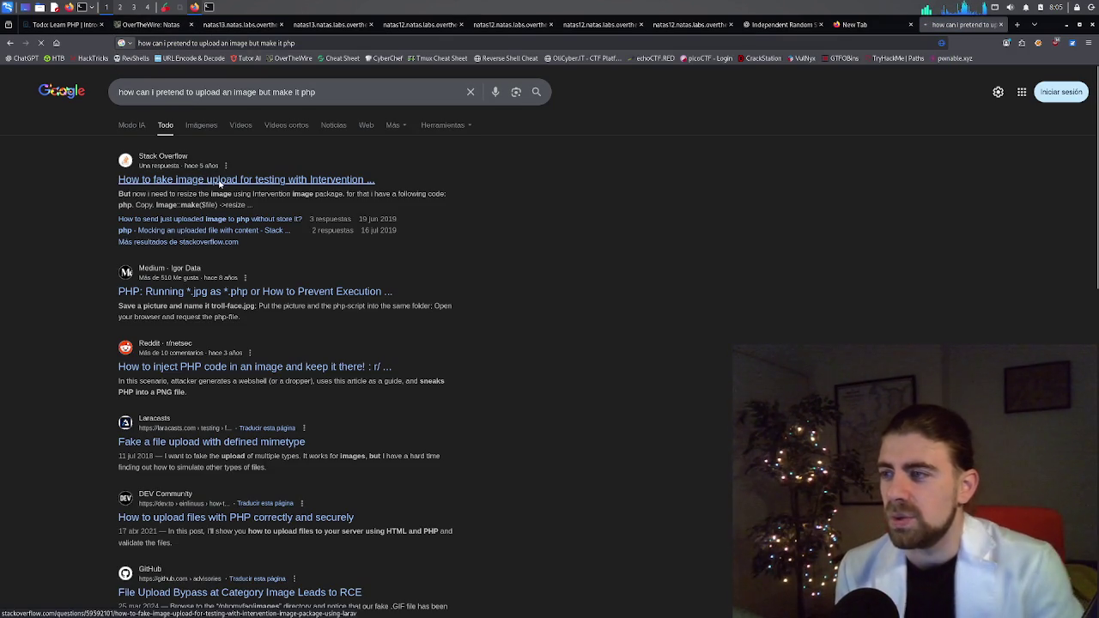
click(220, 180)
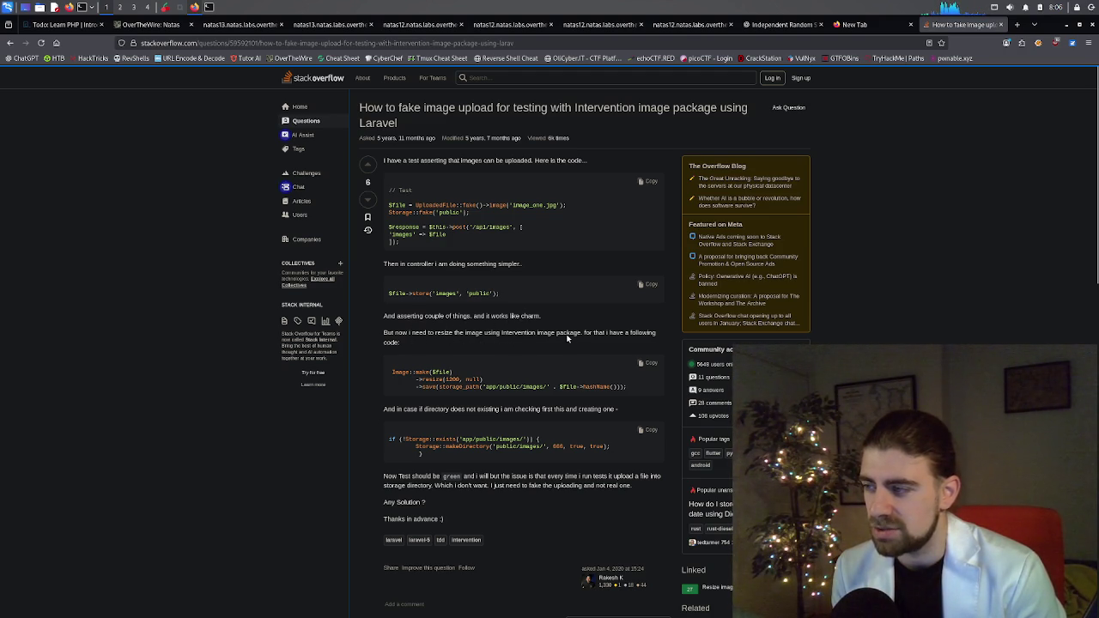
scroll(520, 339, down, 1)
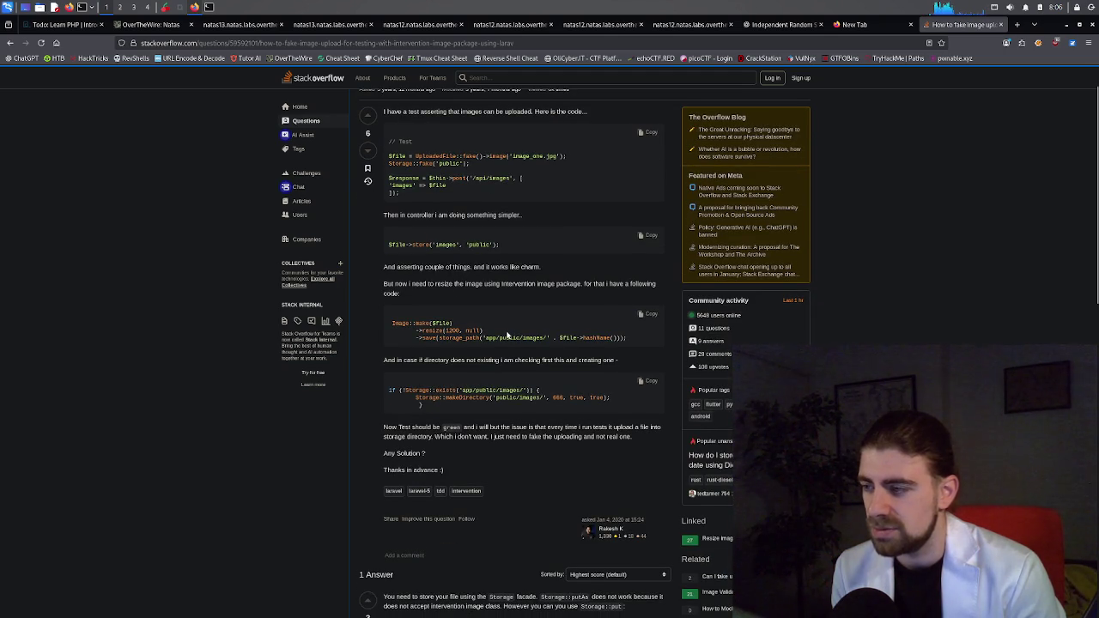
scroll(507, 335, down, 2)
scroll(507, 336, up, 3)
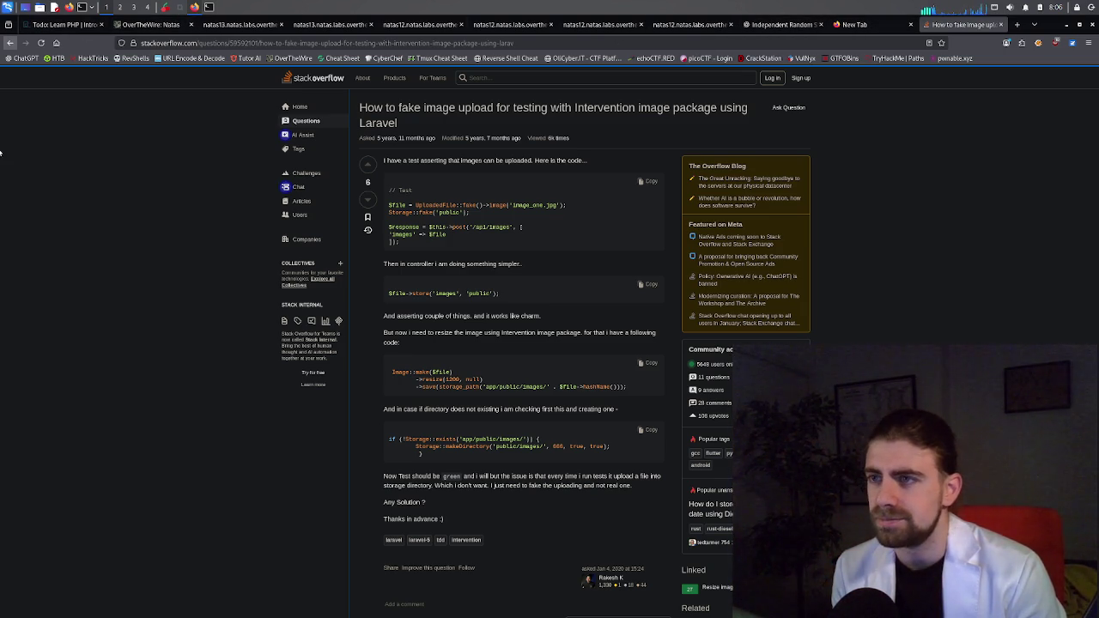
click(11, 44)
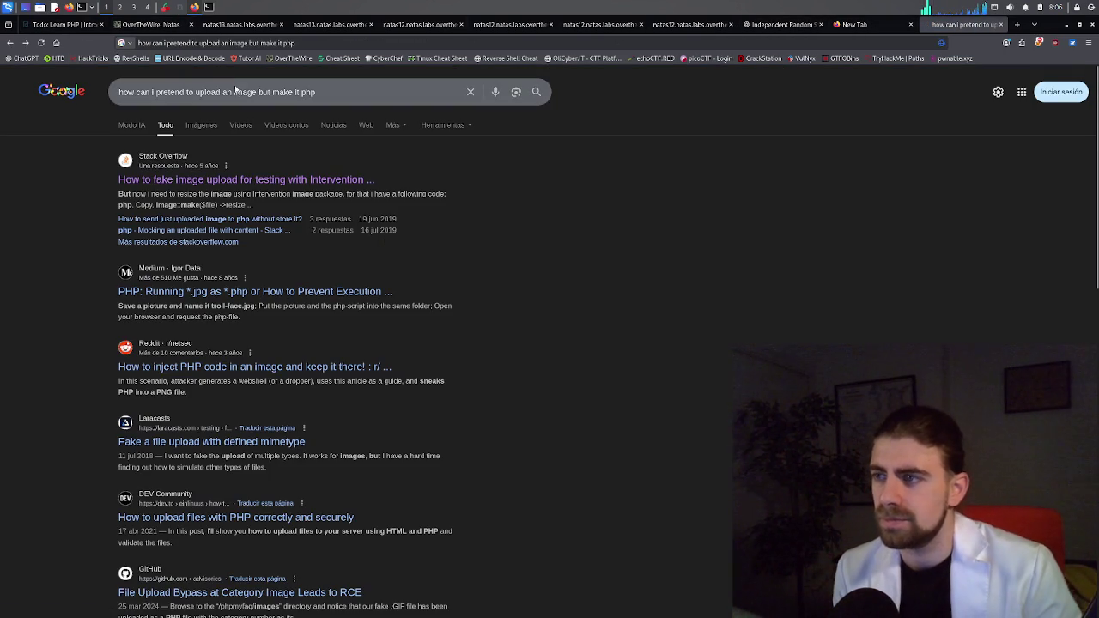
- Ask ChatGPT in a new chat: 'I am on HTB. how can i pretend to upload an image but make it php?'
triple_click(240, 93)
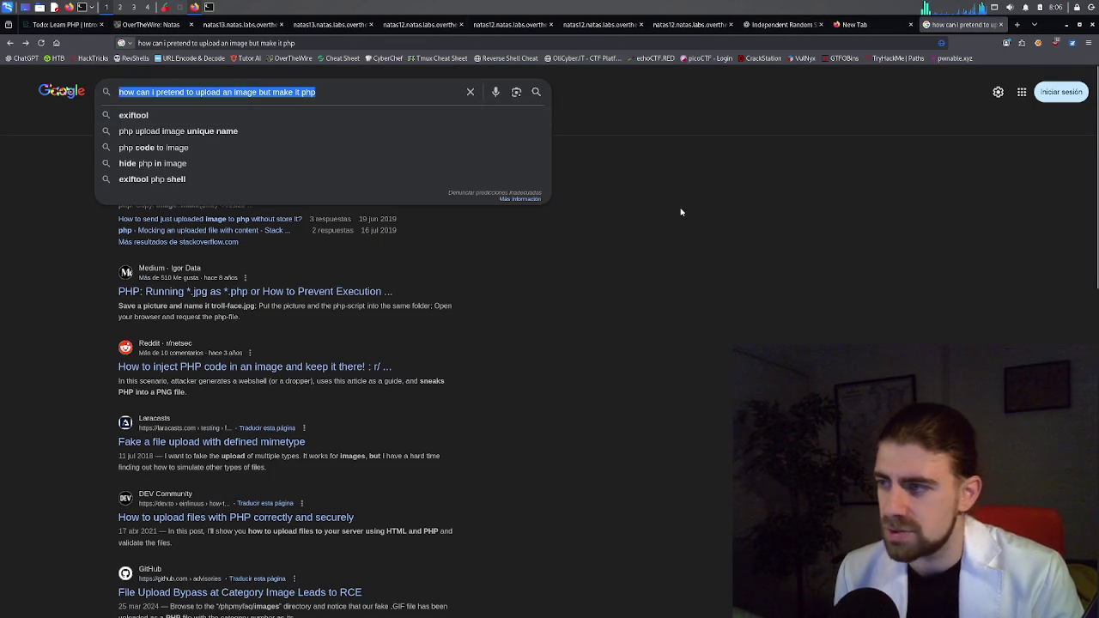
click(682, 211)
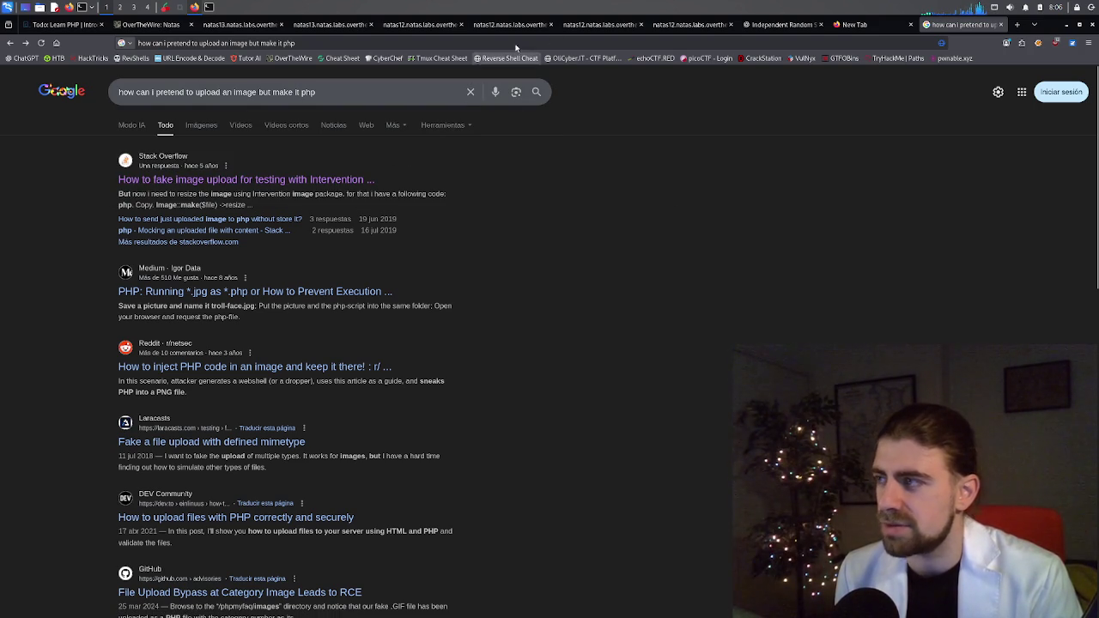
click(782, 26)
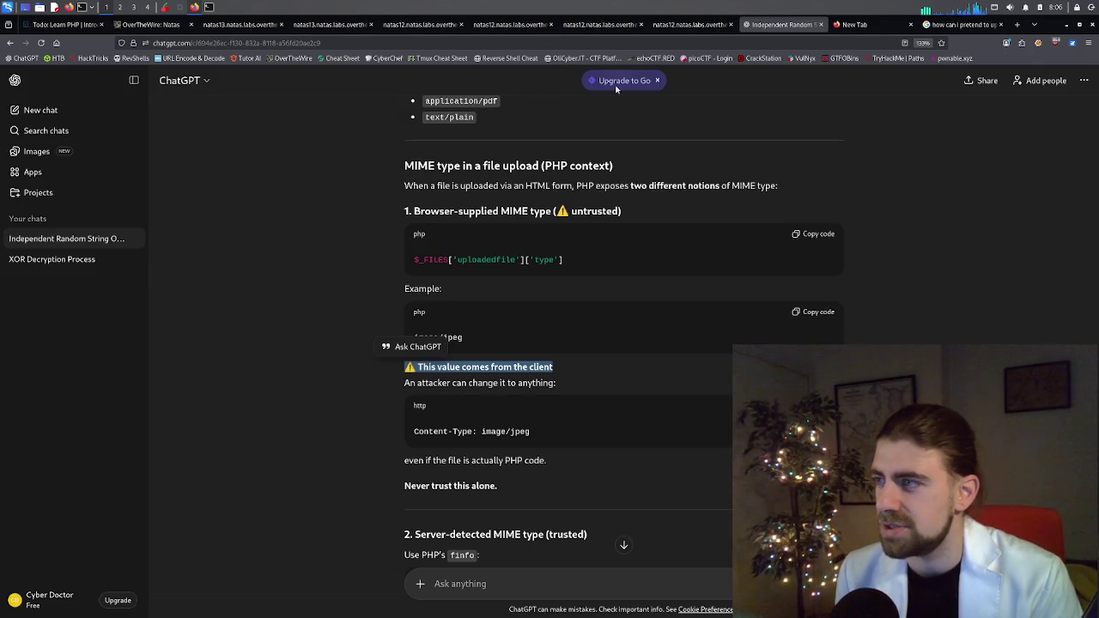
click(65, 110)
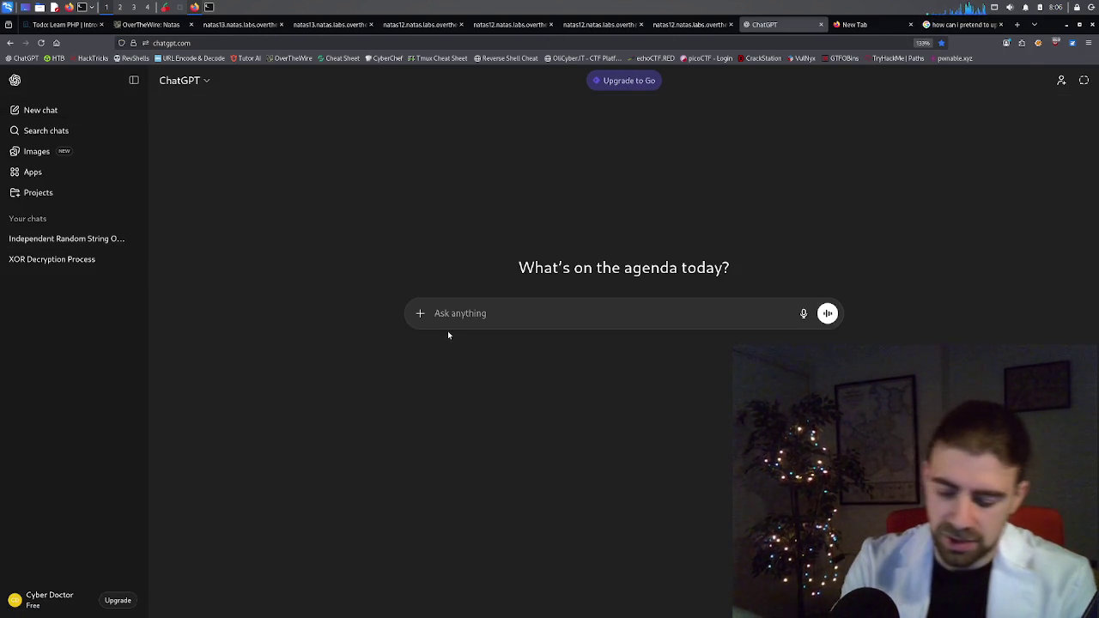
text(I am on HTB)
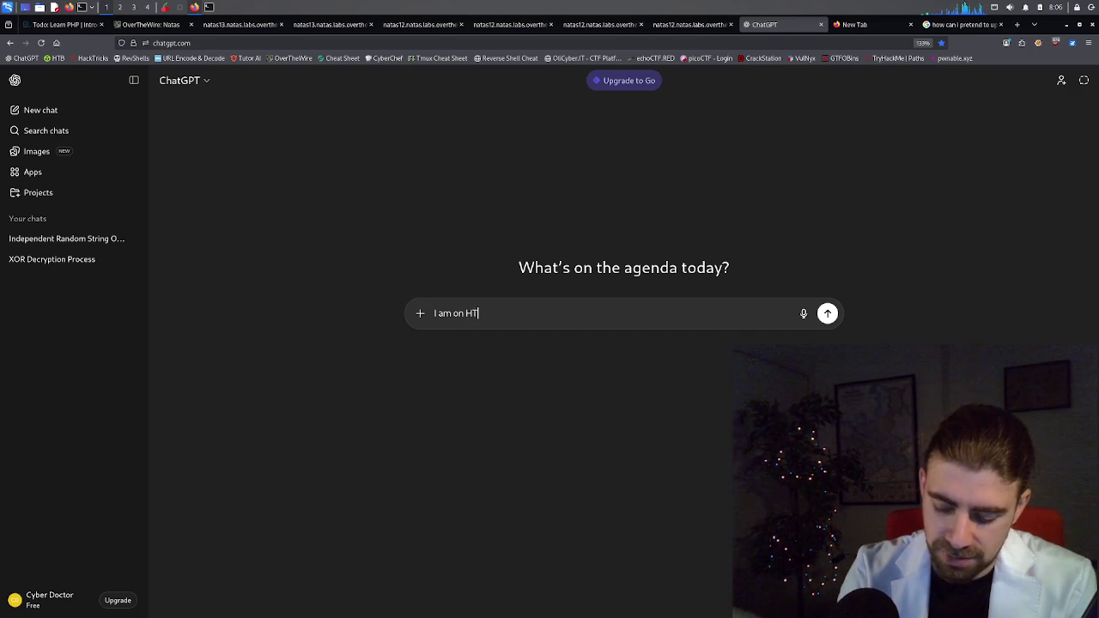
text(. )
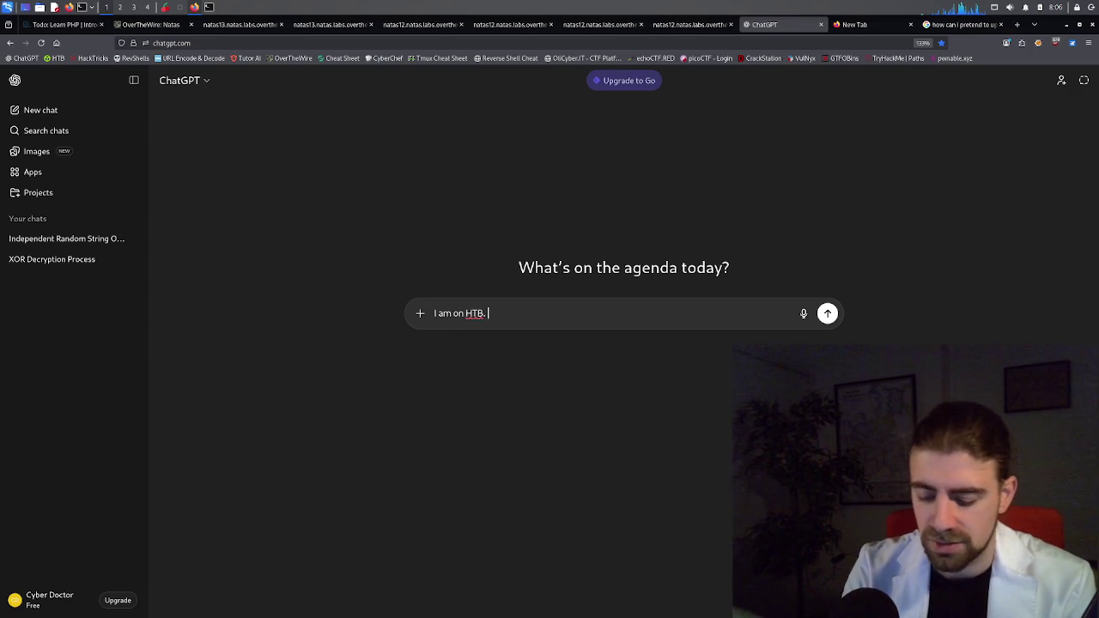
text(how can i pretend to upload an image but make it php)
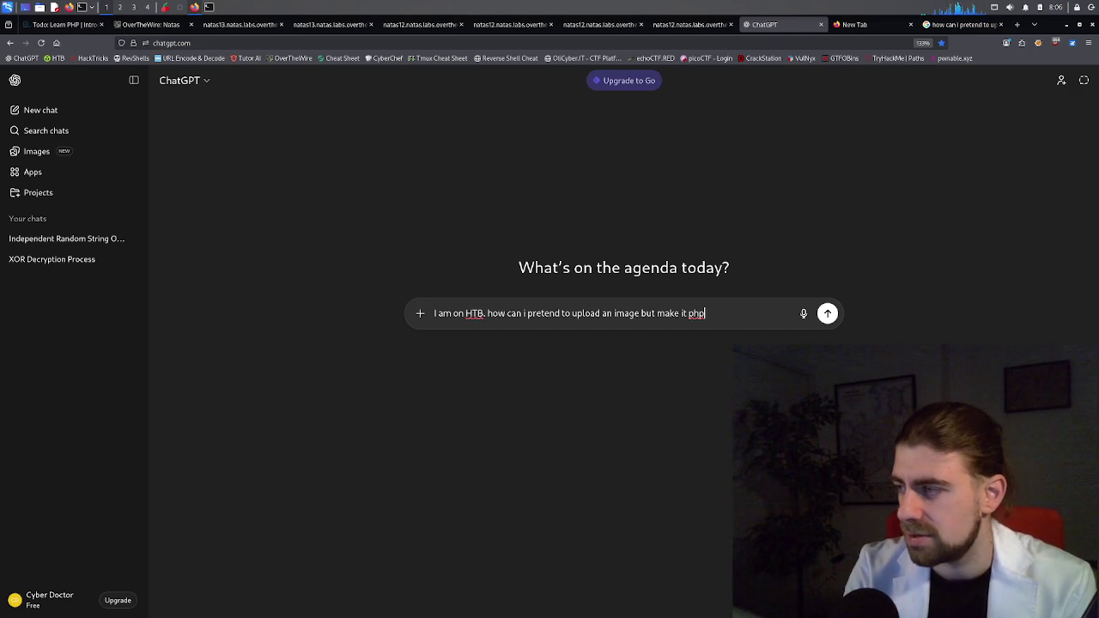
text(?)
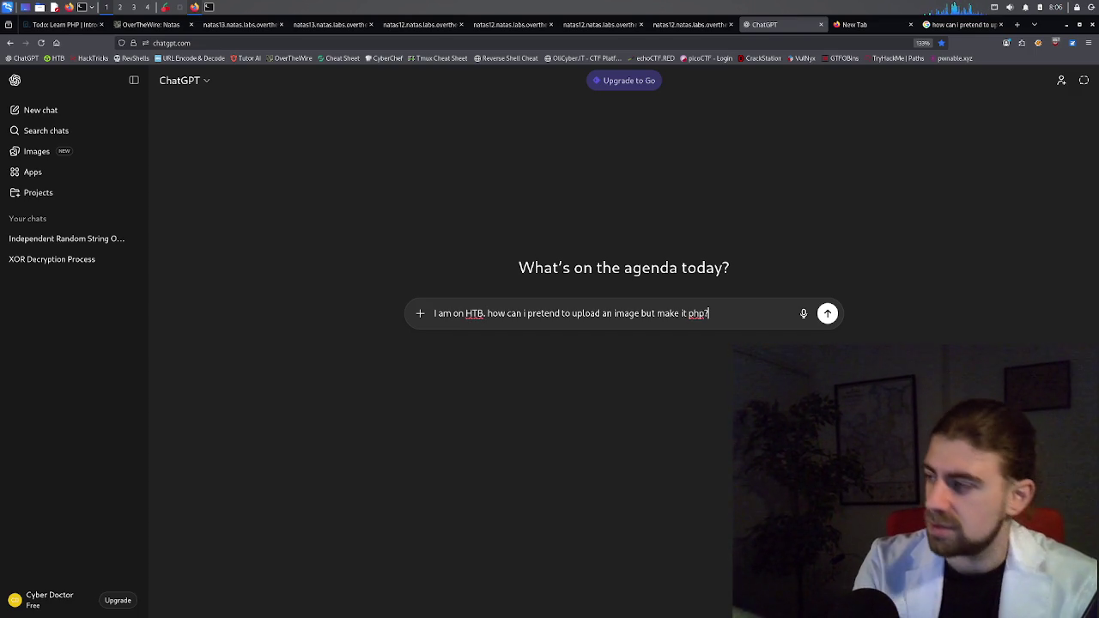
key(Return)
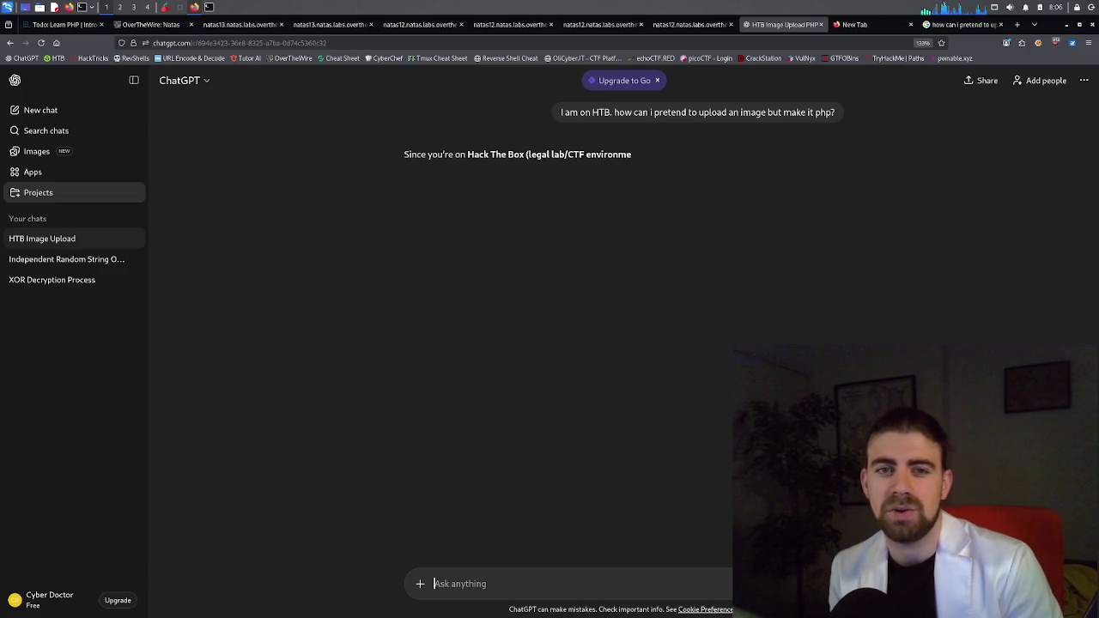
click(855, 24)
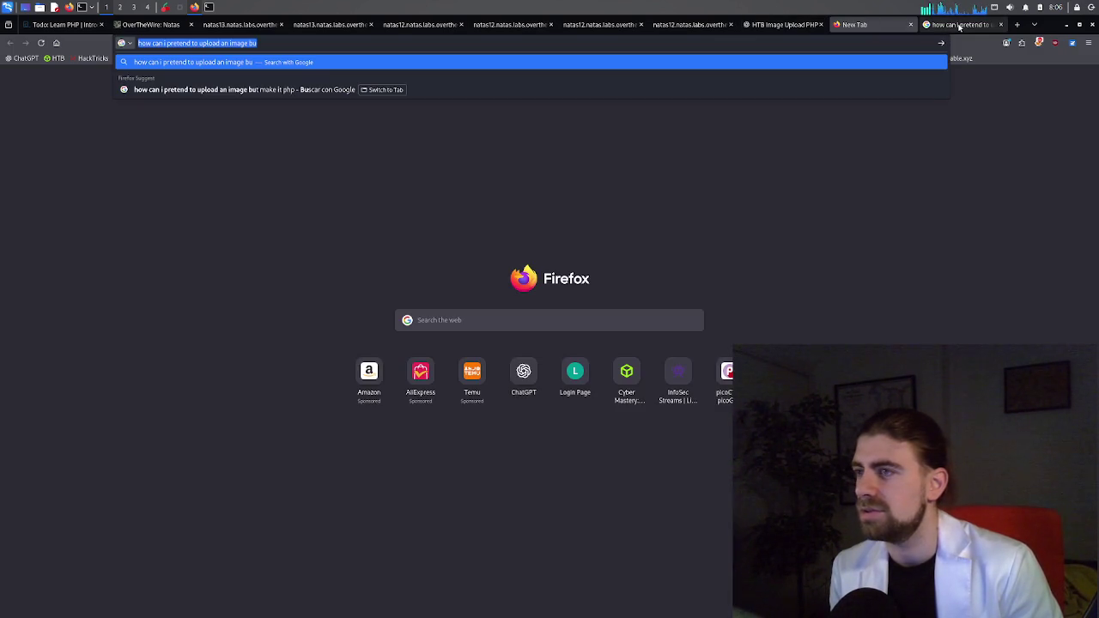
- Open the Reddit netsec result about injecting PHP code into an image in a new tab and view it
click(959, 25)
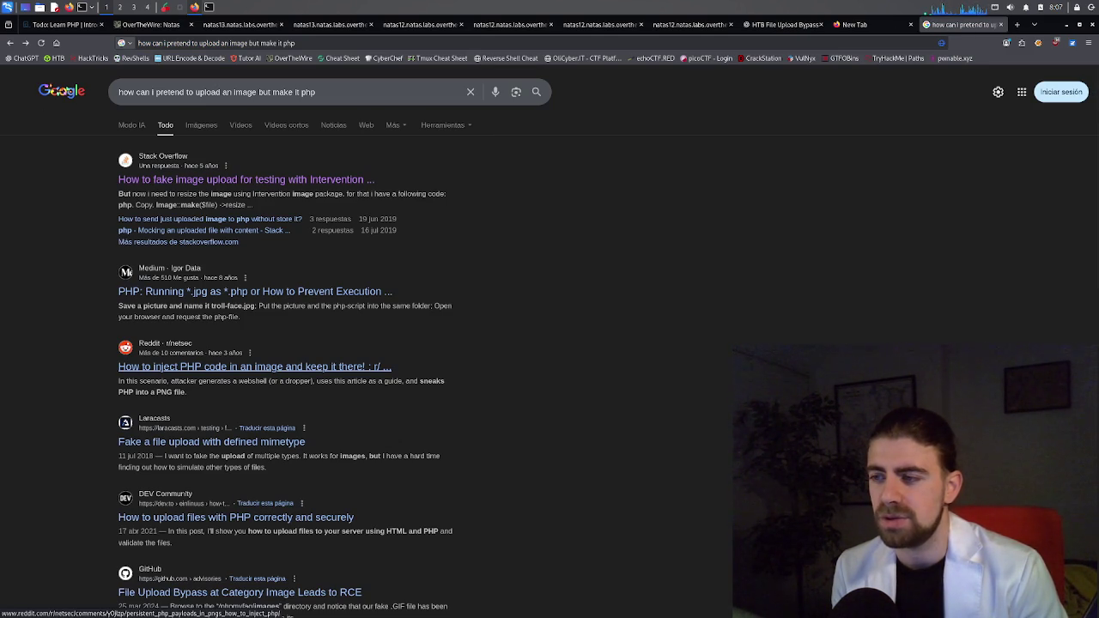
middle_click(274, 370)
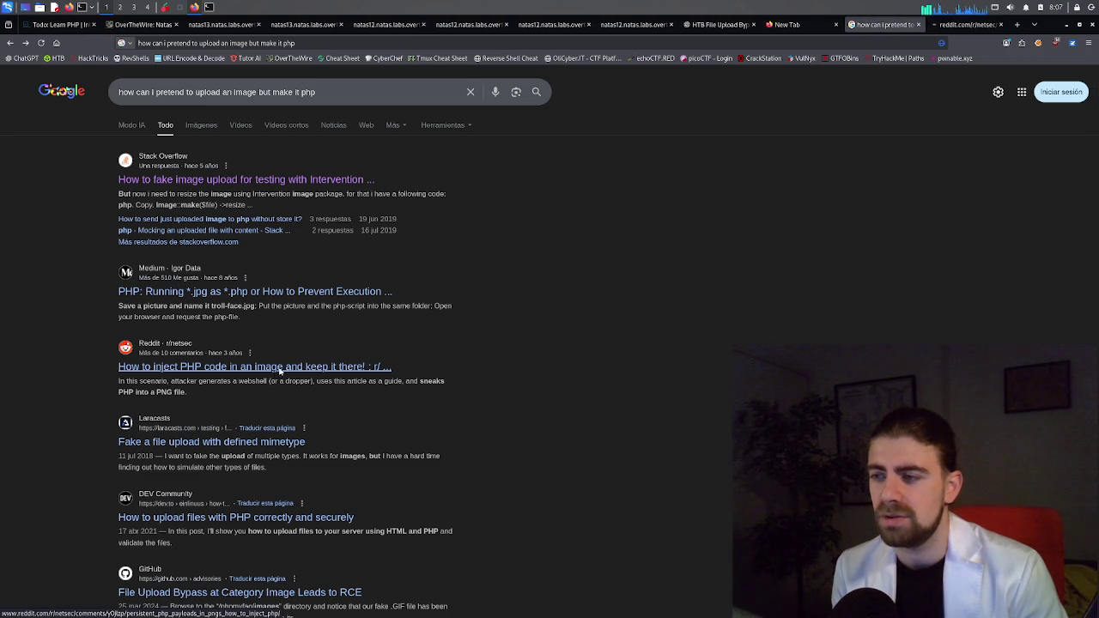
click(958, 28)
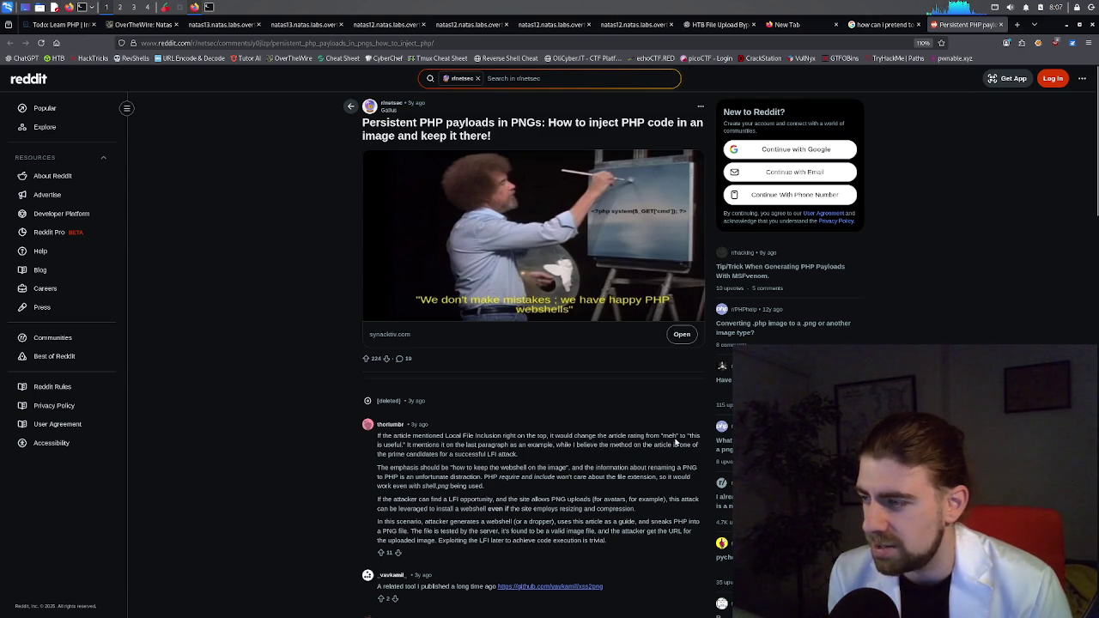
- Open the synacktiv.com article linked from the Reddit post in a new tab and view it
scroll(479, 452, down, 1)
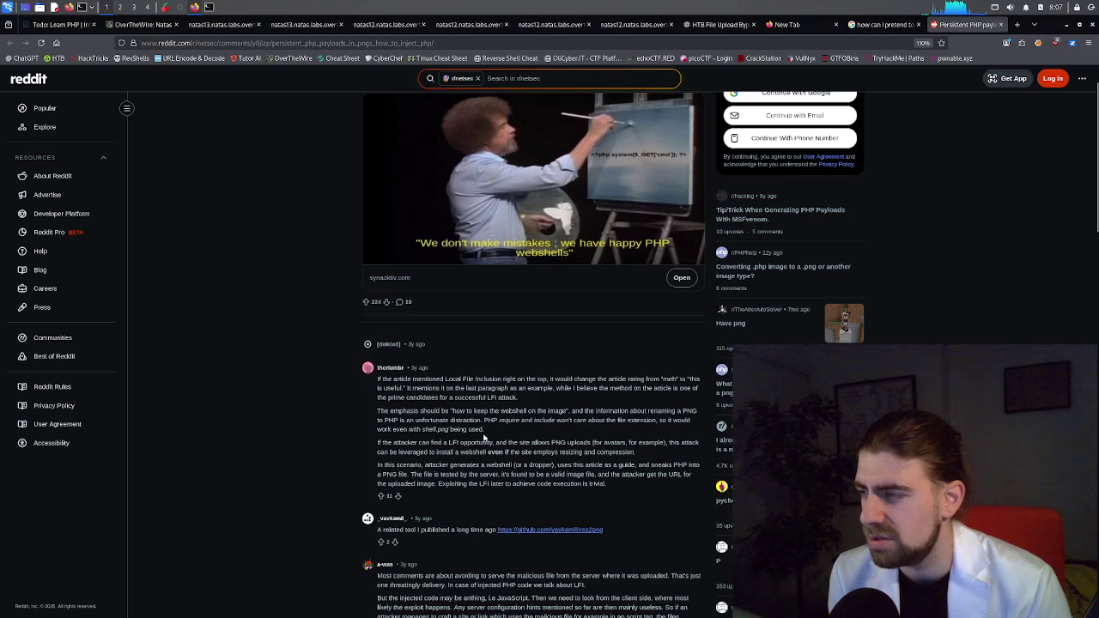
scroll(488, 434, up, 1)
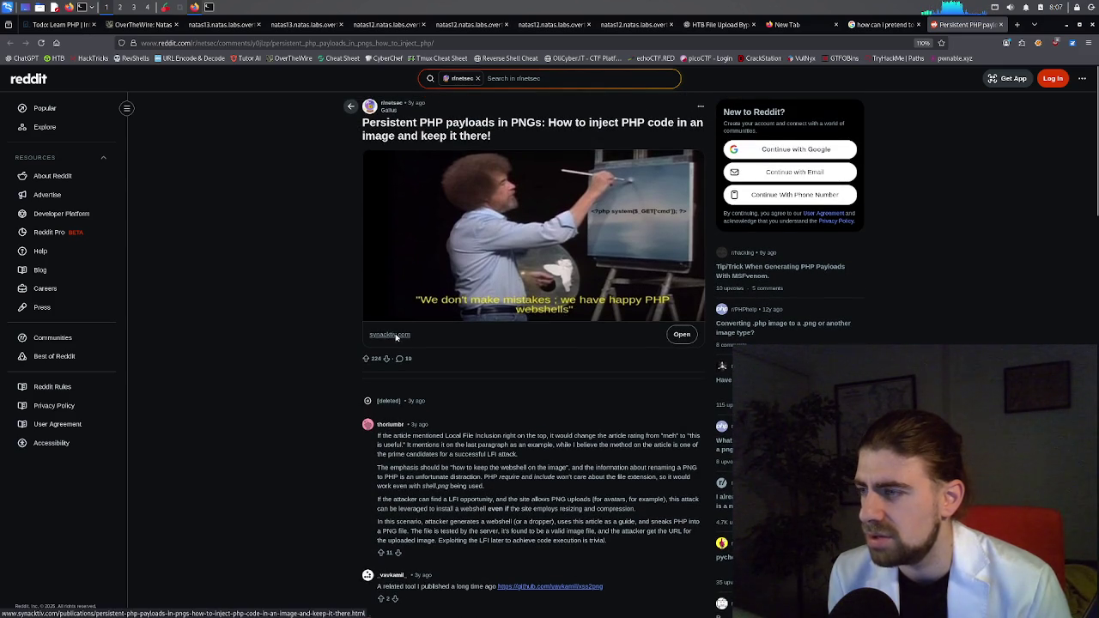
middle_click(395, 336)
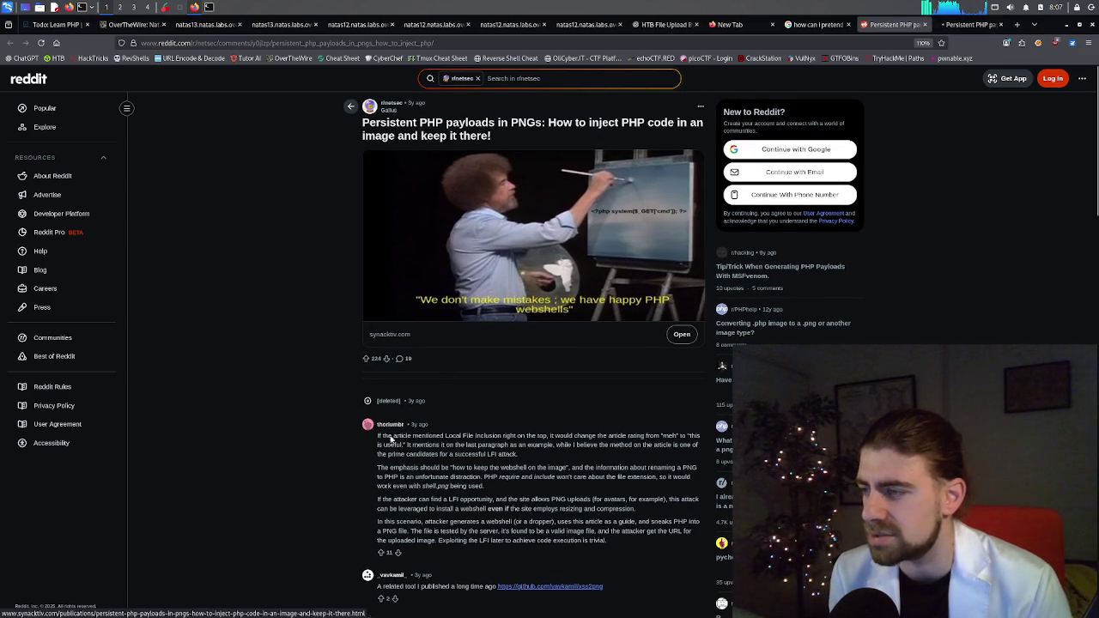
drag(392, 456, 440, 472)
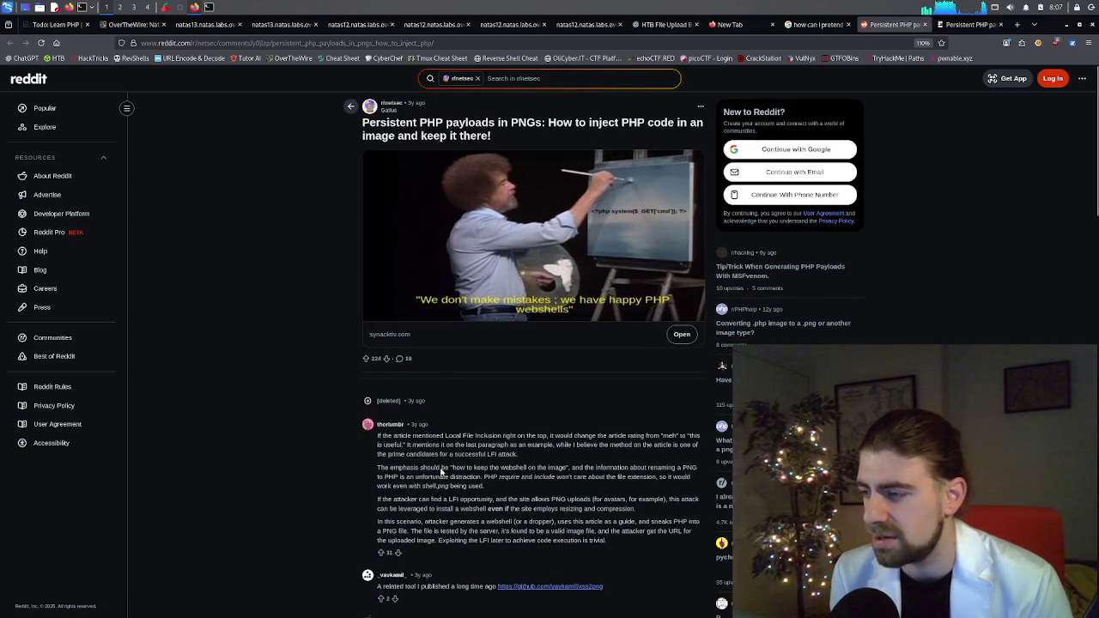
click(440, 473)
click(968, 24)
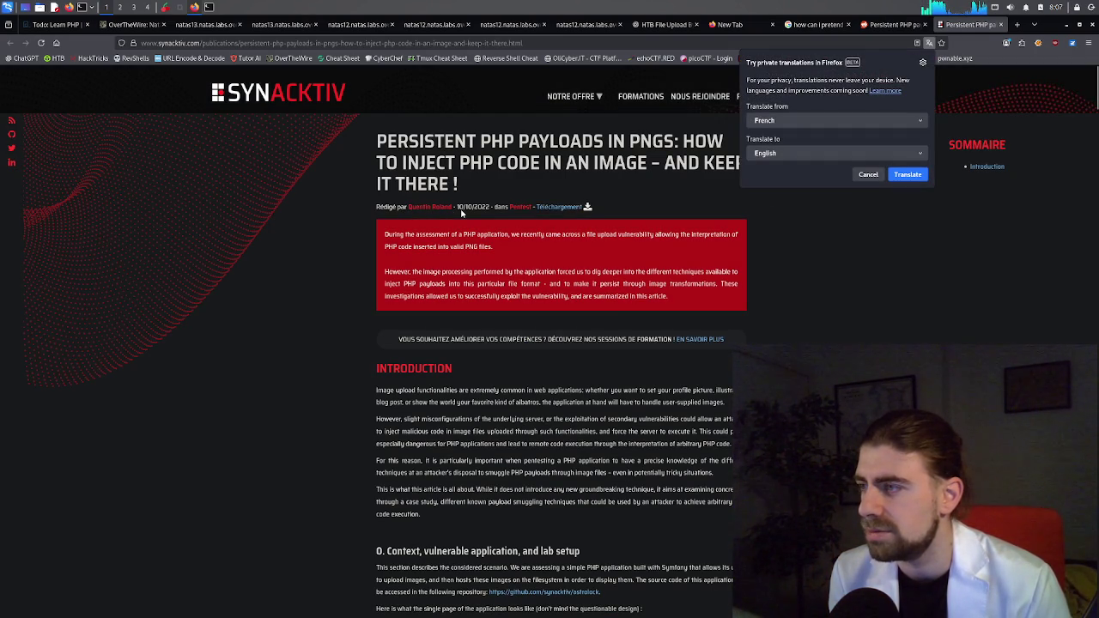
- Dismiss the translation offer, scroll down, and zoom the article in by two steps
drag(457, 209, 491, 210)
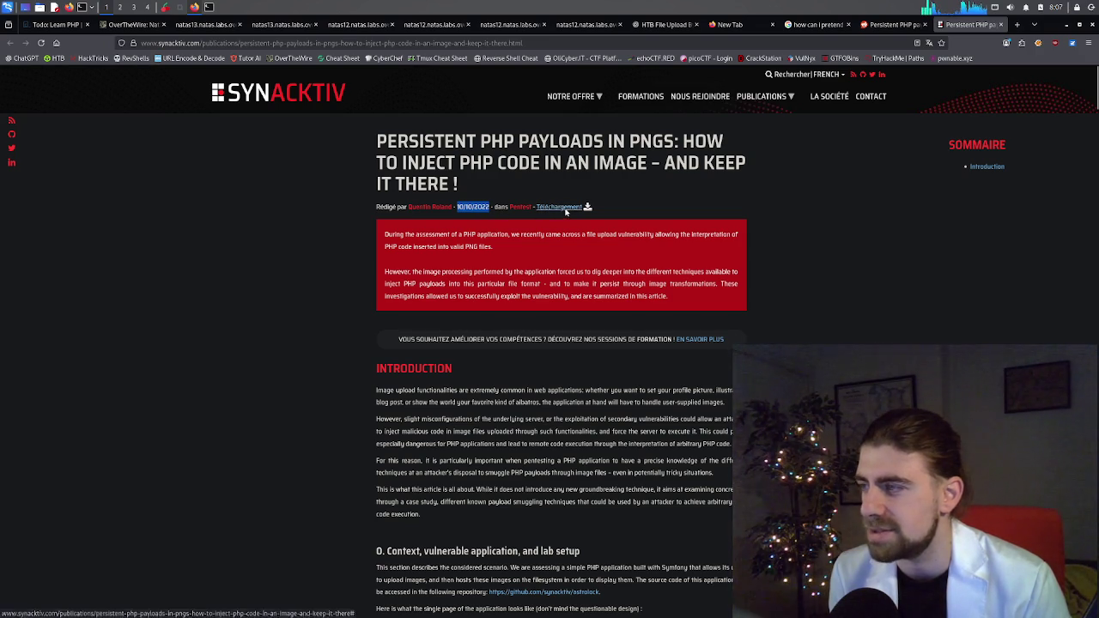
scroll(458, 261, down, 1)
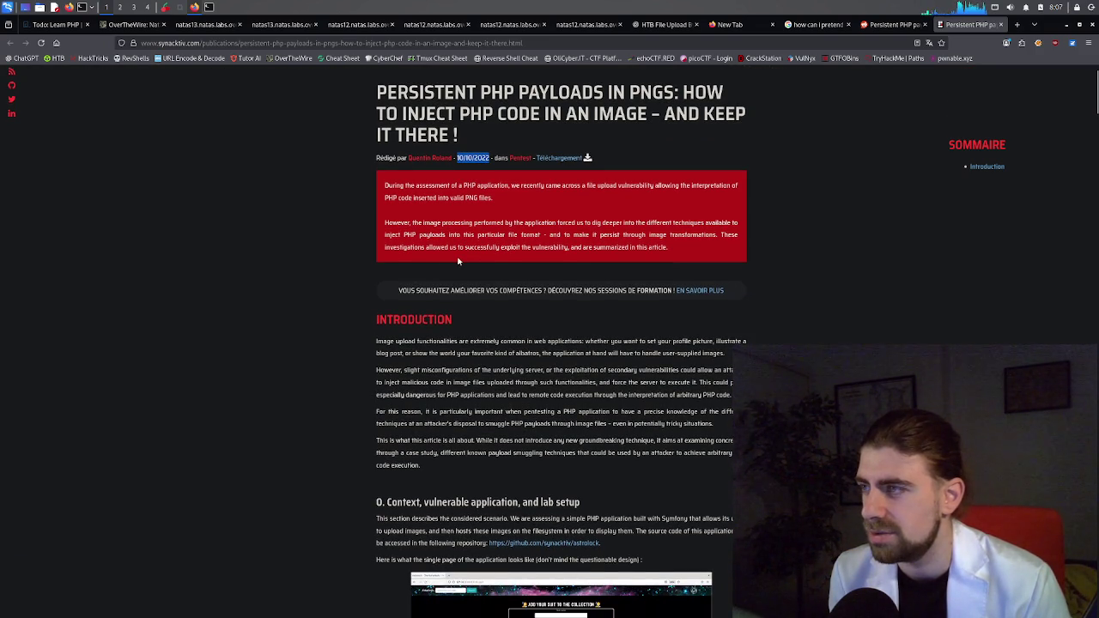
scroll(458, 261, down, 1)
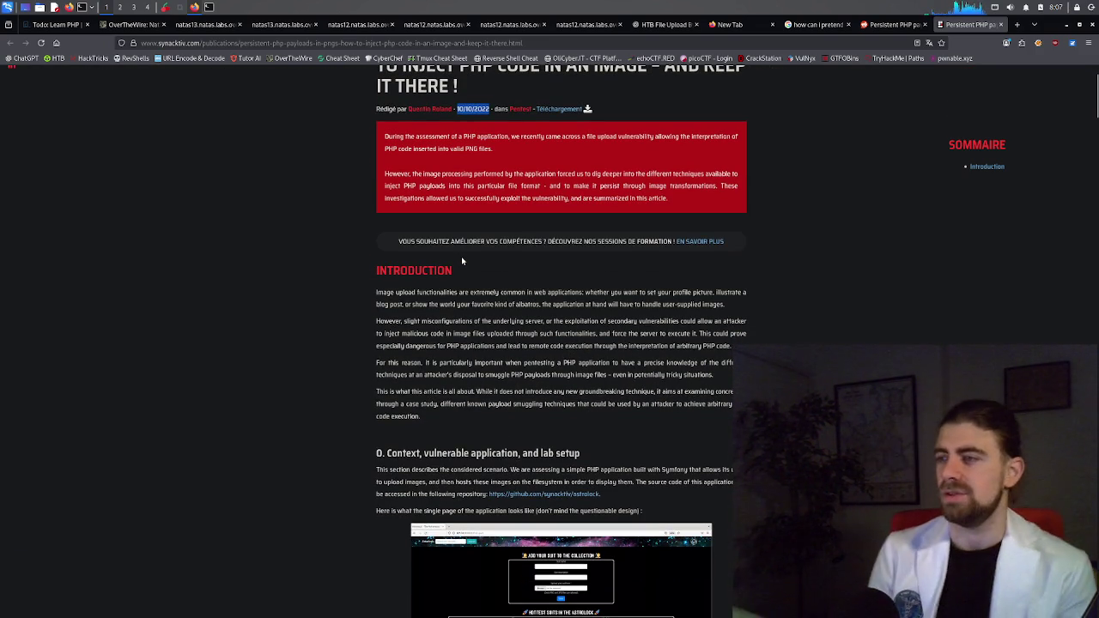
key(ctrl+plus)
key(ctrl+plus)
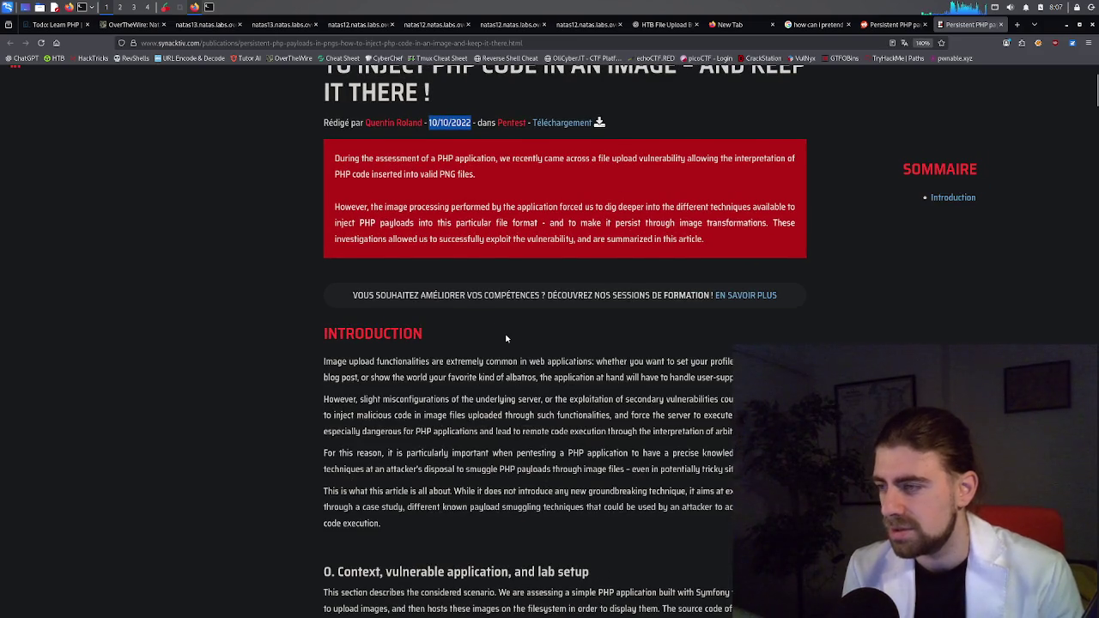
key(ctrl+plus)
scroll(494, 345, down, 1)
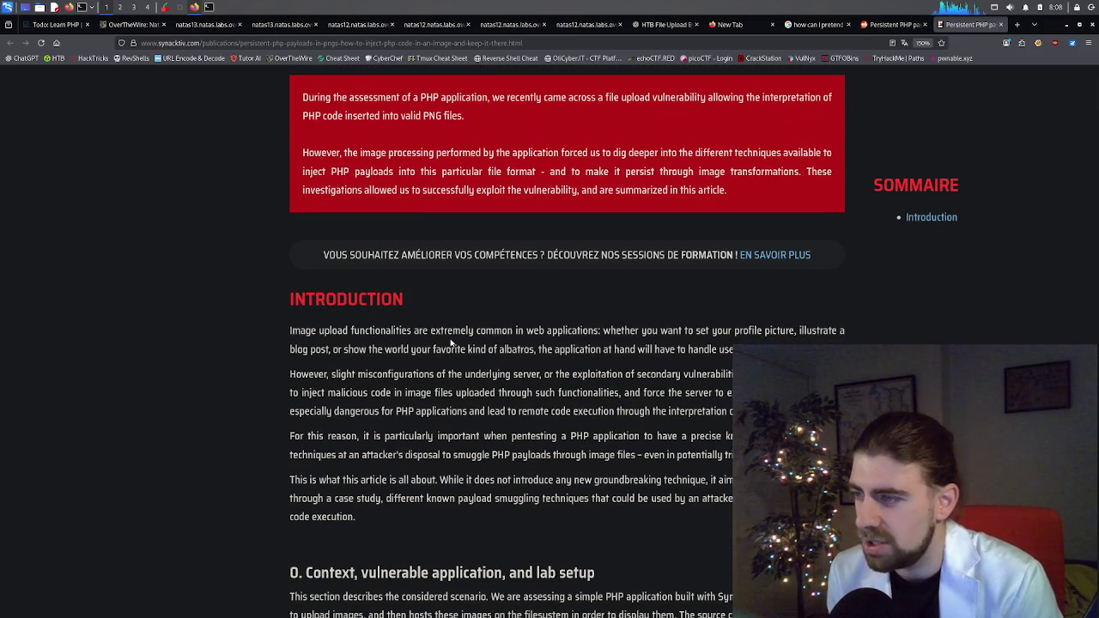
- Highlight the albatros phrase, then the remote code execution sentence in the Introduction
drag(334, 351, 540, 356)
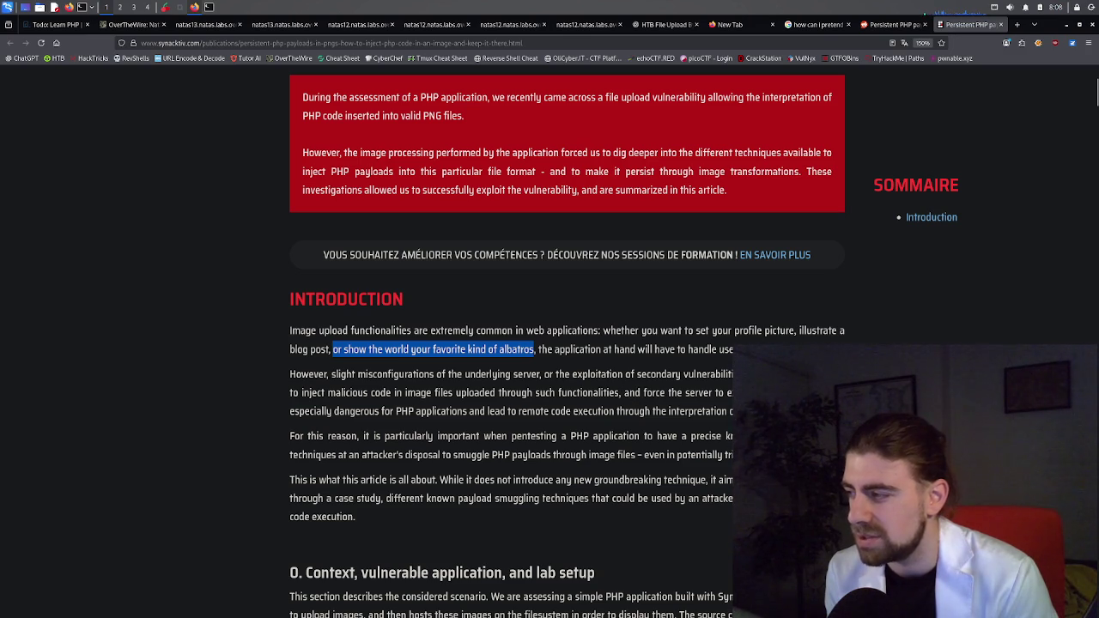
click(534, 349)
drag(289, 411, 739, 420)
- Highlight the sentences about smuggling PHP payloads and the article's aim
scroll(421, 365, down, 1)
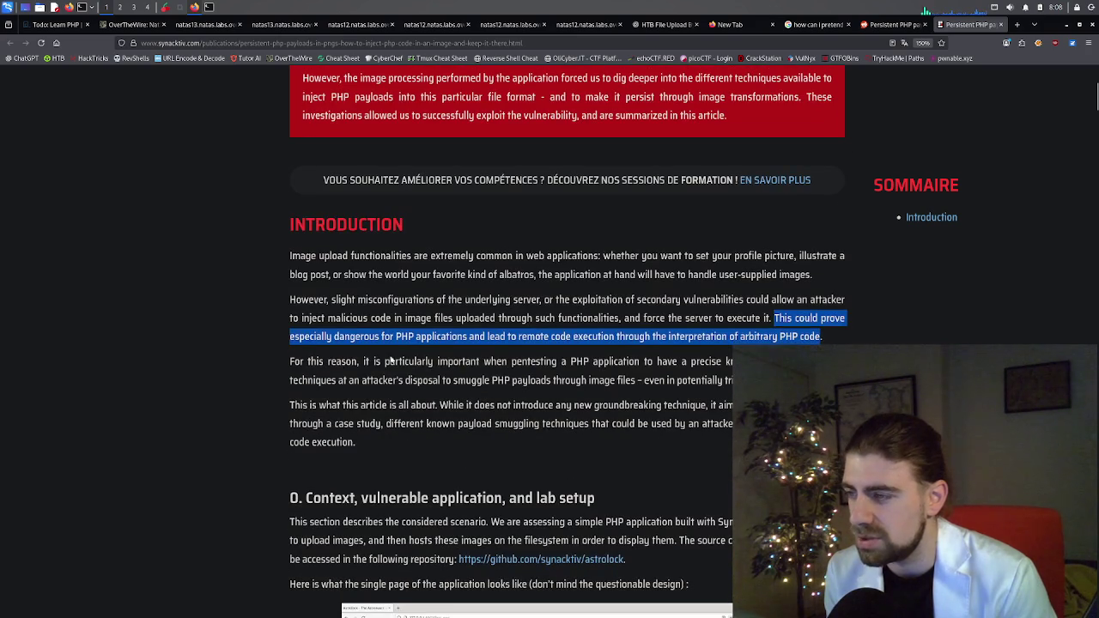
scroll(421, 341, down, 1)
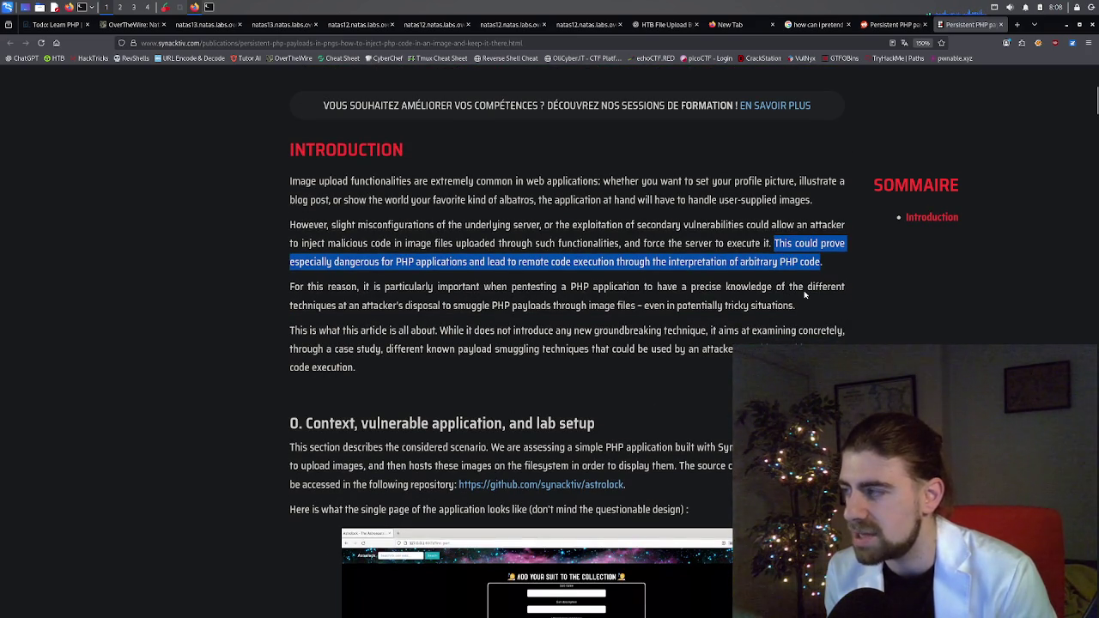
drag(326, 308, 800, 312)
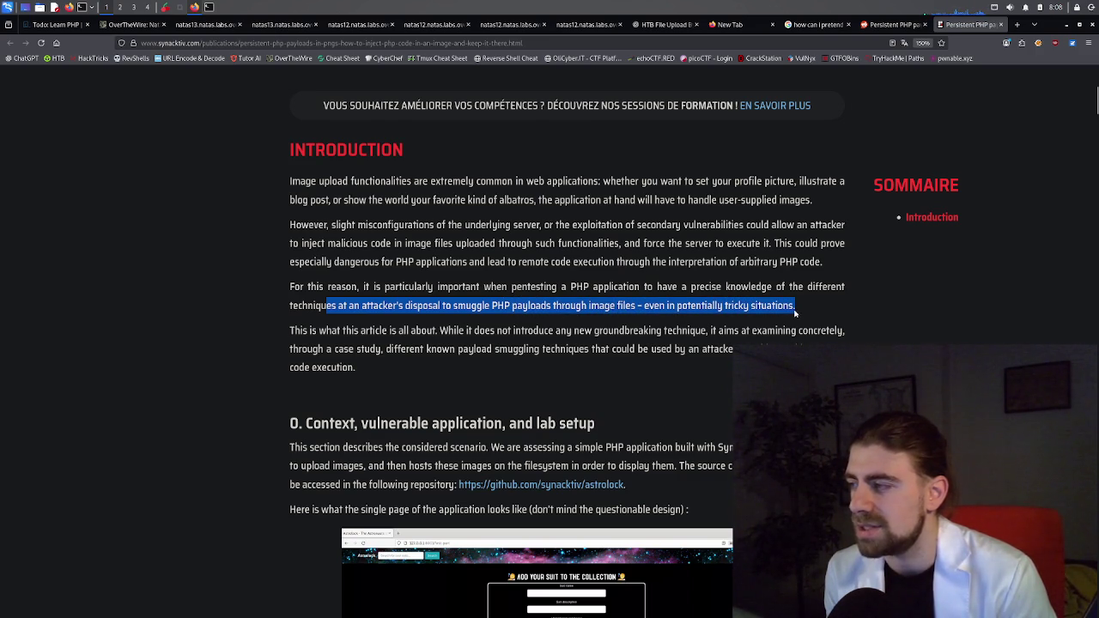
mouse_move(290, 333)
mouse_down()
mouse_move(797, 340)
mouse_move(388, 345)
mouse_move(380, 355)
mouse_move(827, 351)
mouse_move(648, 351)
mouse_move(628, 363)
mouse_up()
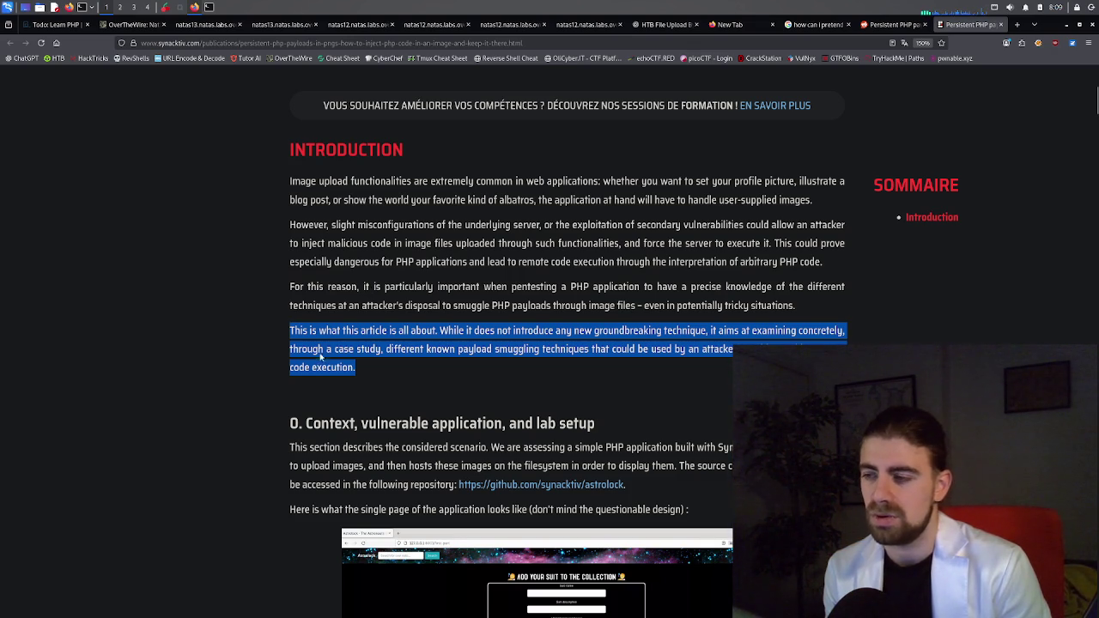
- Scroll to the lab setup section, highlight its heading, and open a new blank tab
scroll(366, 287, down, 3)
click(363, 276)
drag(363, 276, 594, 275)
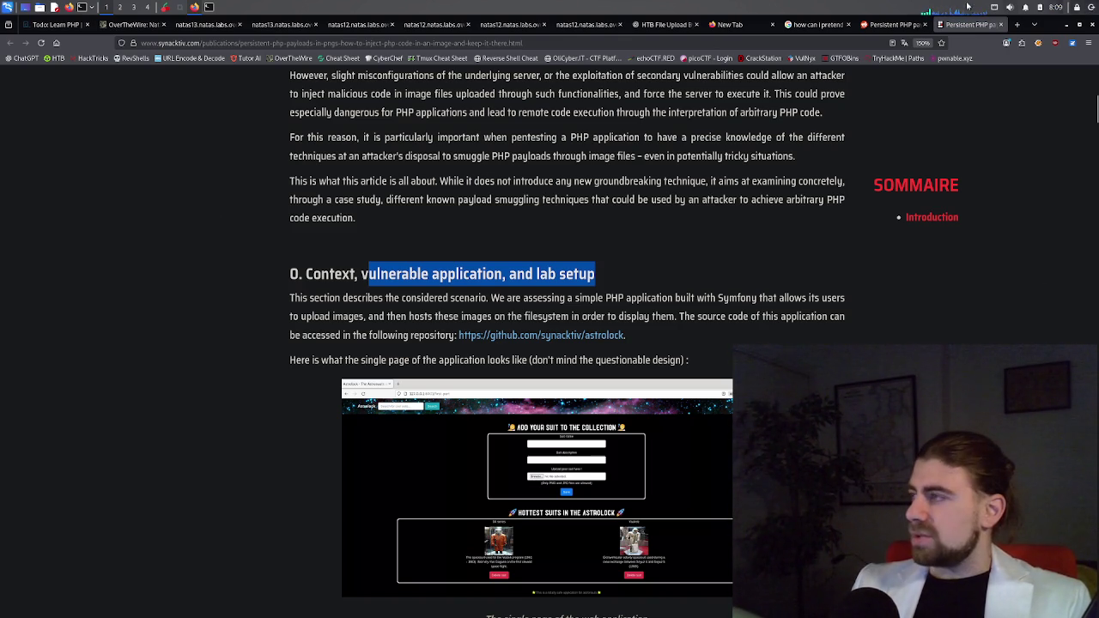
click(1017, 26)
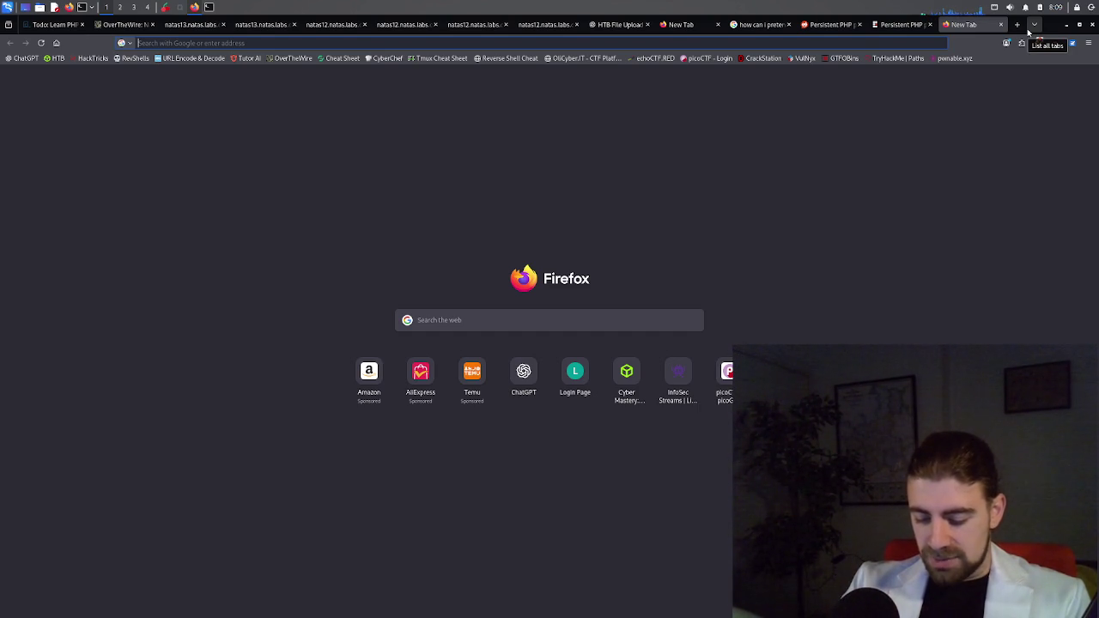
- Search DuckDuckGo for 'hacktricks fileuploadindex pentesting web'
text(d)
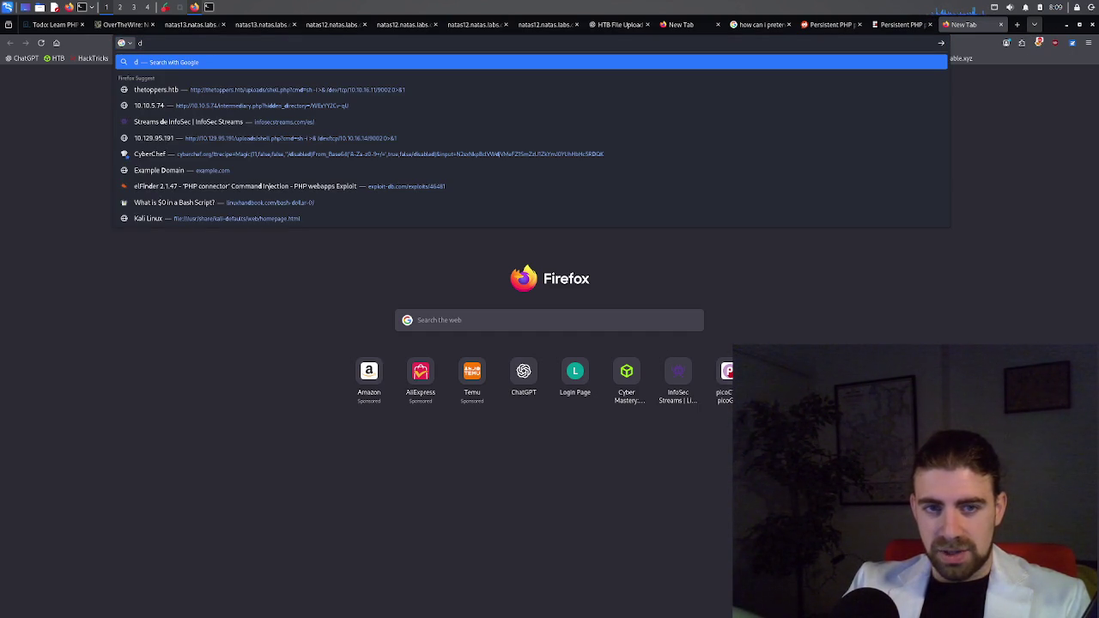
text(uck)
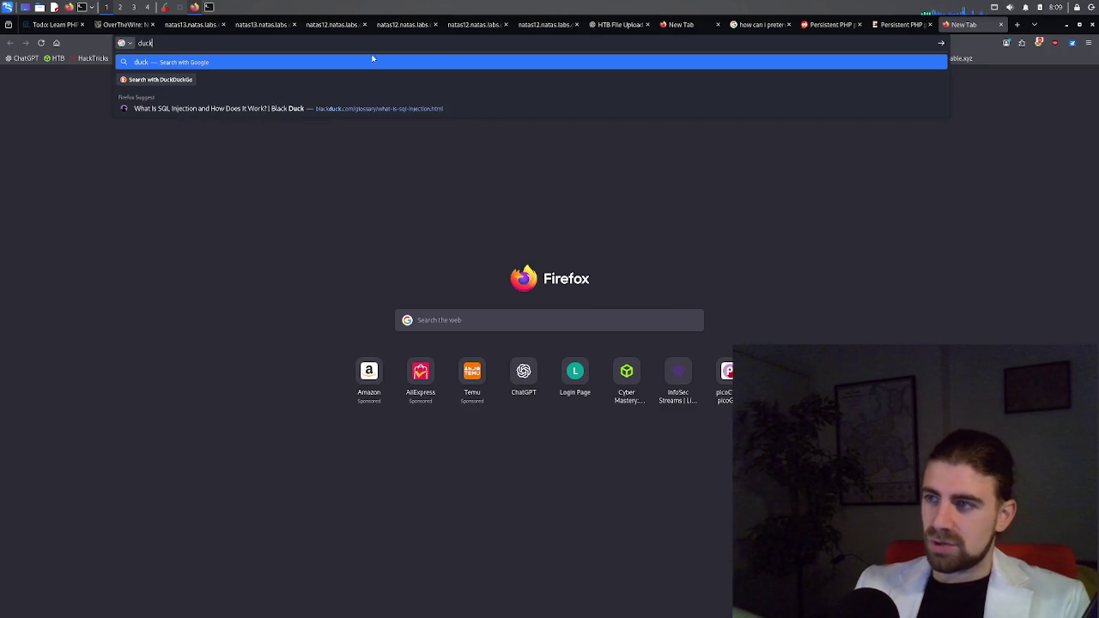
click(160, 79)
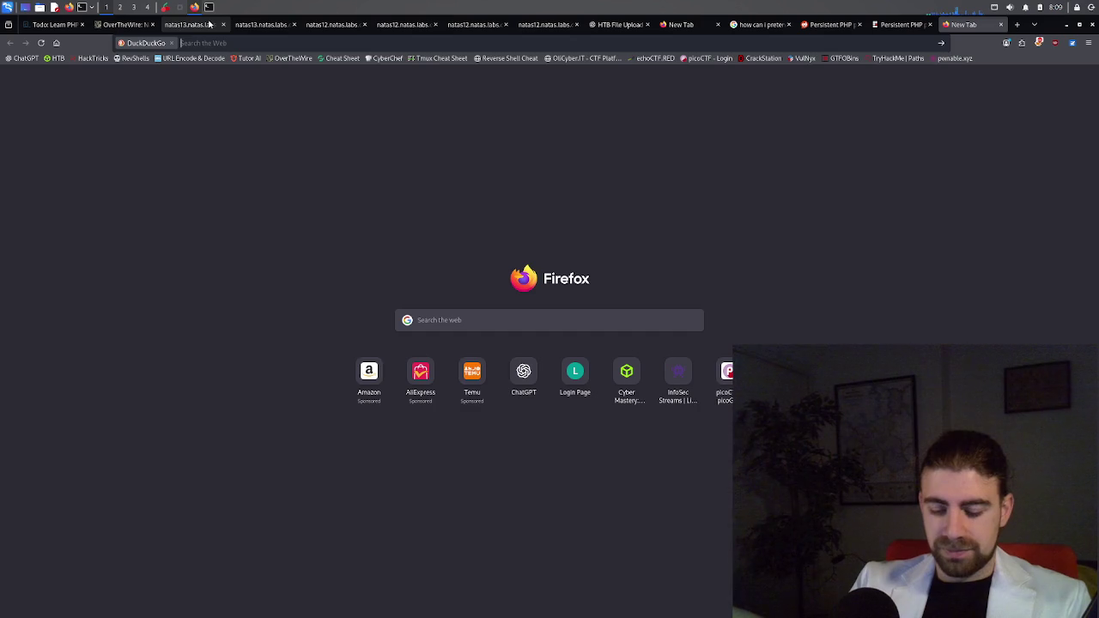
text(hacktrickl)
key(BackSpace)
text(s)
key(BackSpace)
key(BackSpace)
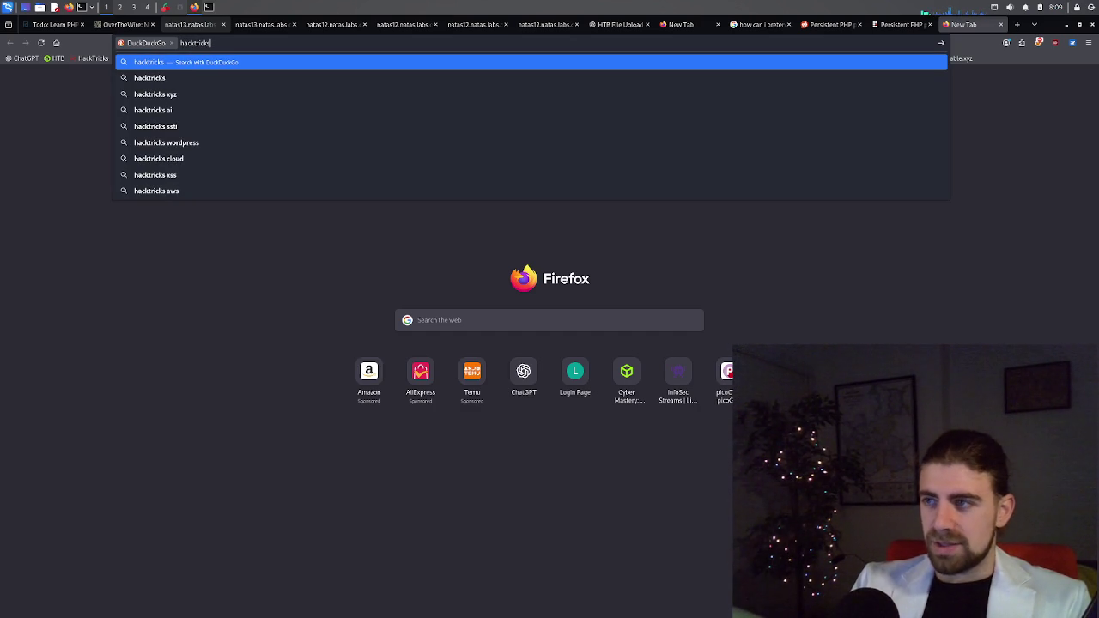
text(s)
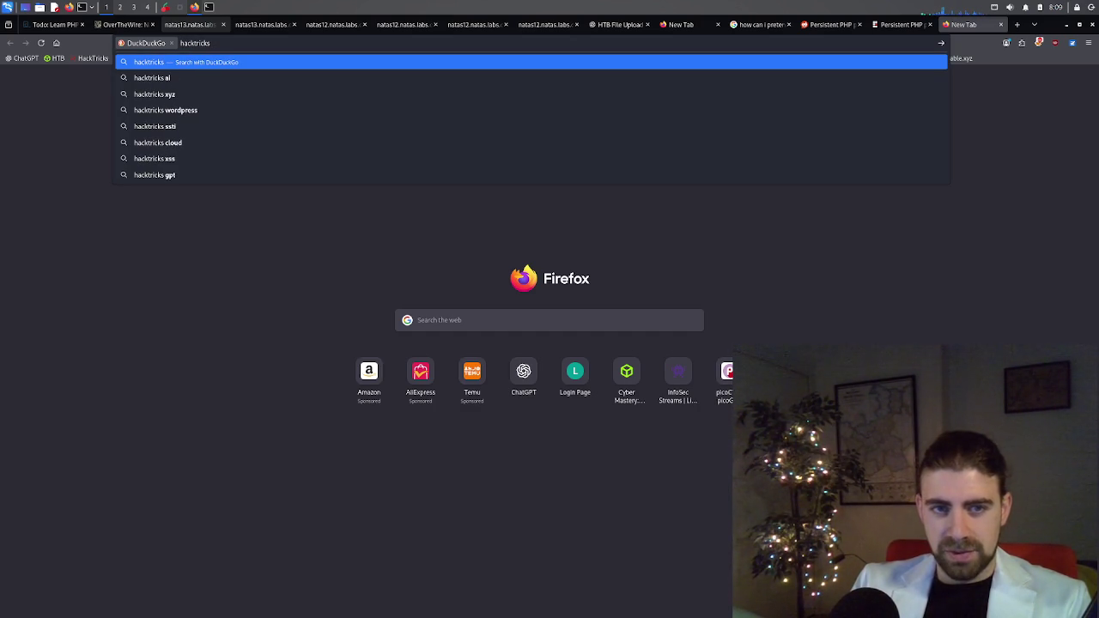
text( fileuplo)
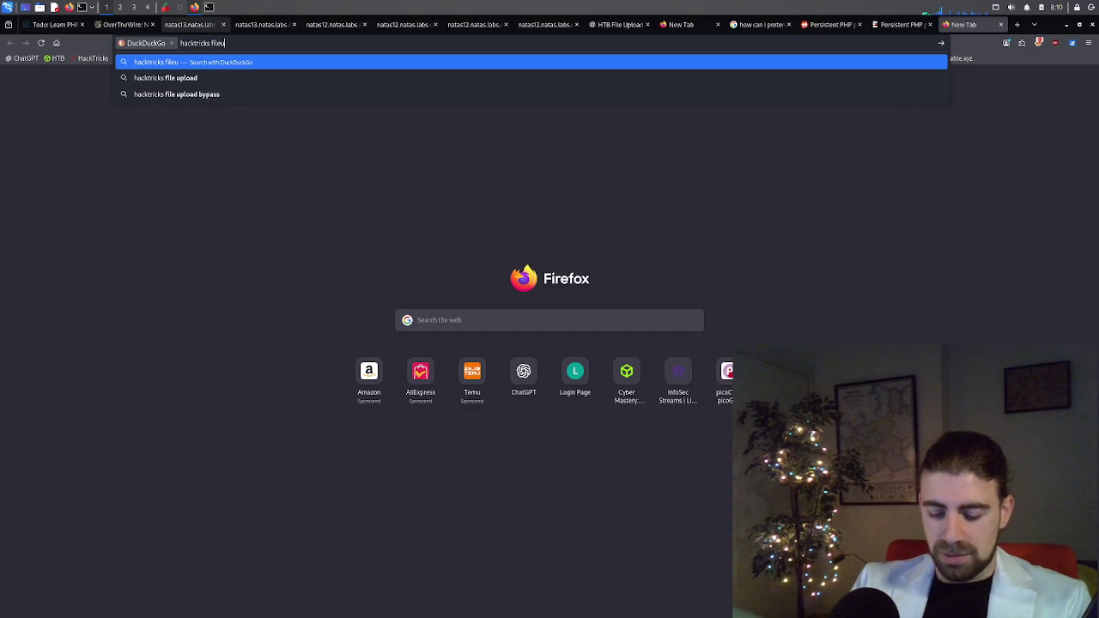
text(adindex )
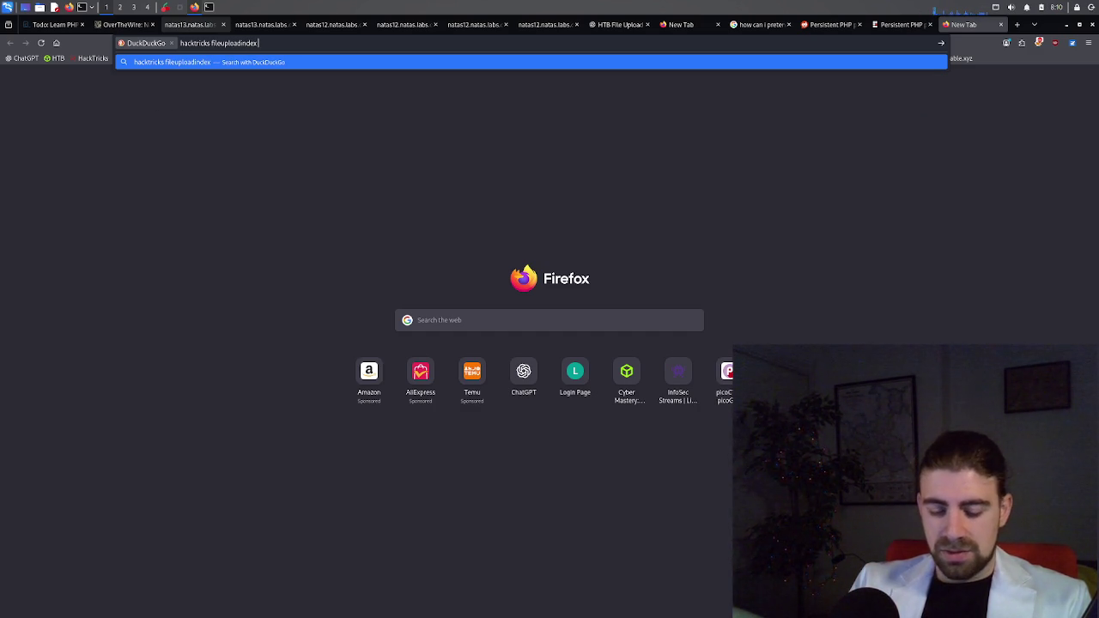
text(pentest)
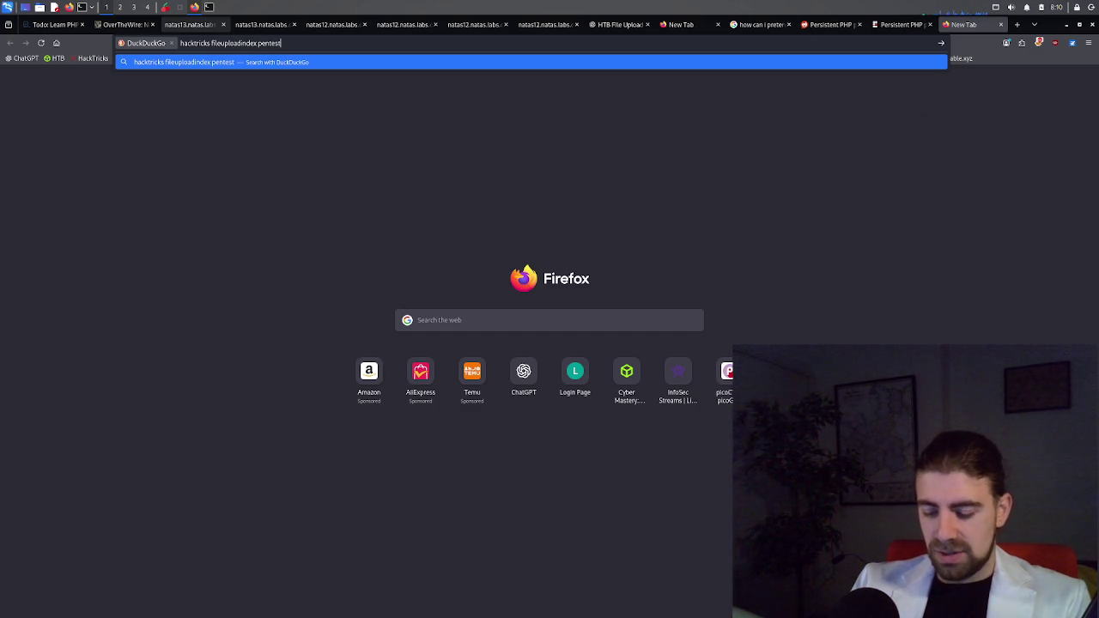
text(in)
text(g web)
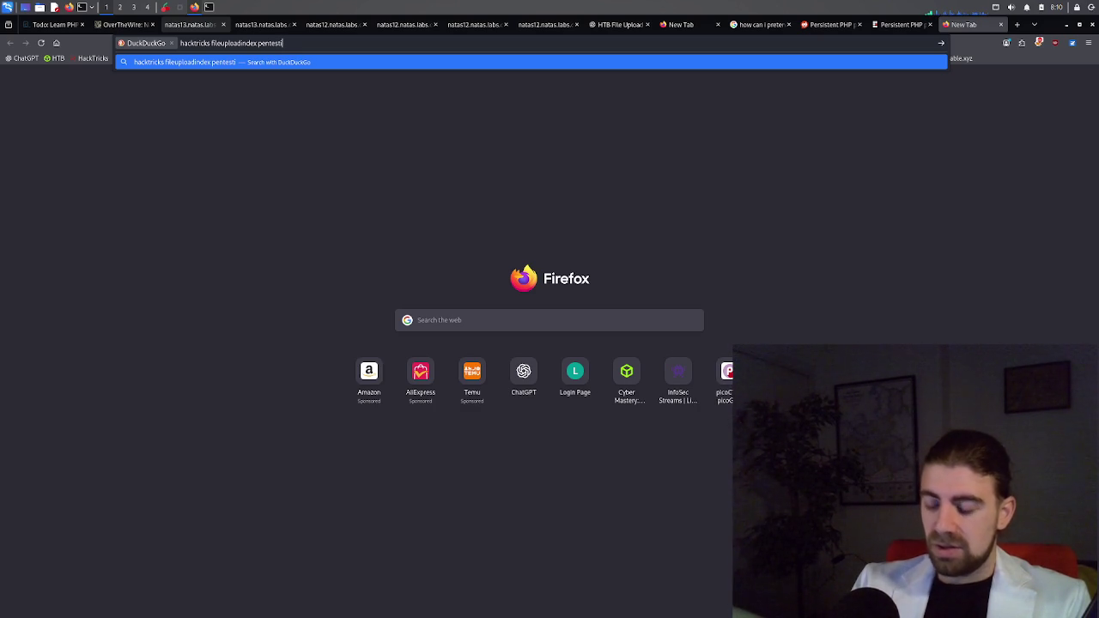
key(Return)
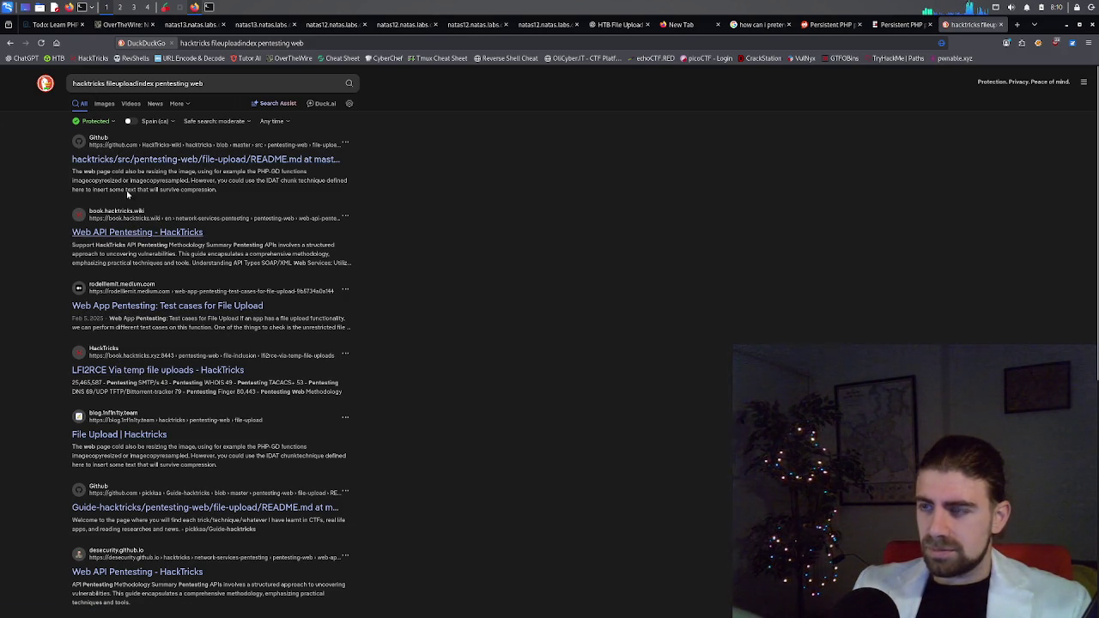
- Enter book.hacktricks.wiki/en/pentesting-web/file-upload/index.html and open the 'File Upload - HackTricks' result
click(227, 45)
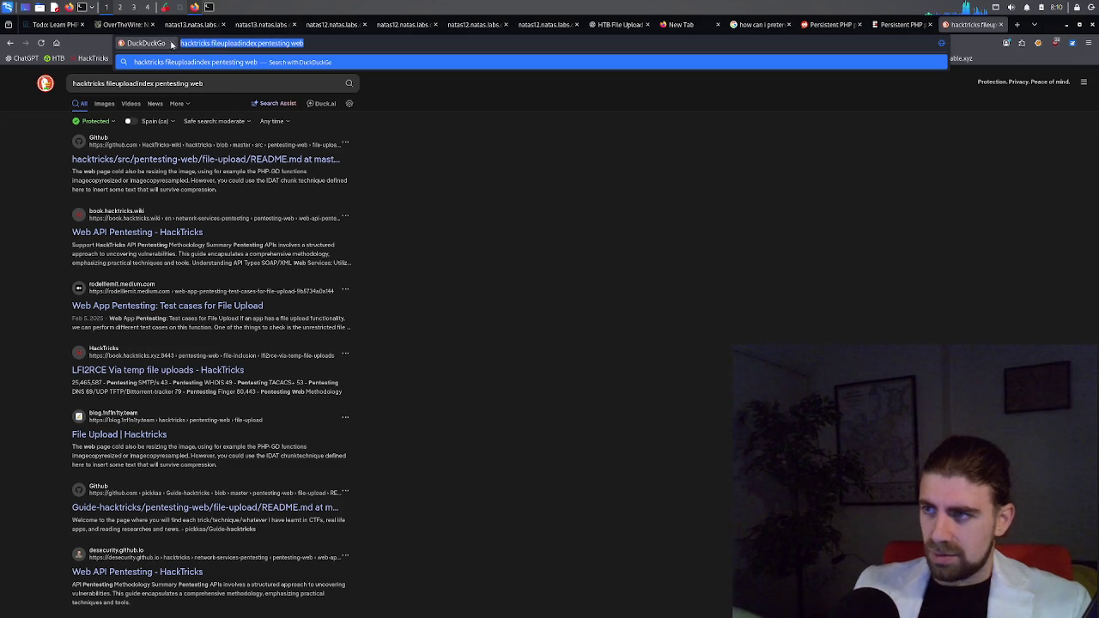
key(Escape)
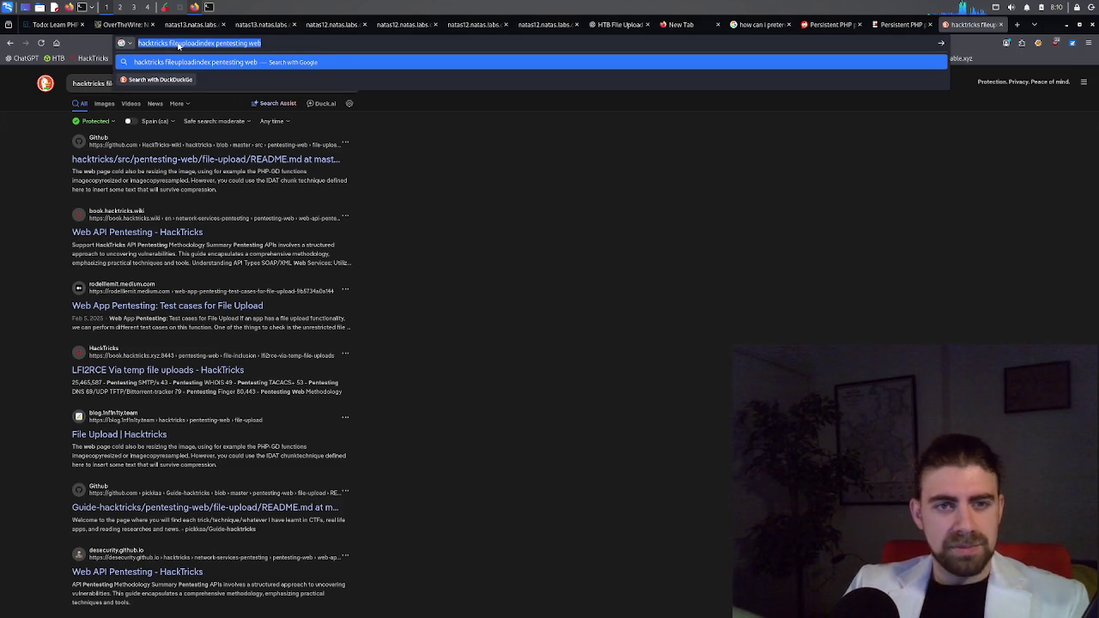
text(https://)
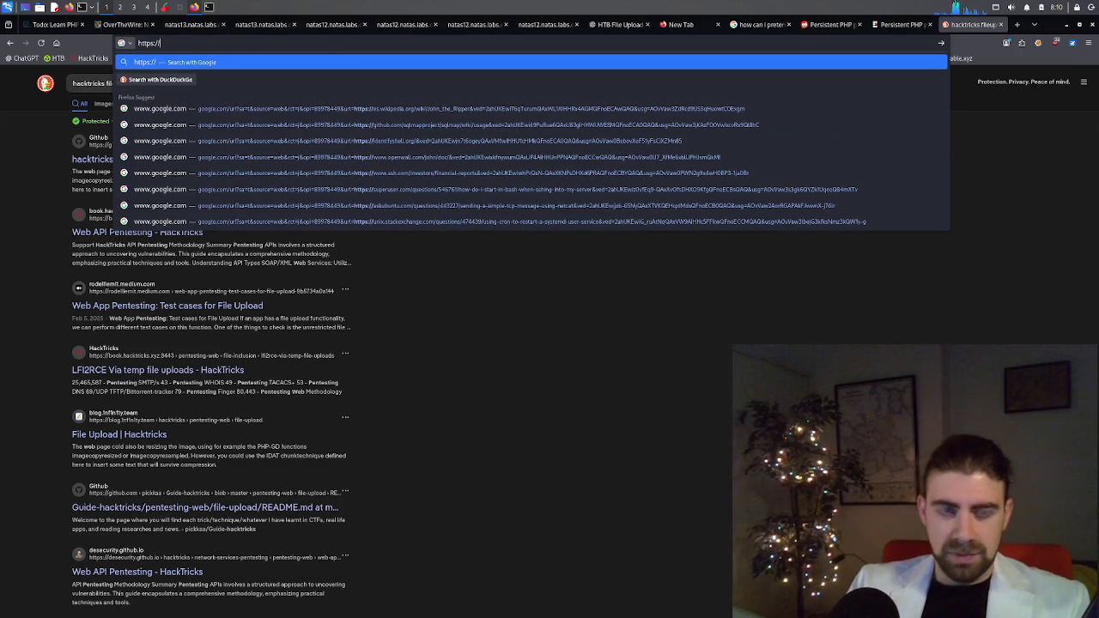
text(book.)
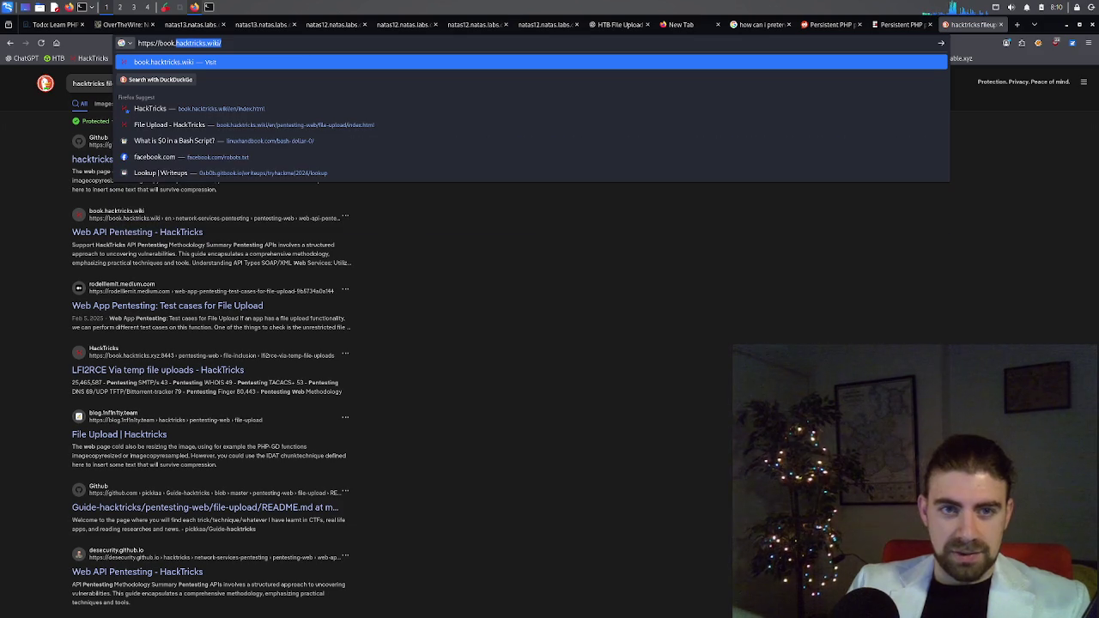
text(hacktricks.)
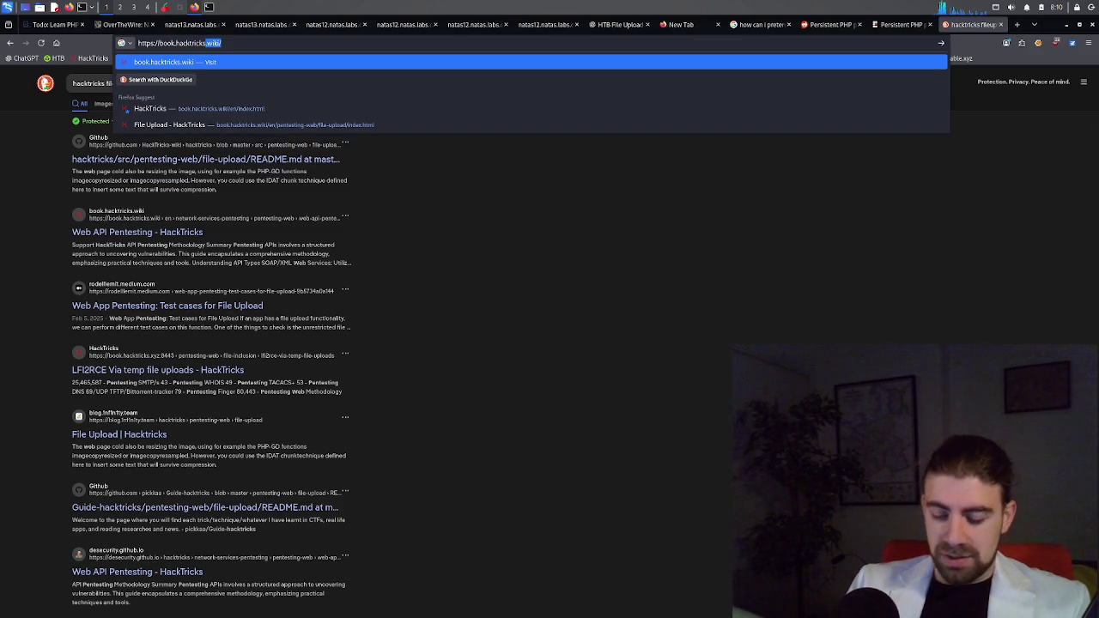
text(wiki/en/)
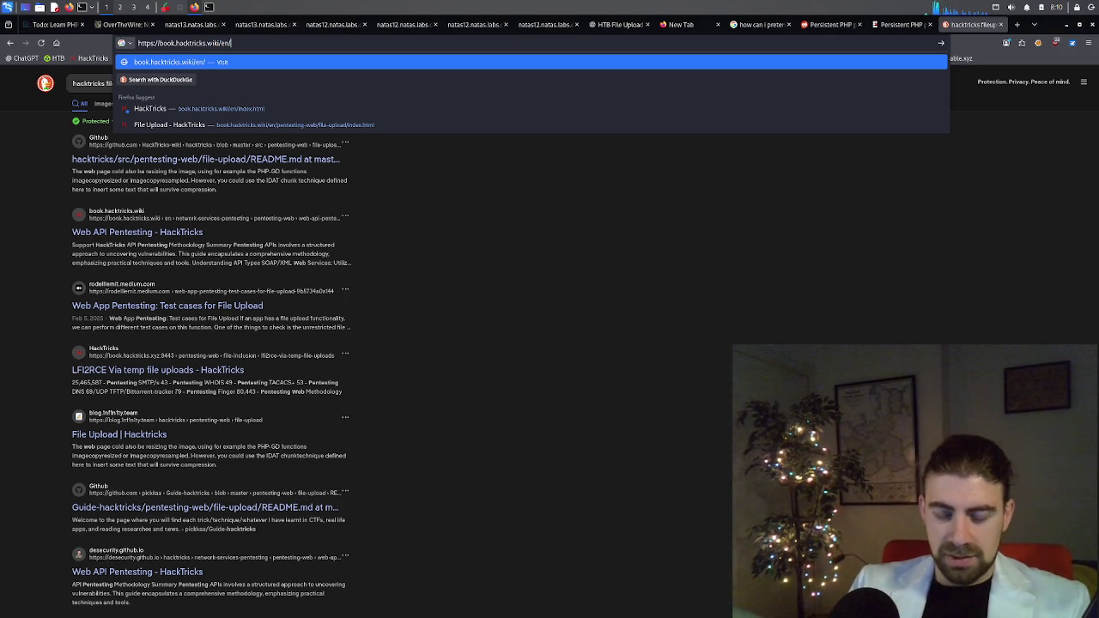
text(pentesting-)
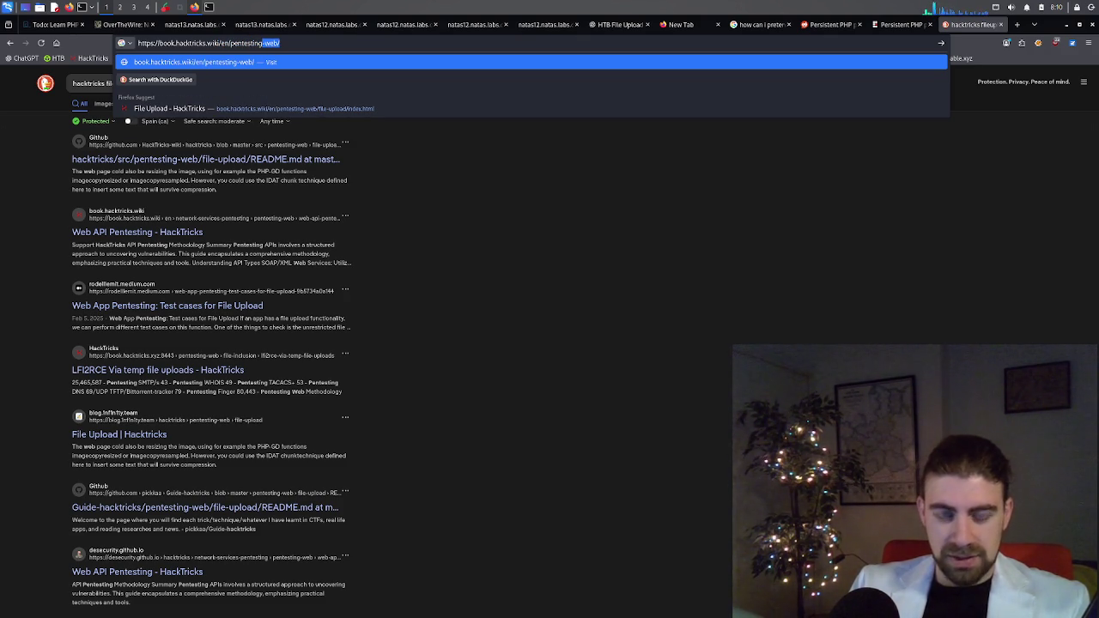
text(web/)
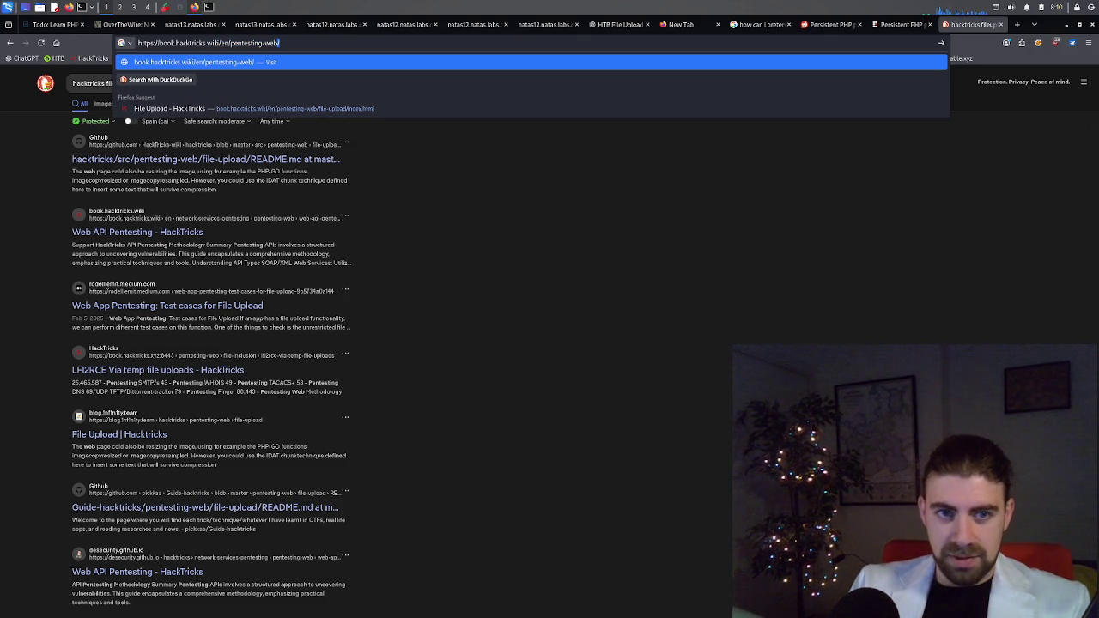
text(file-upload/)
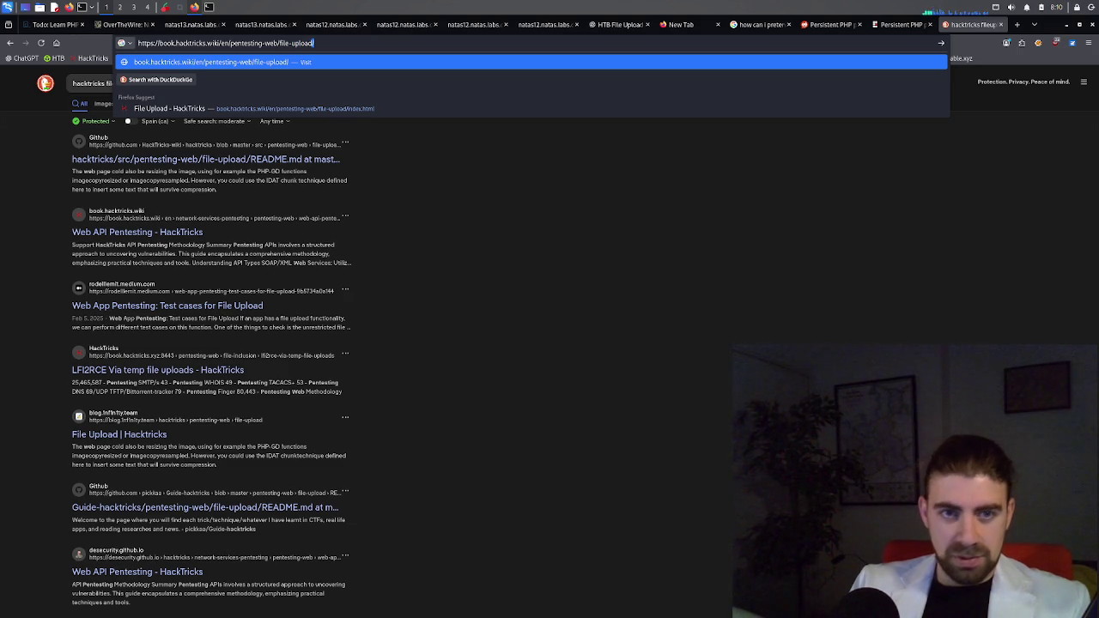
text(inm)
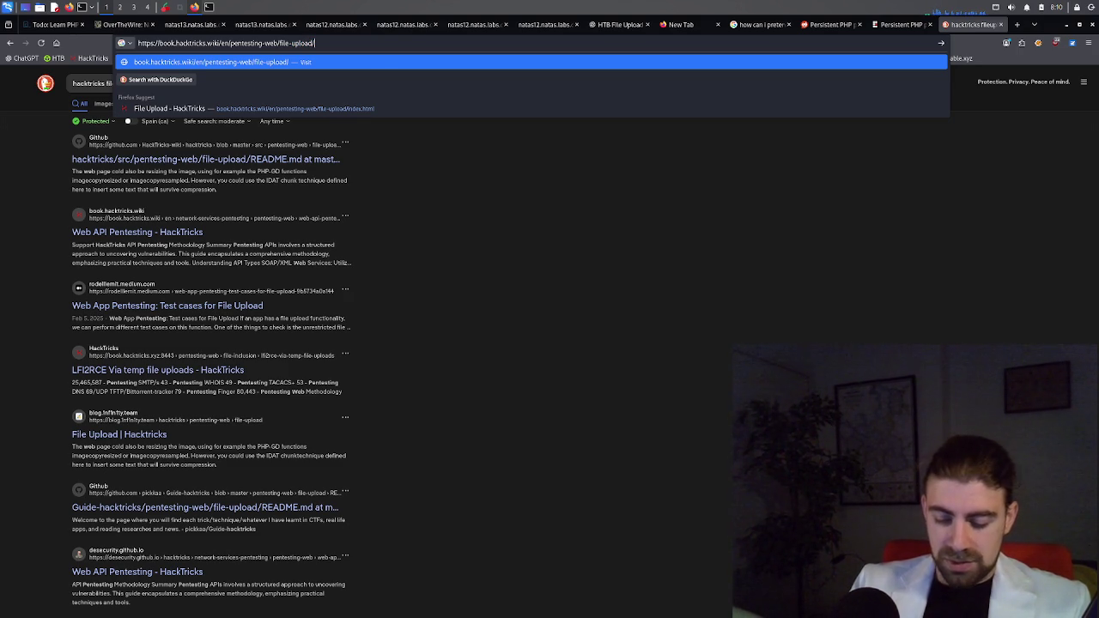
key(BackSpace)
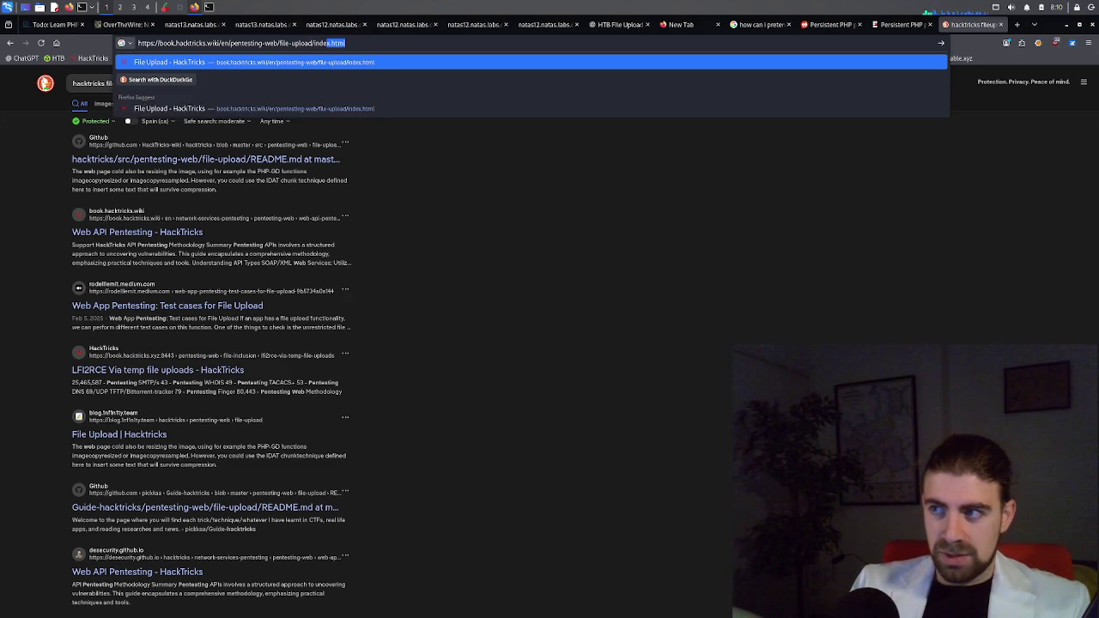
text(de)
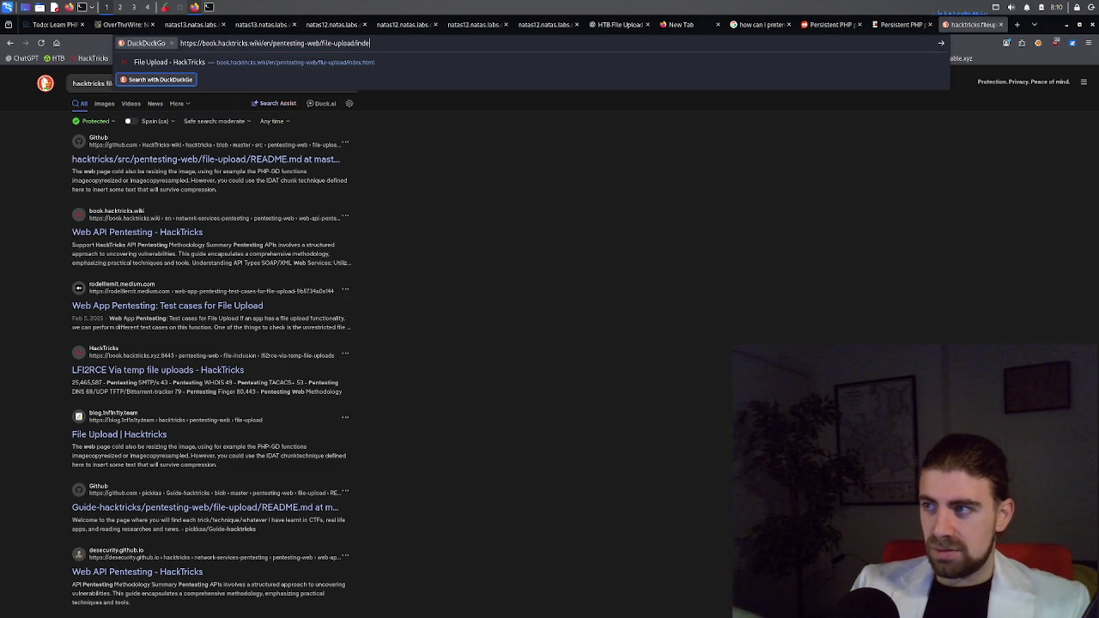
key(BackSpace)
key(BackSpace)
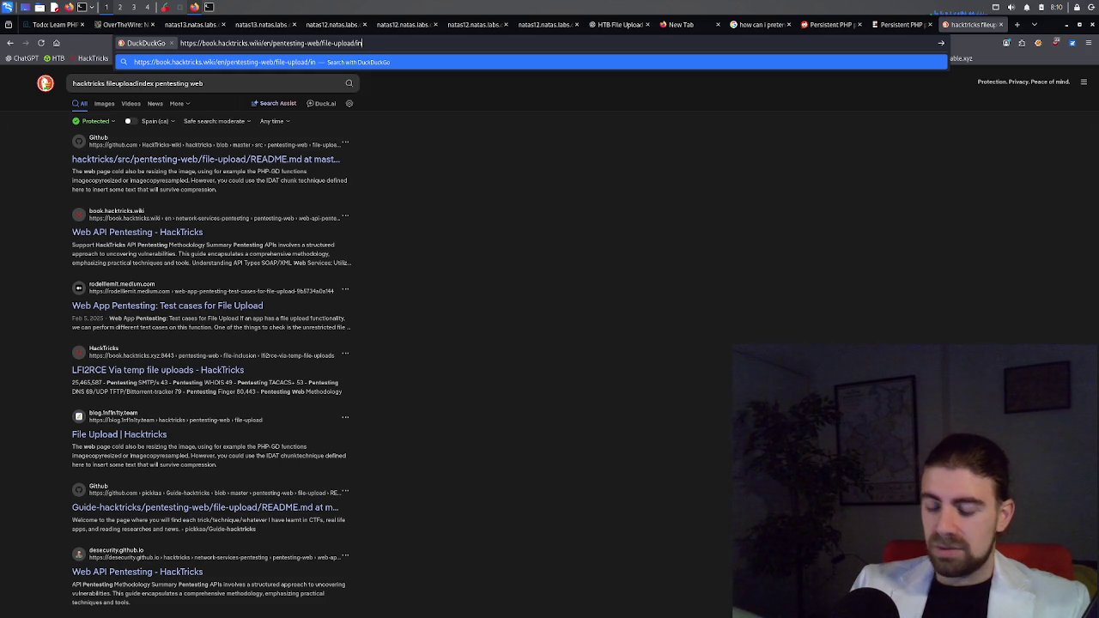
text(dex.html)
key(Return)
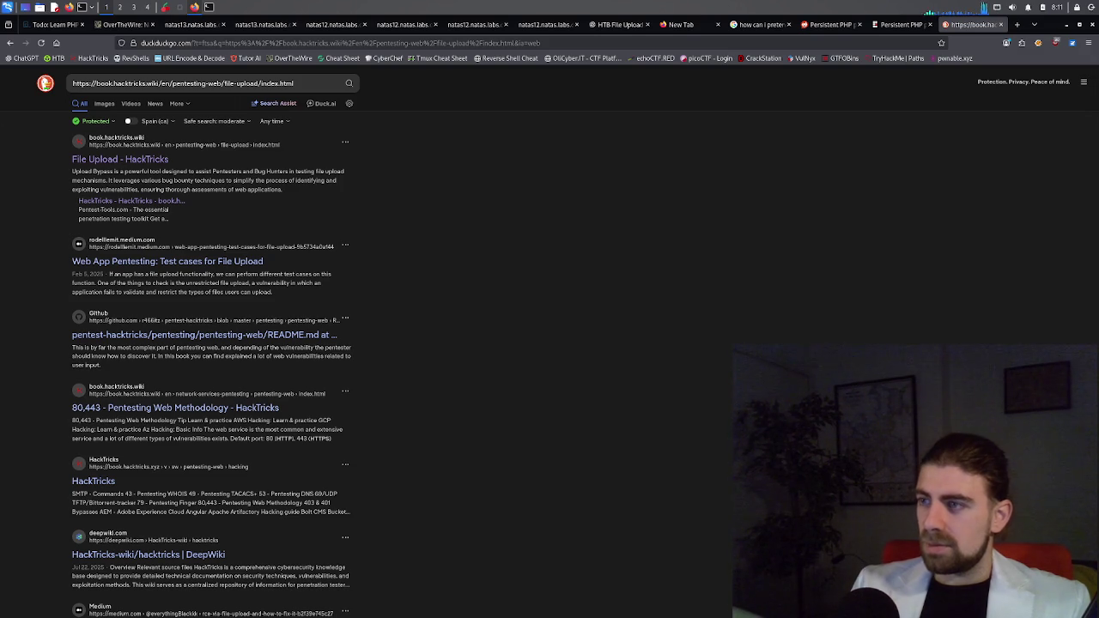
click(97, 163)
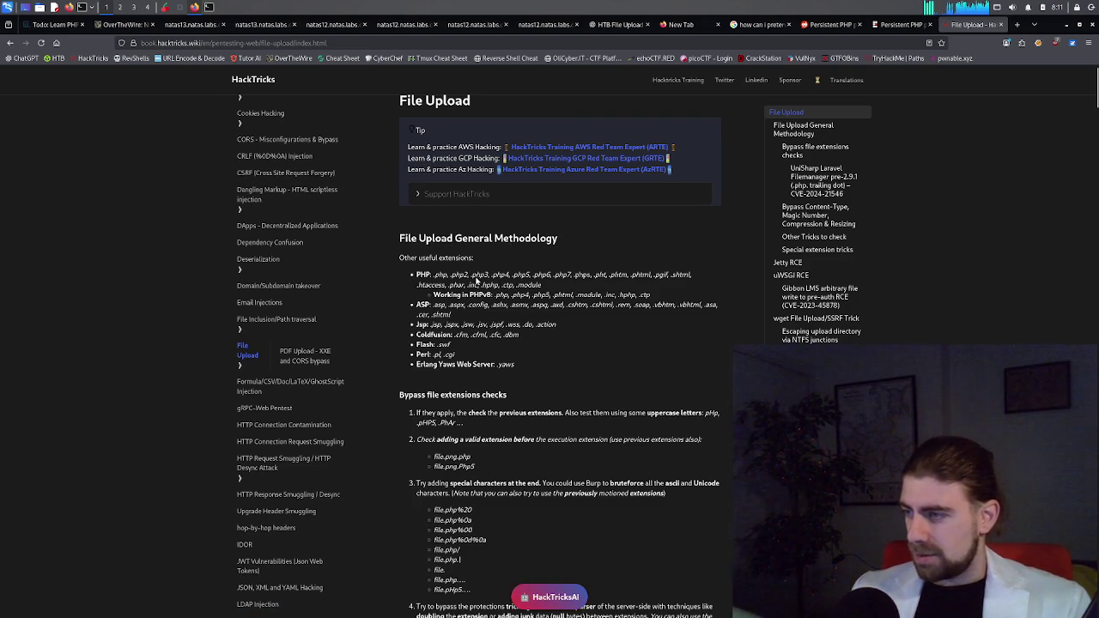
- Scroll to the extension-bypass list and select php%20 in the file.php%20 example
scroll(496, 342, down, 3)
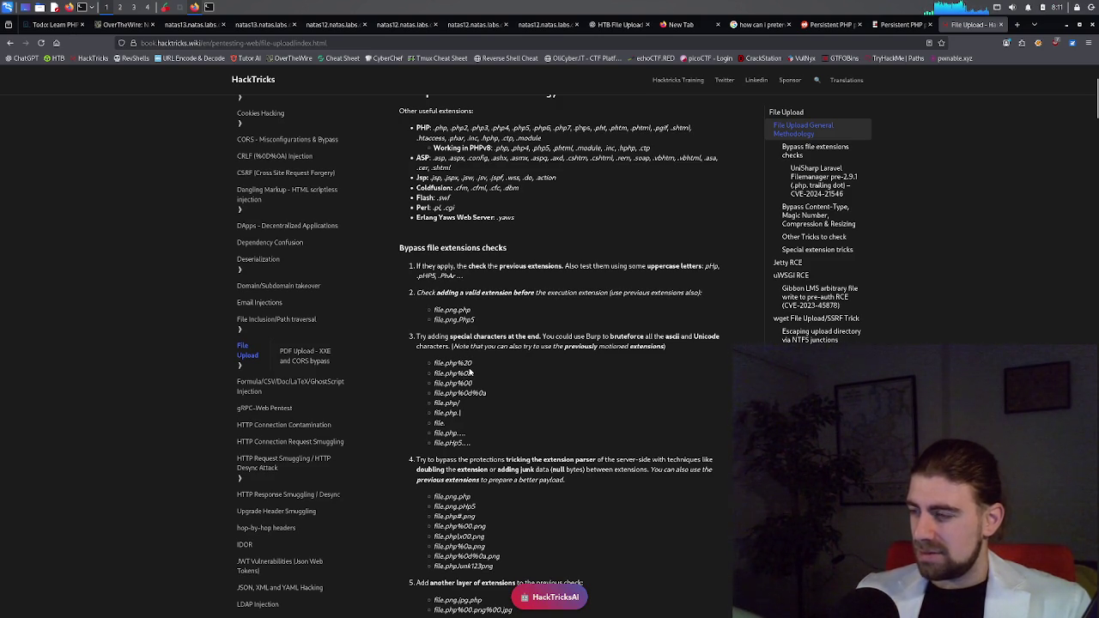
drag(470, 364, 444, 369)
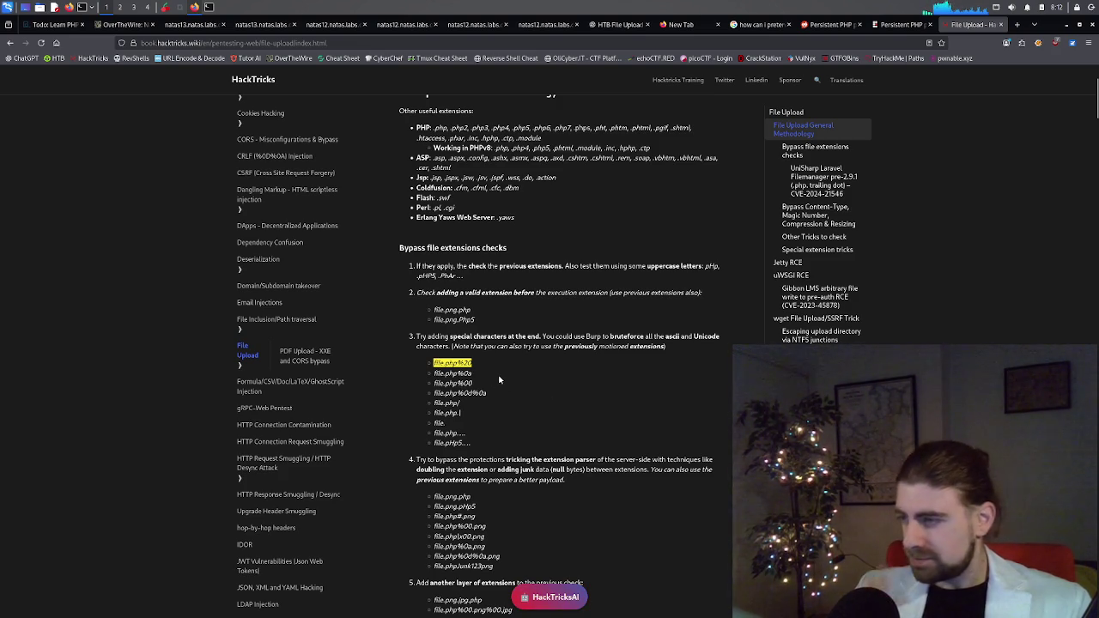
- In the Kali terminal, edit the recalled mv command to rename image.jpg.php to image.php%20, and run it
click(208, 7)
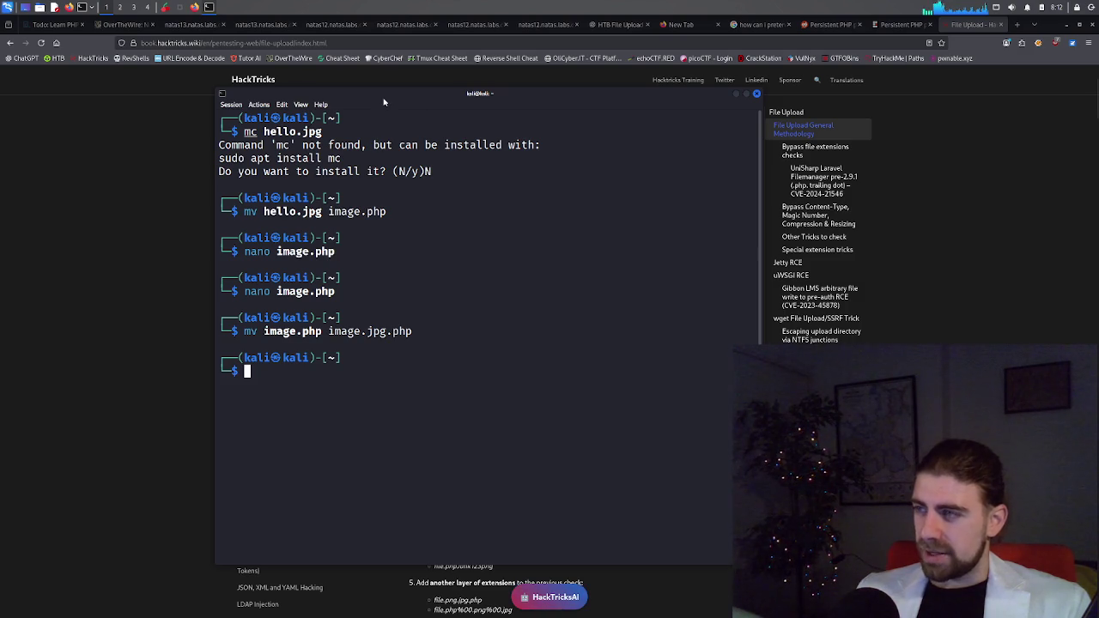
drag(387, 94, 291, 74)
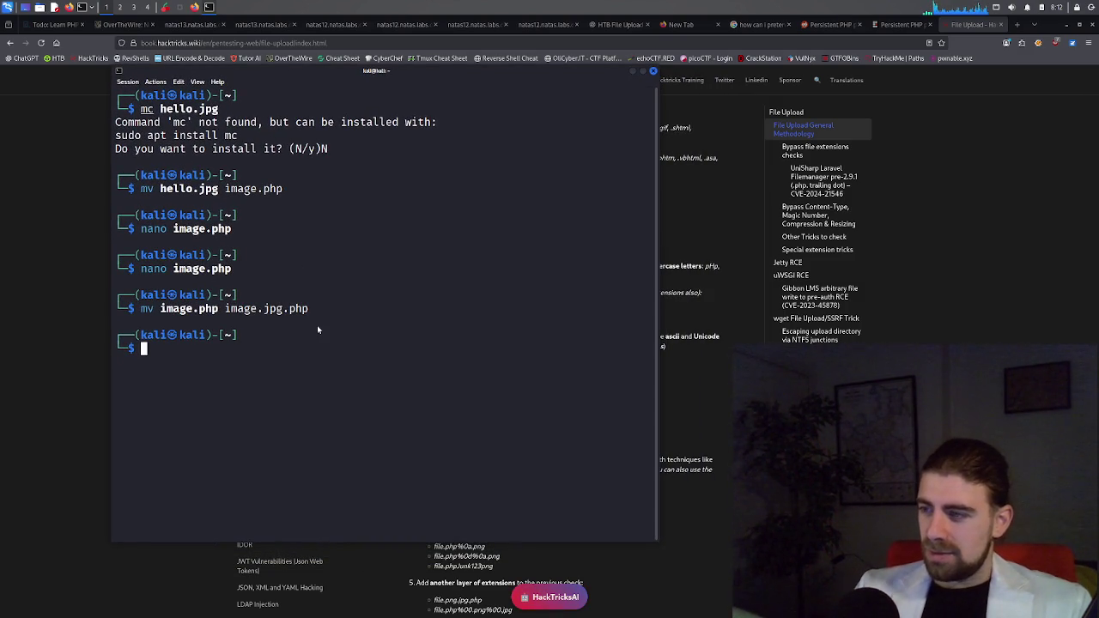
key(Up)
key(ctrl+Left)
key(BackSpace)
key(BackSpace)
key(BackSpace)
key(BackSpace)
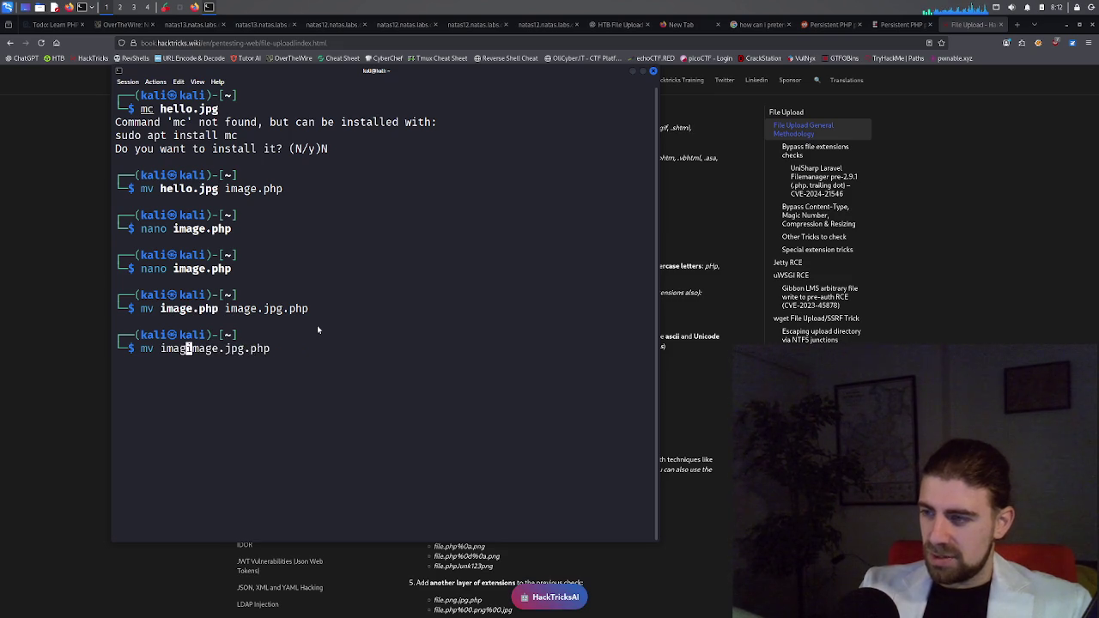
key(Right)
key(Right)
key(Right)
key(Right)
key(Right)
key(Right)
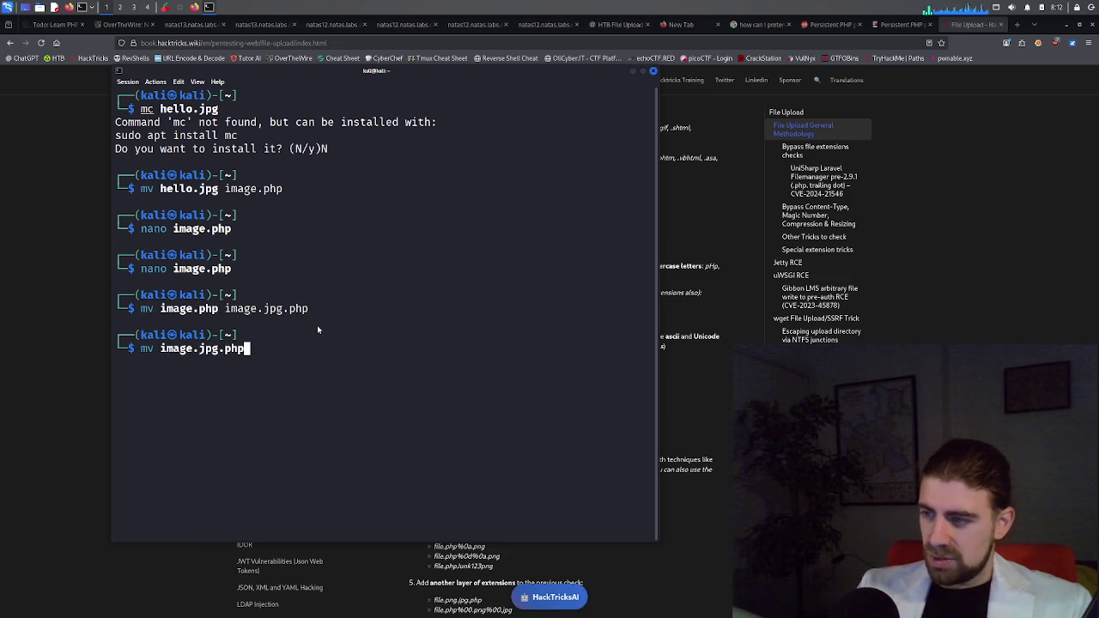
text(imah)
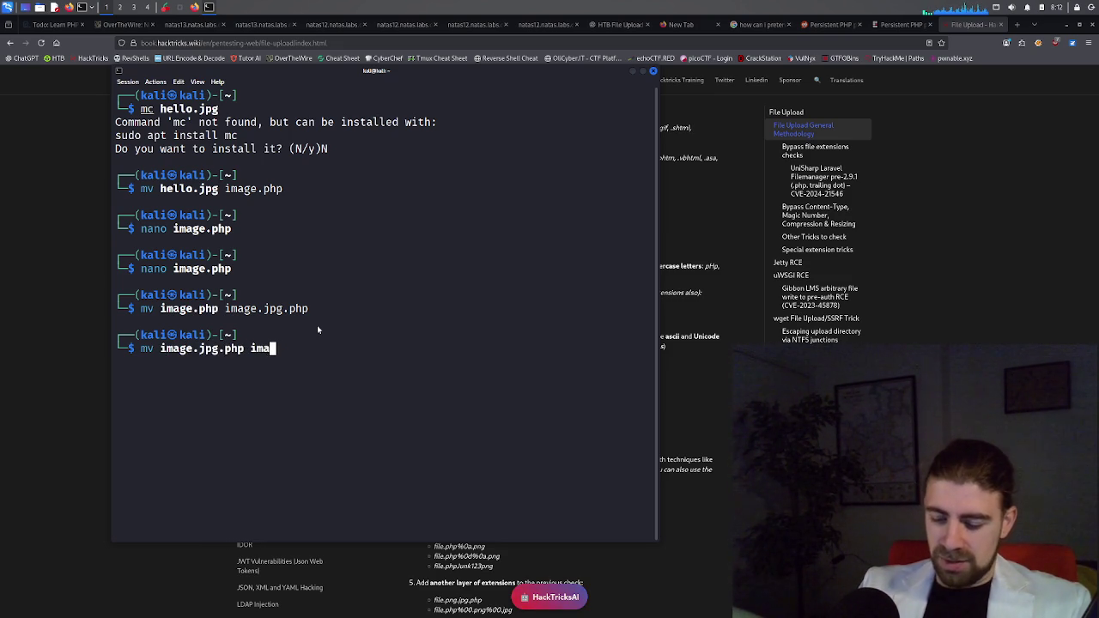
text(.php%20)
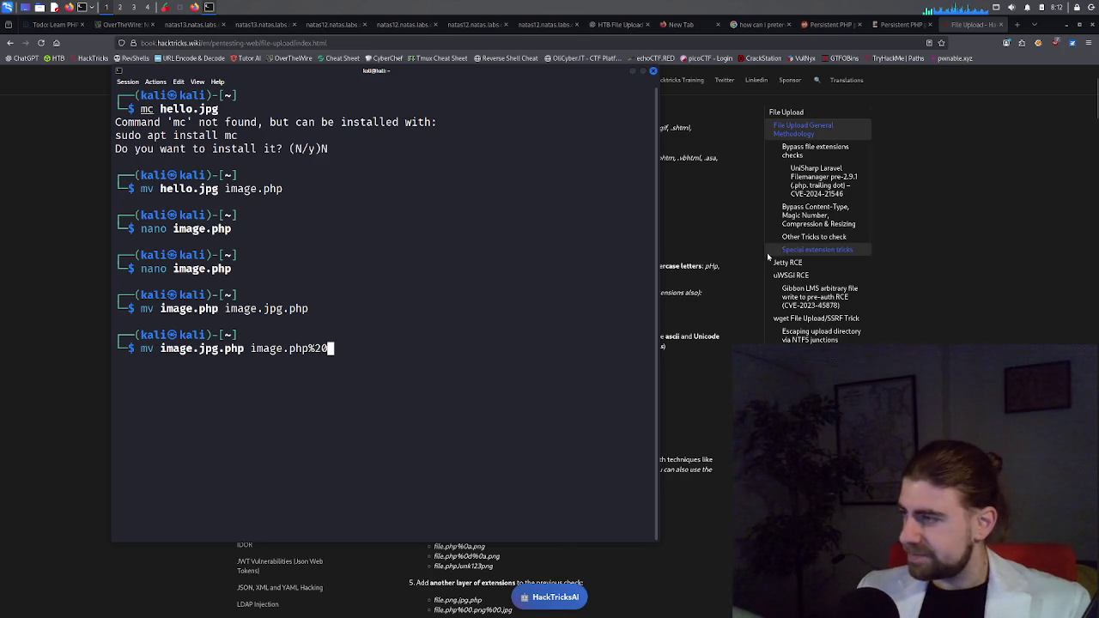
click(767, 252)
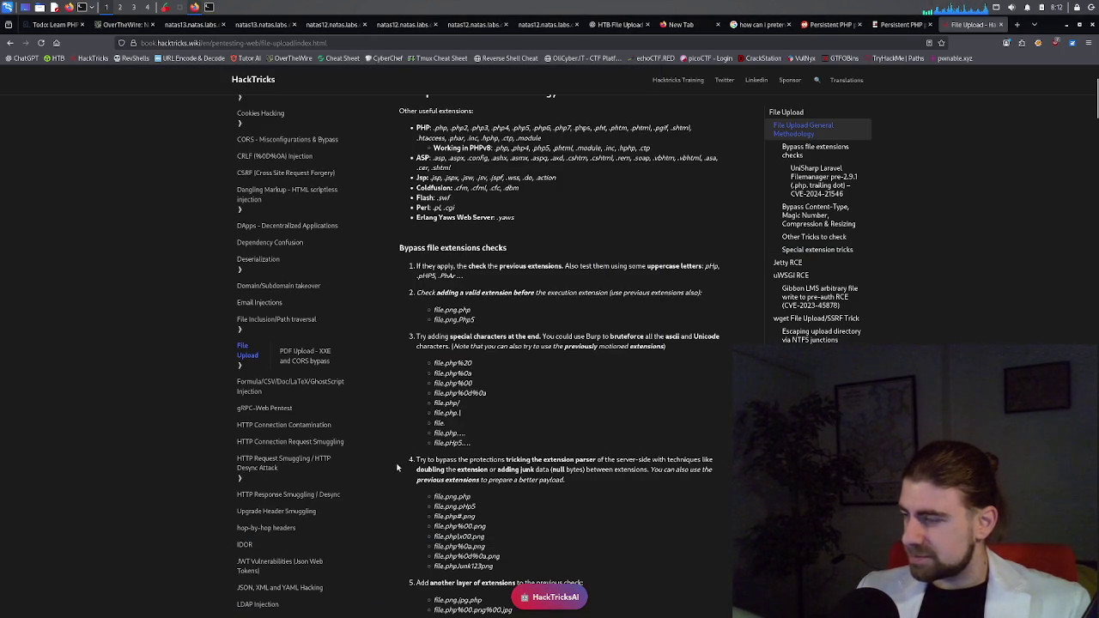
click(195, 8)
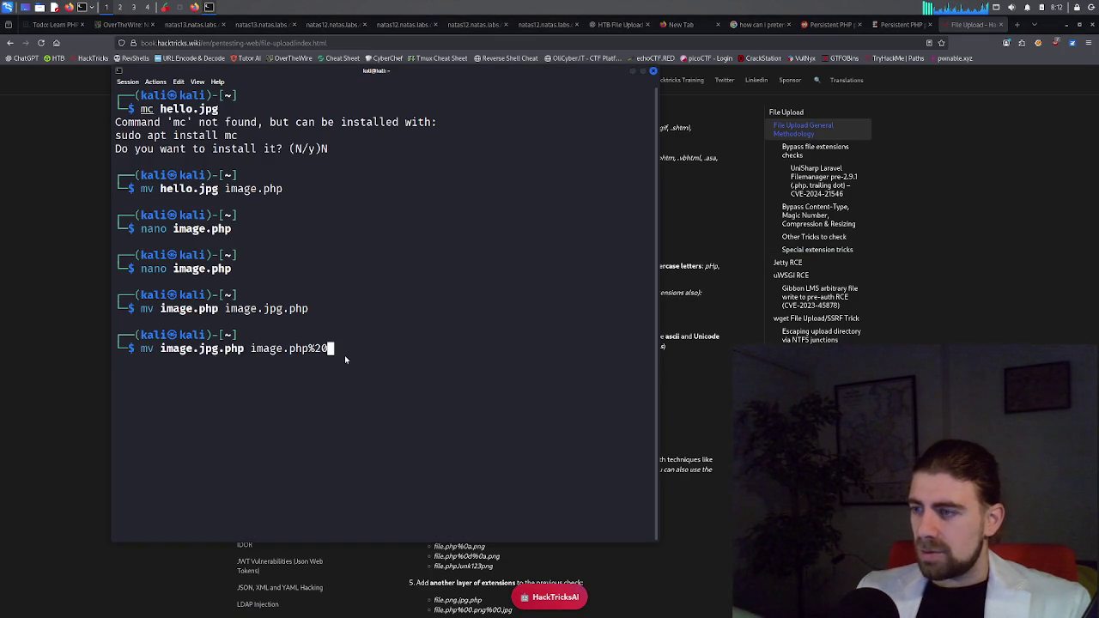
key(Return)
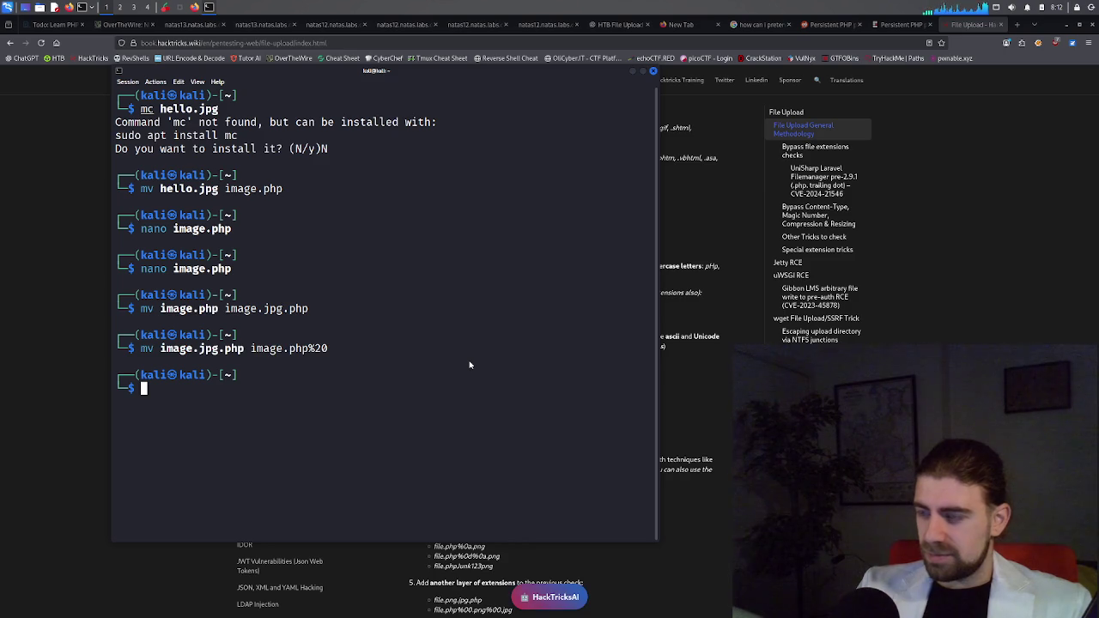
click(195, 7)
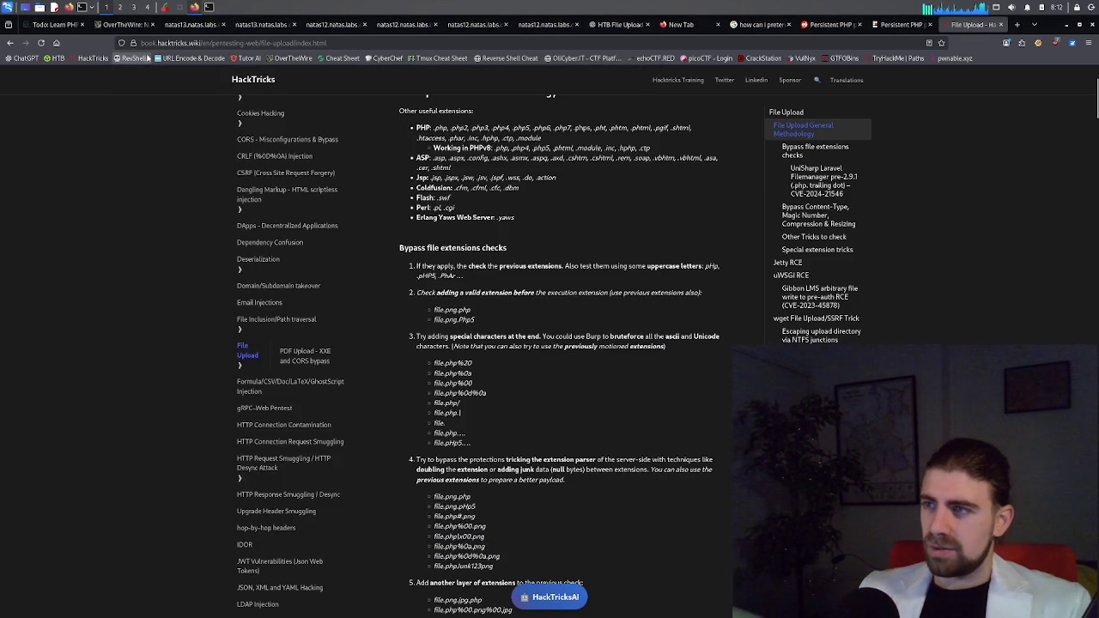
- On the natas13 tab, choose image.php%20 as the file to upload
click(124, 24)
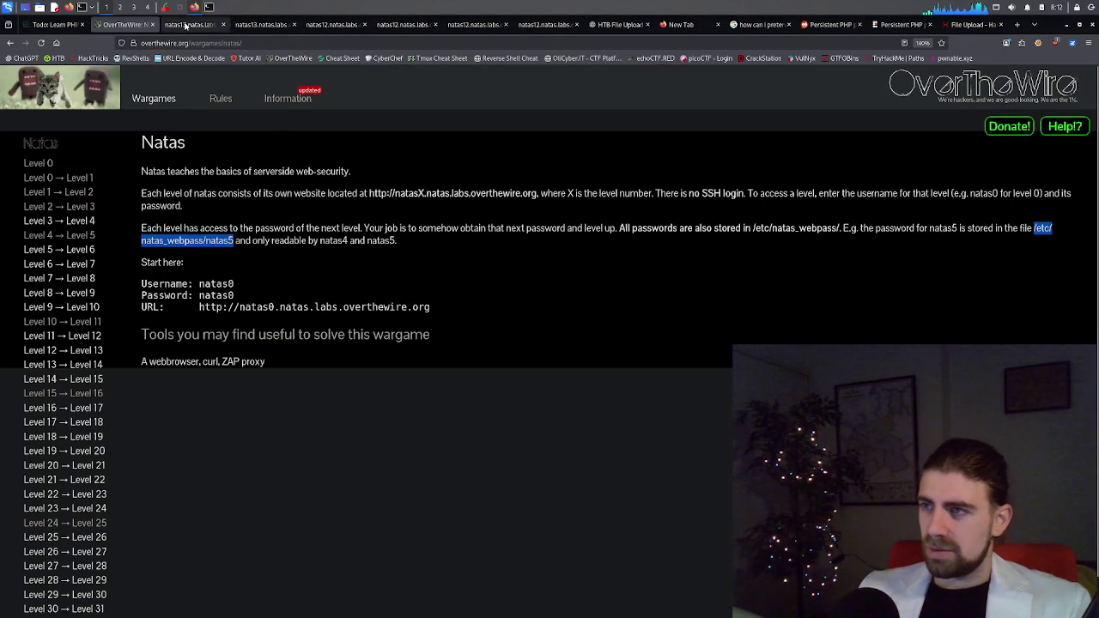
click(190, 24)
click(326, 110)
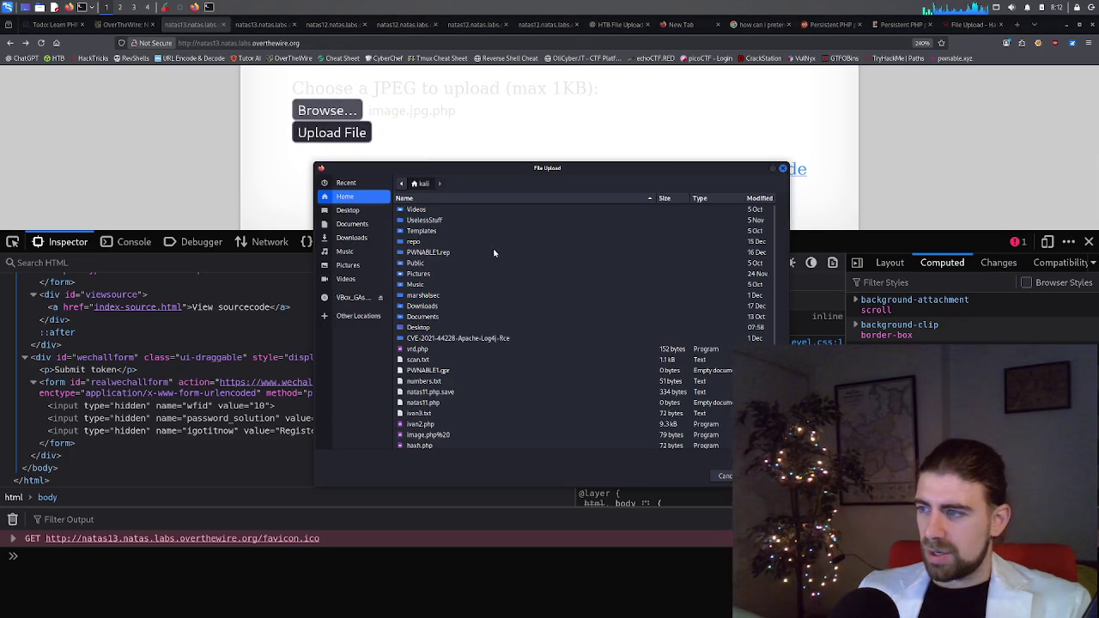
scroll(449, 391, down, 1)
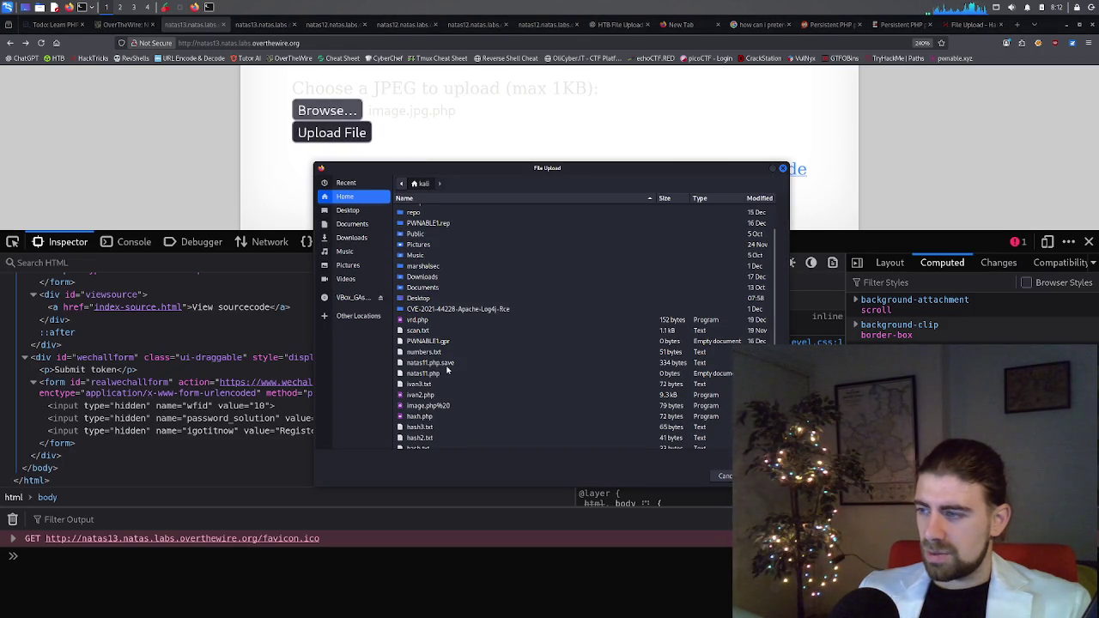
scroll(449, 365, down, 1)
double_click(448, 377)
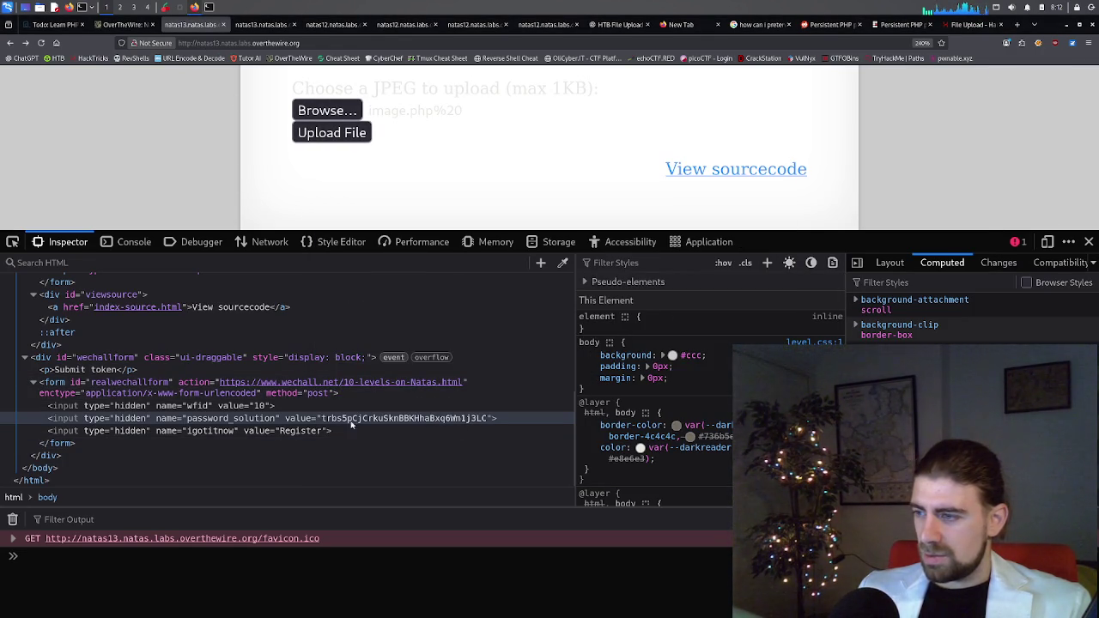
- Edit the hidden filename value in Inspector and upload, which is rejected as 'File is not an image'
scroll(318, 419, up, 5)
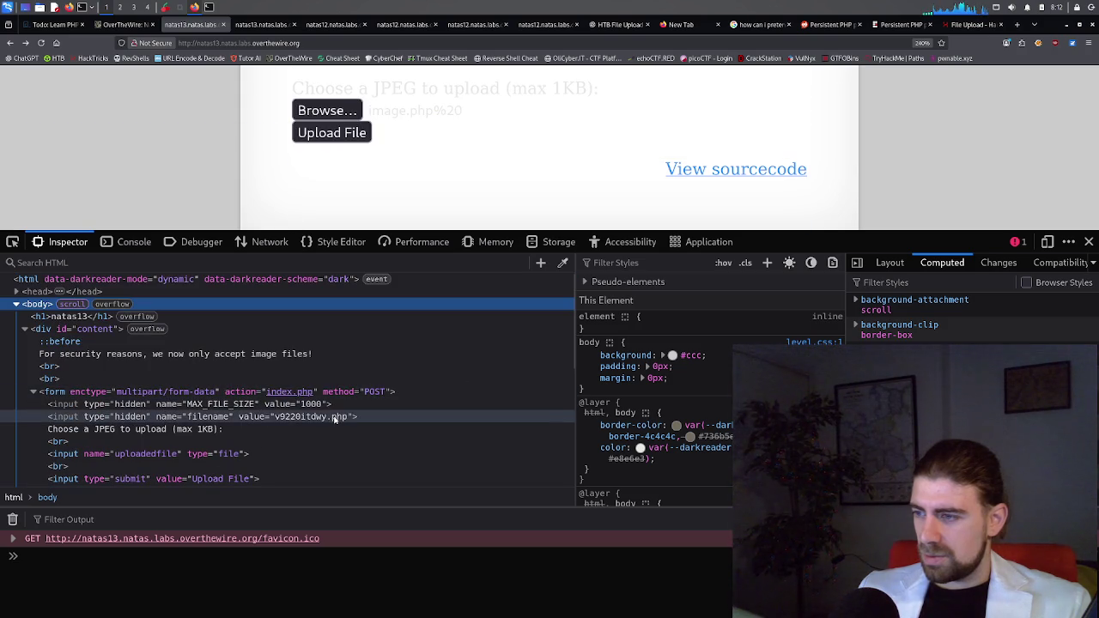
click(334, 417)
double_click(335, 417)
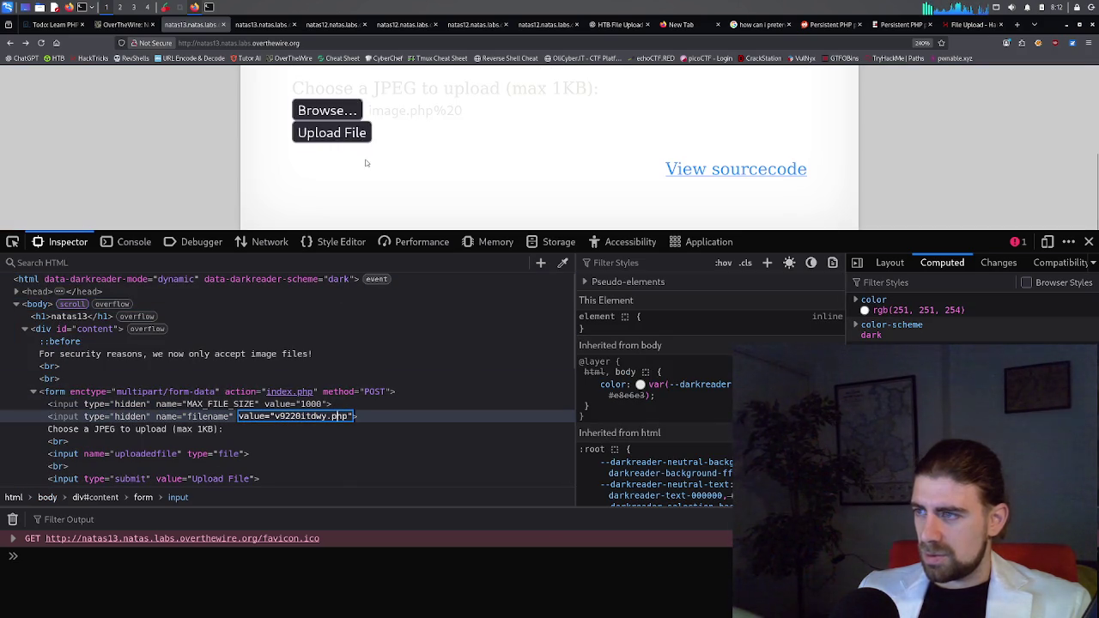
click(335, 133)
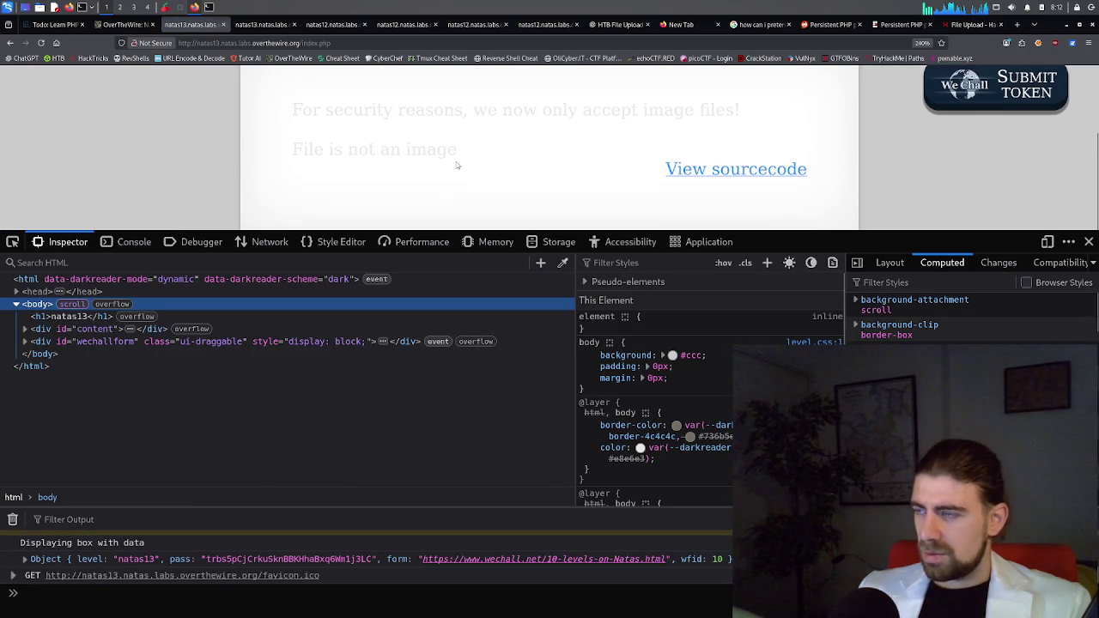
click(972, 24)
- Select the file.php%0a.png example in HackTricks' extension-bypass list
scroll(443, 452, down, 1)
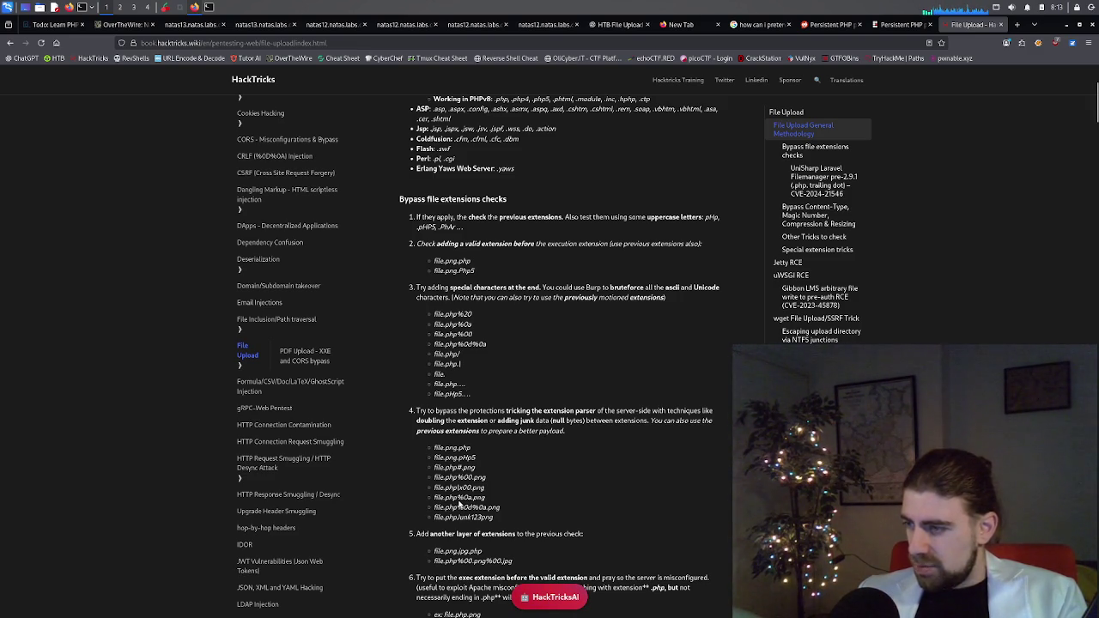
triple_click(460, 498)
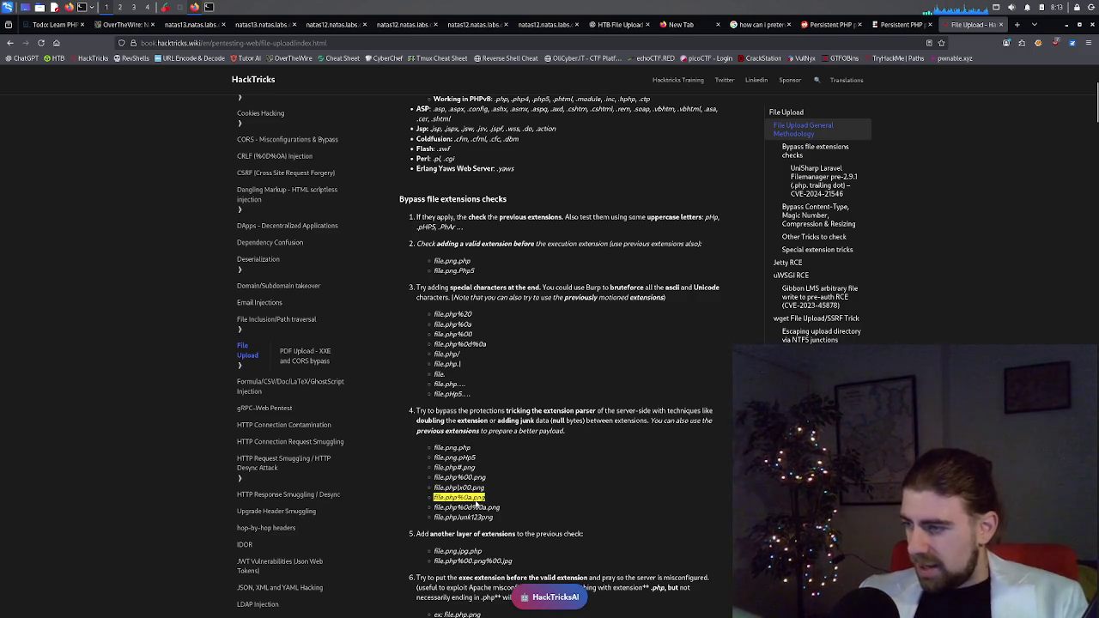
- Edit the recalled mv command to rename image.php%20 to file.php%0a.png and run it
click(208, 7)
key(Up)
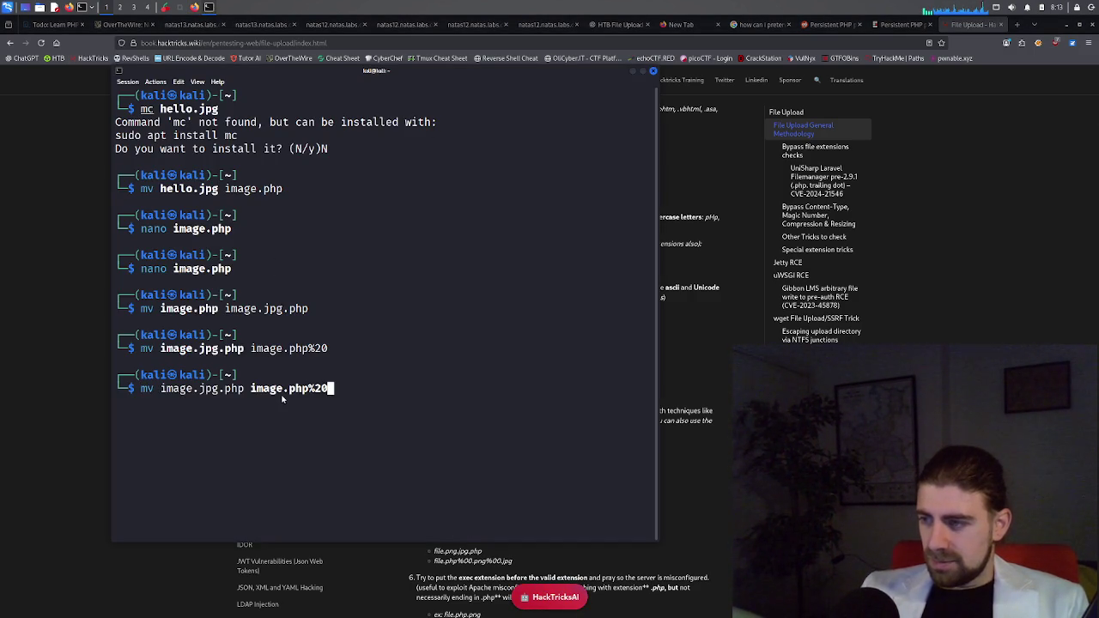
key(ctrl+Left)
key(ctrl+Left)
key(ctrl+Left)
key(BackSpace)
key(BackSpace)
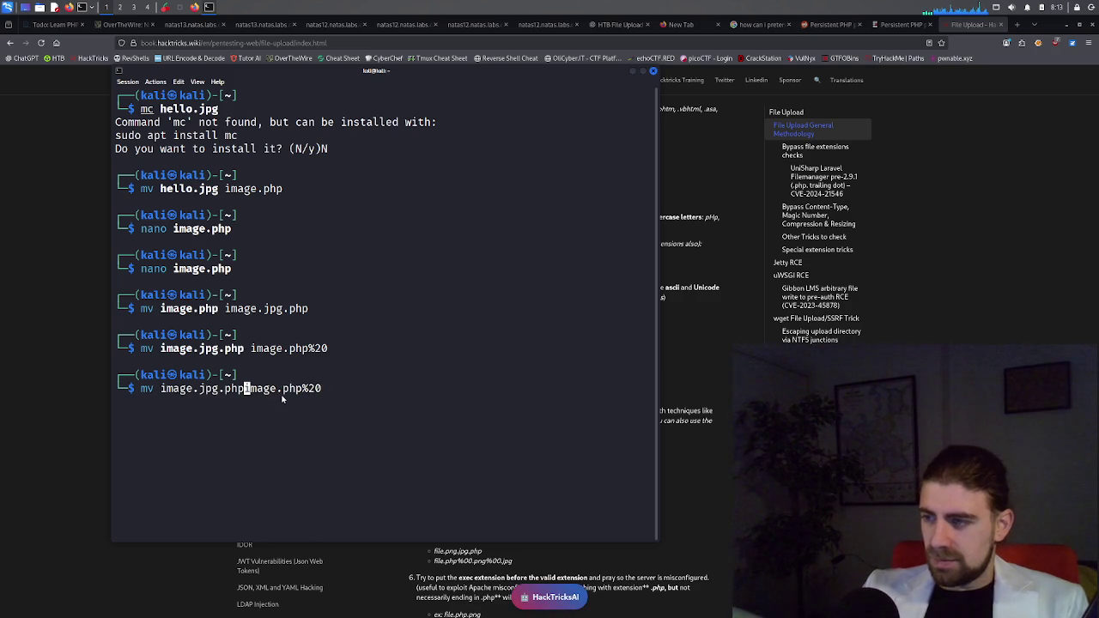
key(BackSpace)
key(BackSpace)
key(BackSpace)
key(ctrl+Right)
key(ctrl+Right)
key(End)
text(file.php%0a.png)
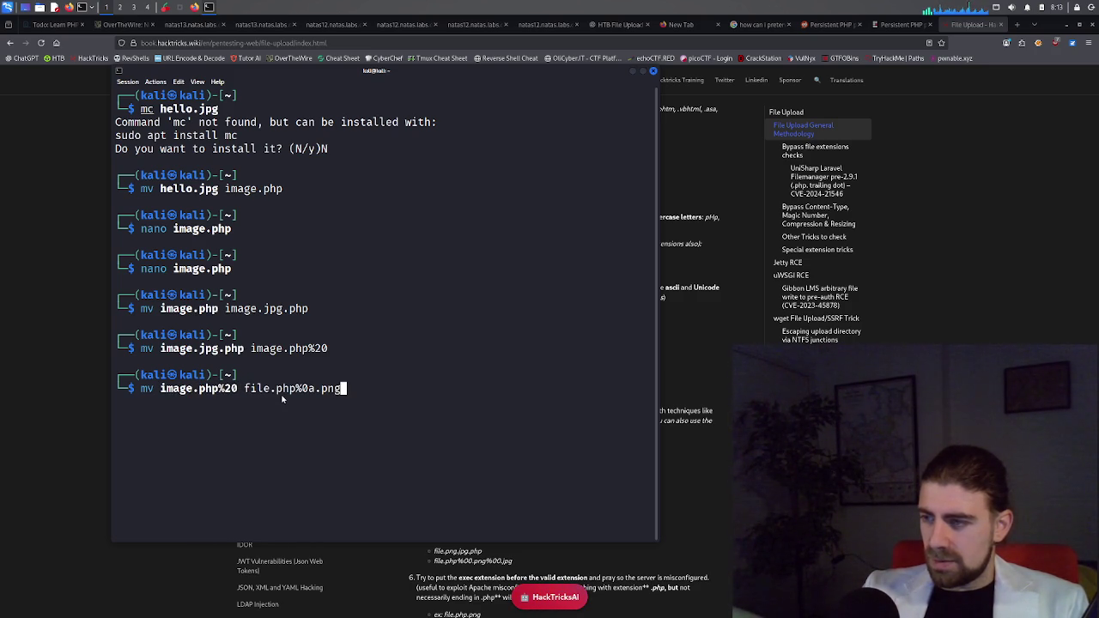
key(Return)
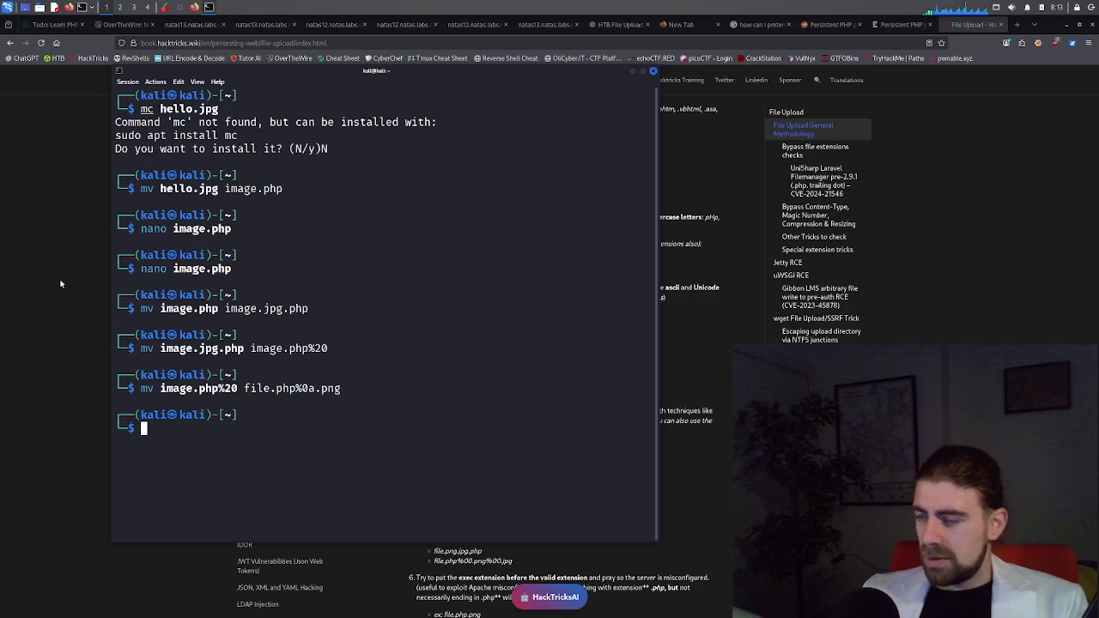
click(36, 271)
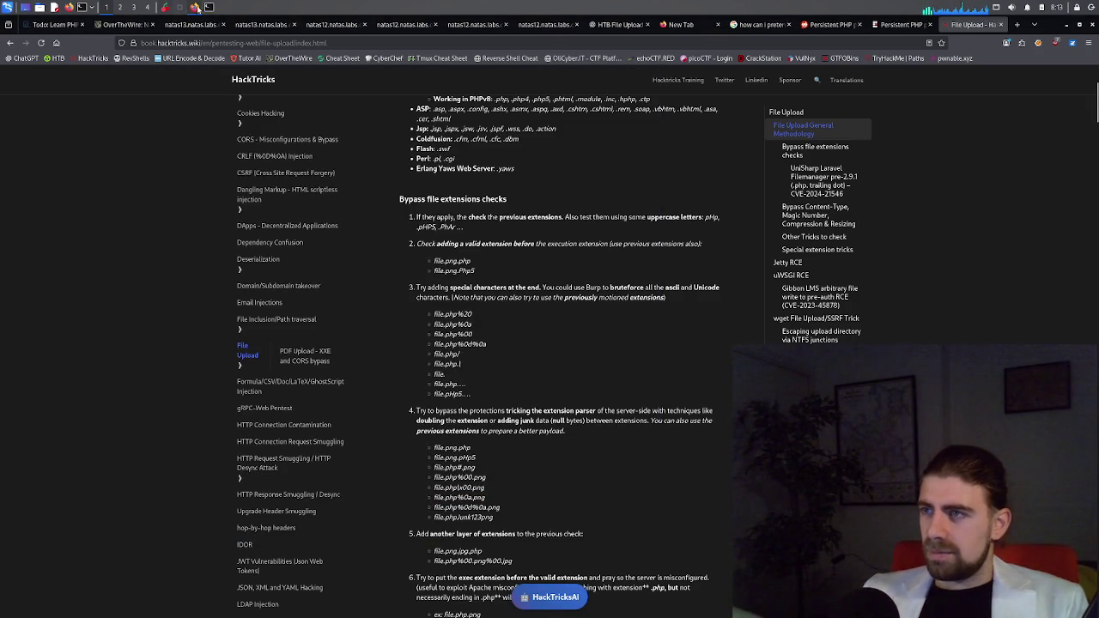
click(208, 7)
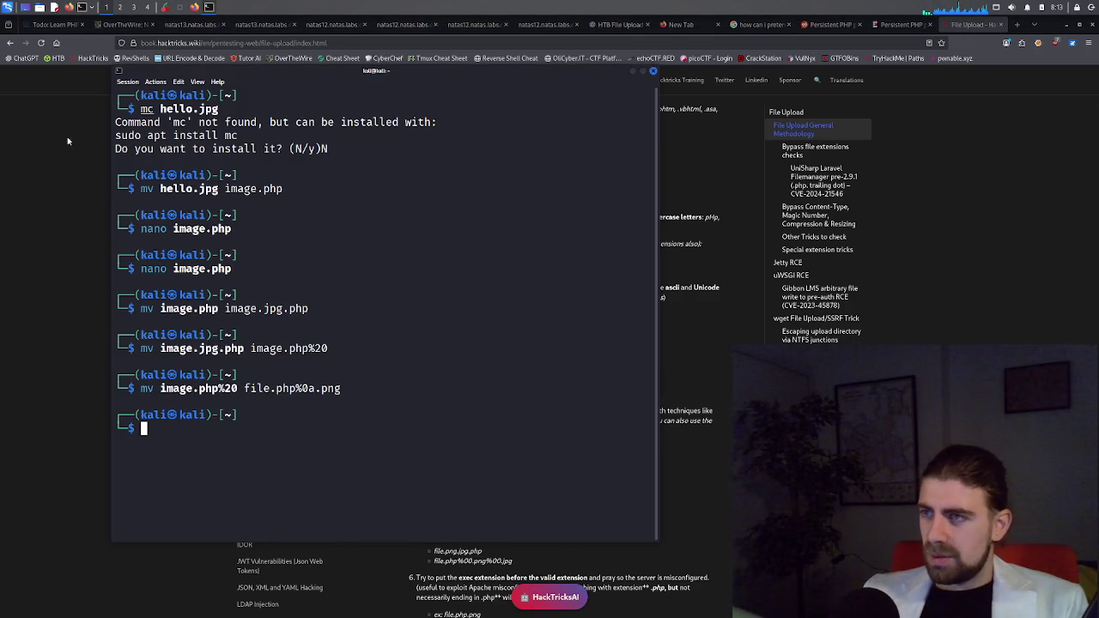
click(77, 124)
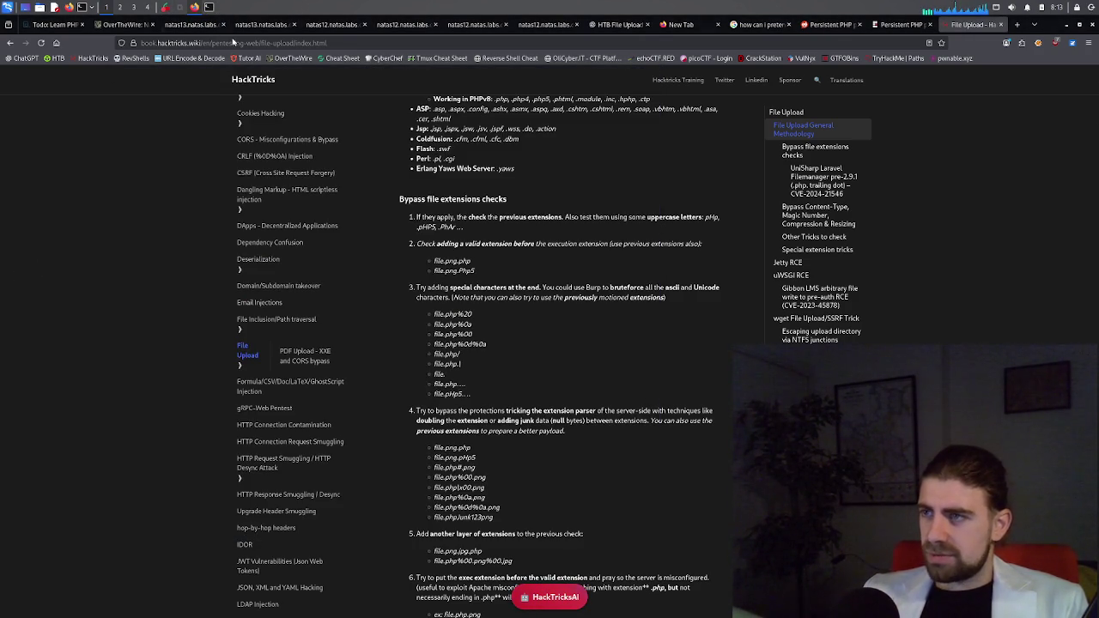
- Go back to the natas13 form, dismiss the auth prompt, and upload file.php%0a.png
click(191, 24)
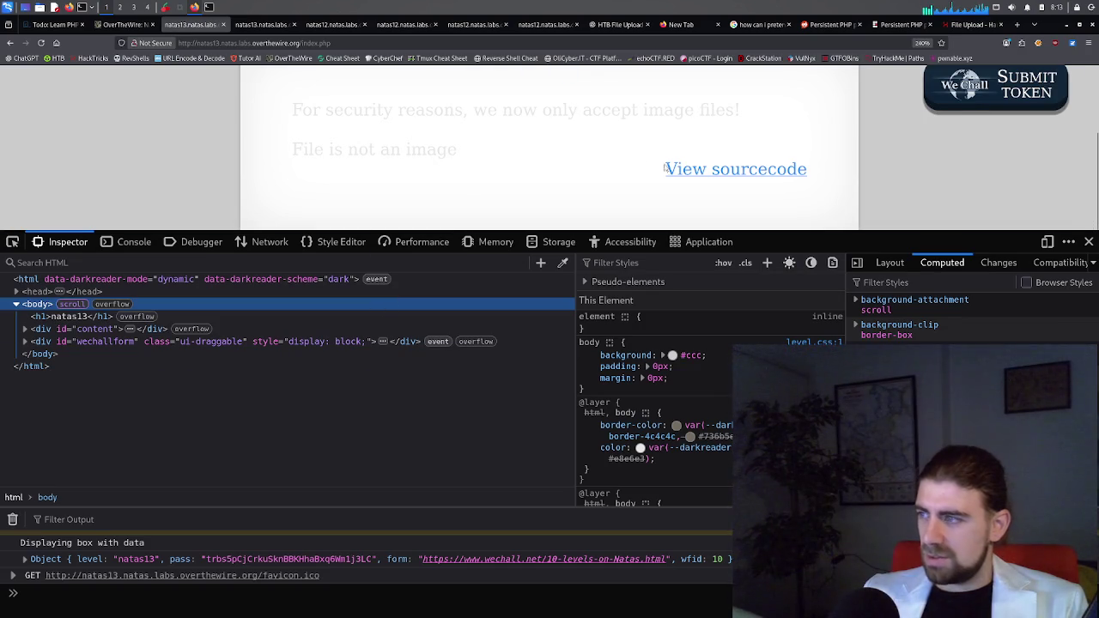
scroll(653, 171, up, 2)
scroll(694, 192, down, 1)
scroll(216, 129, up, 1)
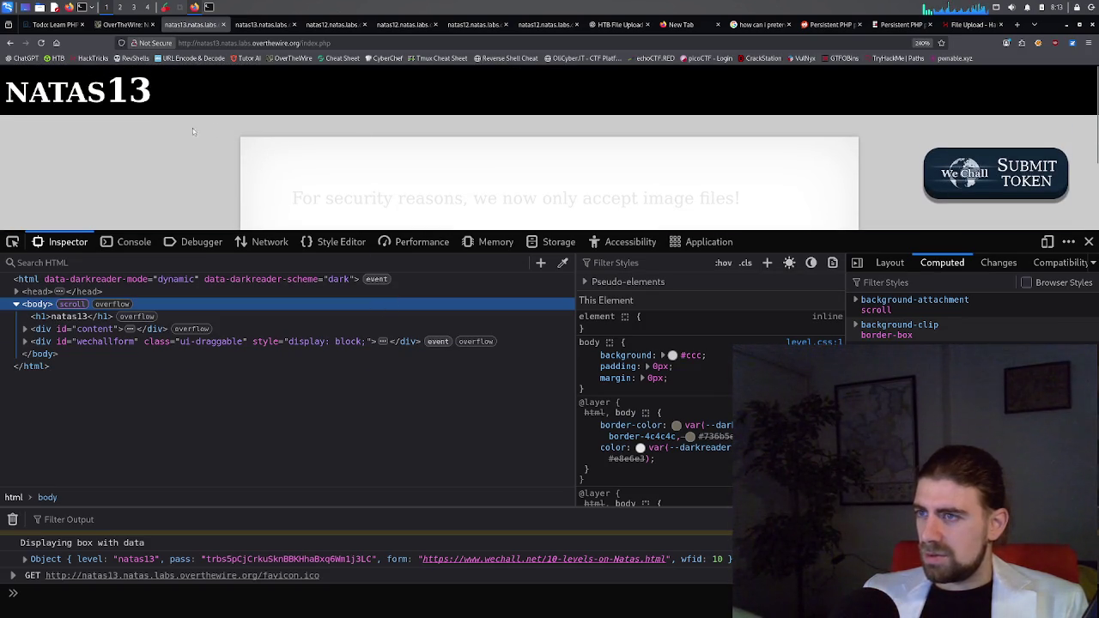
click(10, 42)
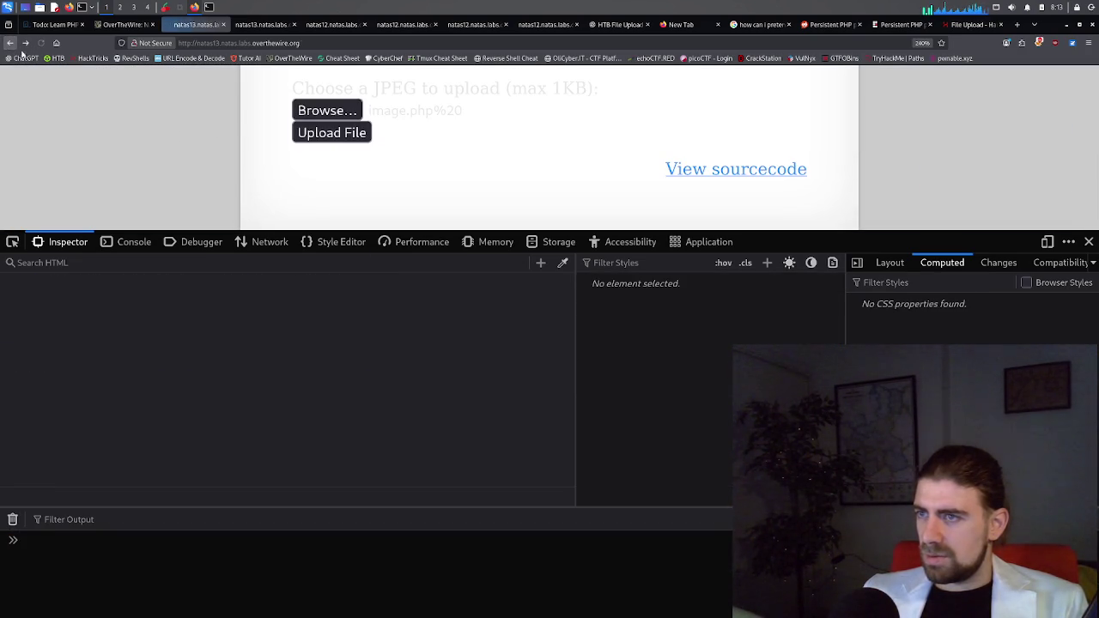
click(351, 114)
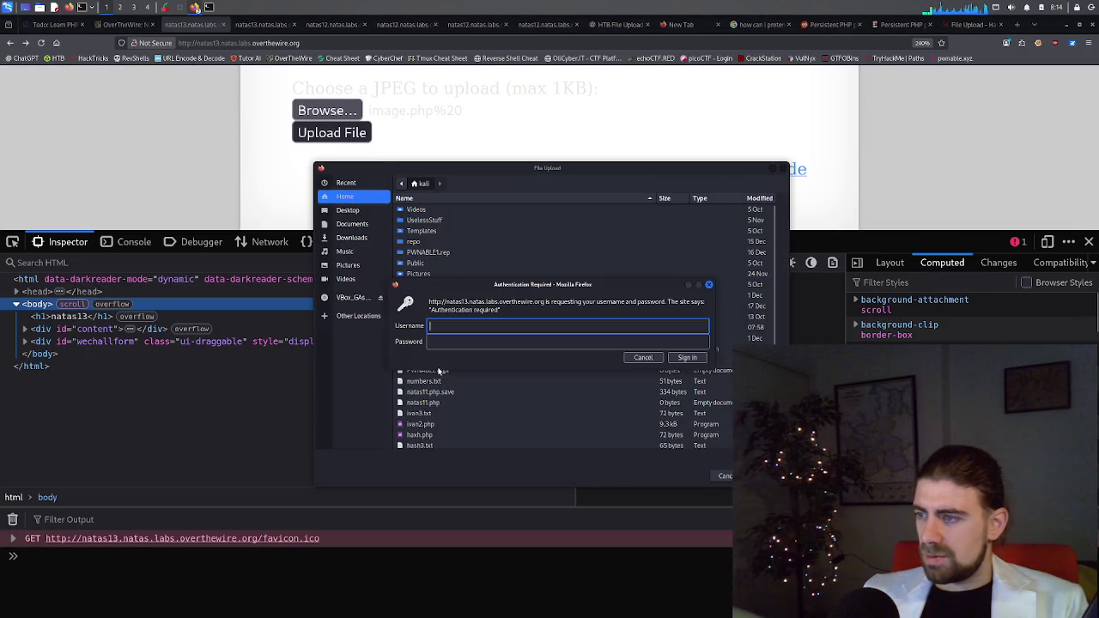
click(643, 357)
scroll(449, 368, down, 2)
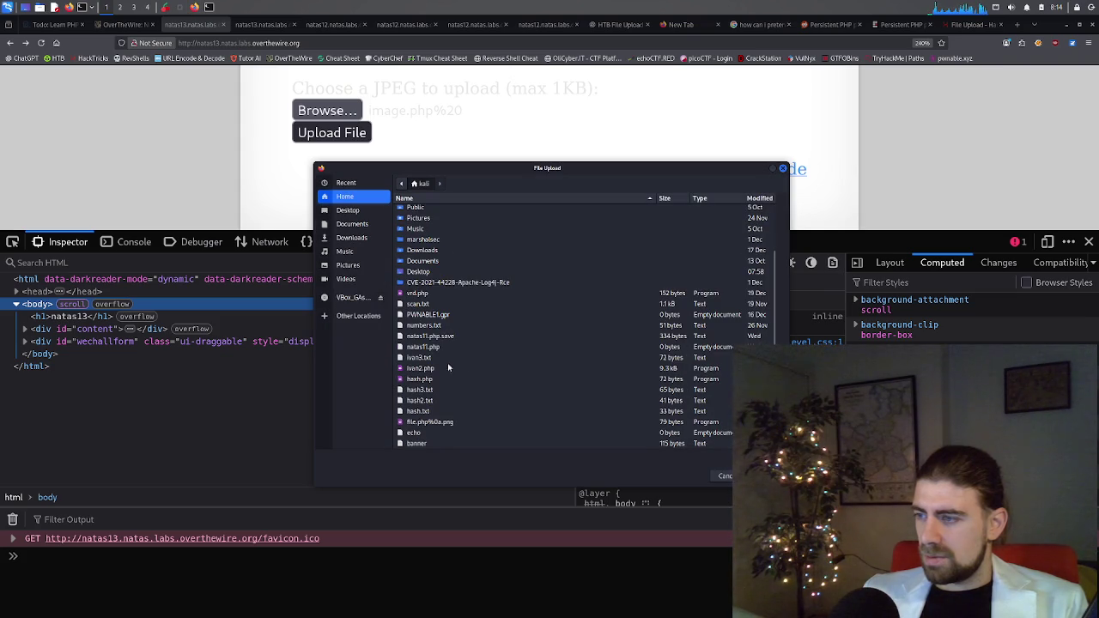
double_click(429, 422)
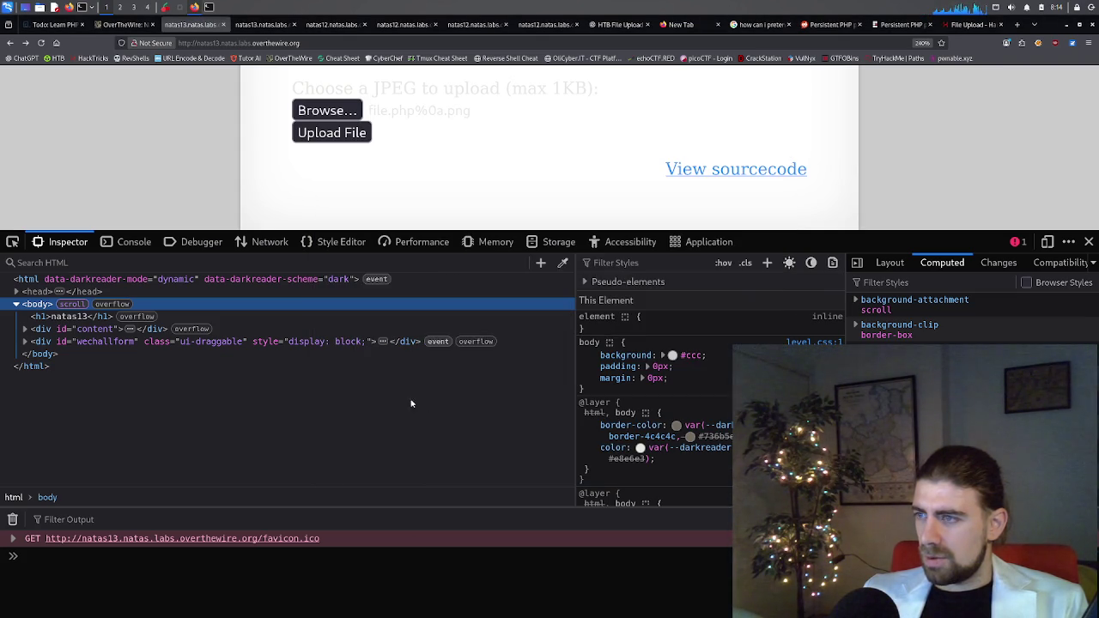
click(353, 136)
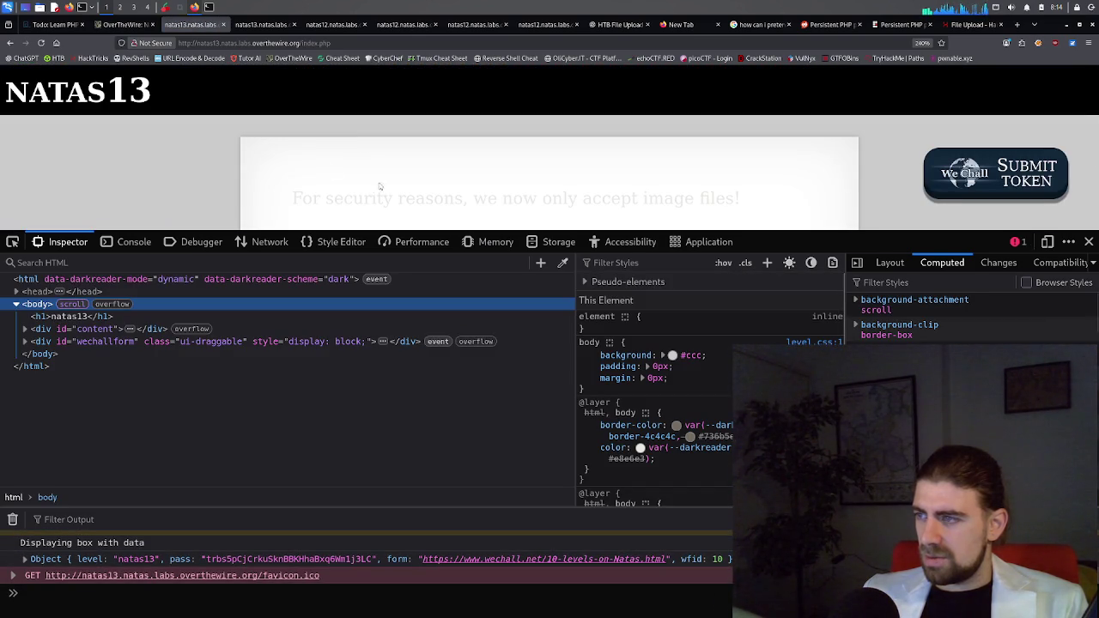
- Edit the recalled mv command to rename file.php%0a.png to file.php%0a.jpg and run it
click(209, 7)
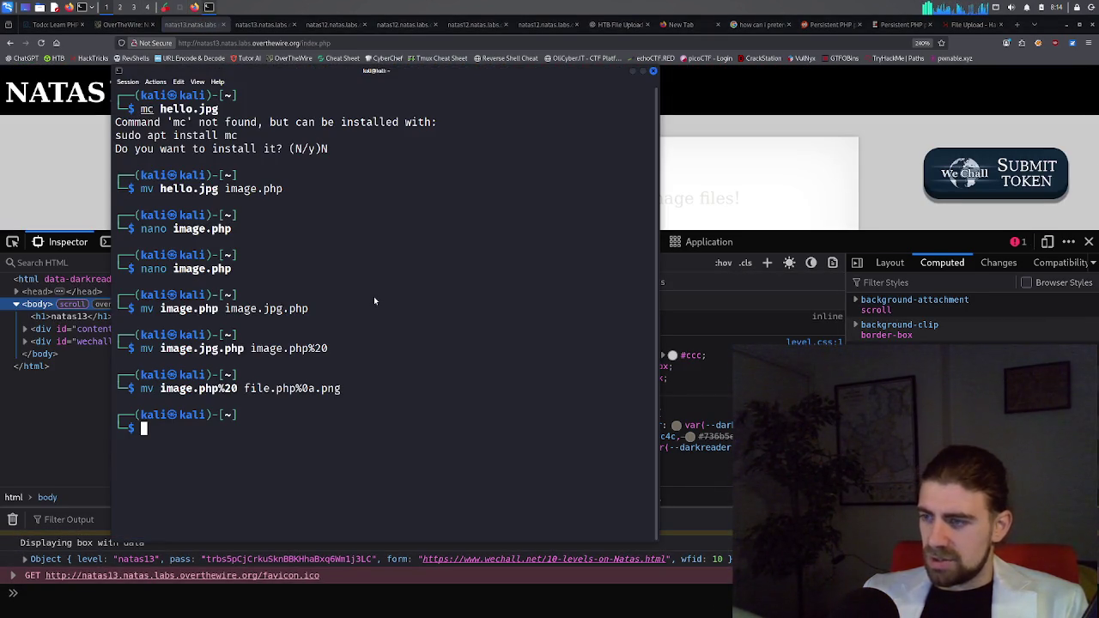
key(Up)
key(ctrl+Left)
key(ctrl+Left)
key(ctrl+Left)
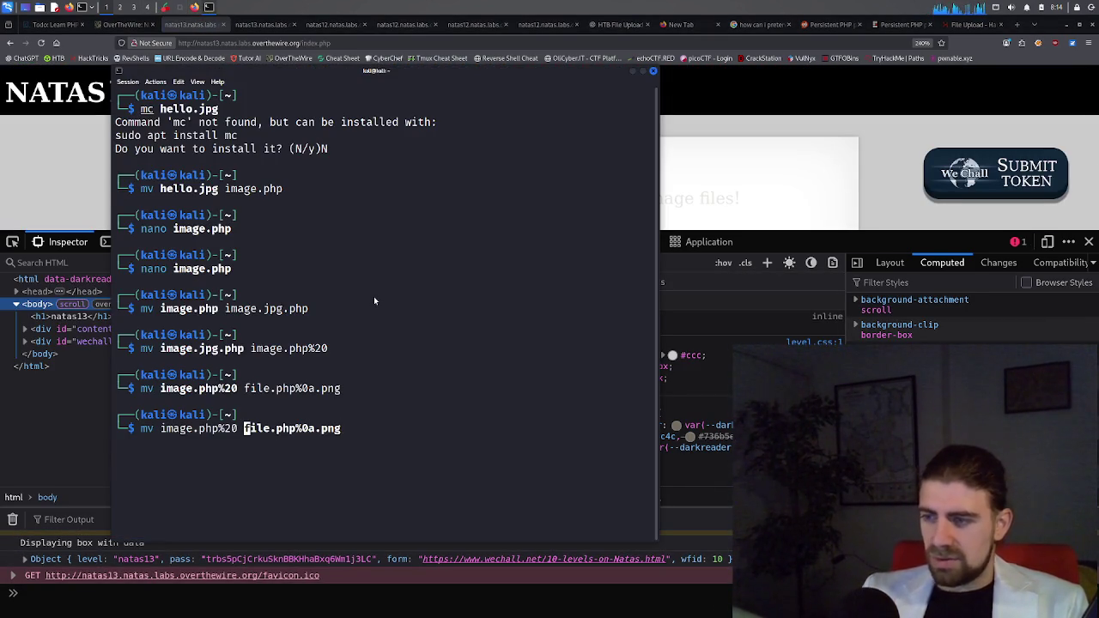
key(Left)
key(BackSpace)
key(BackSpace)
key(BackSpace)
key(BackSpace)
key(BackSpace)
key(BackSpace)
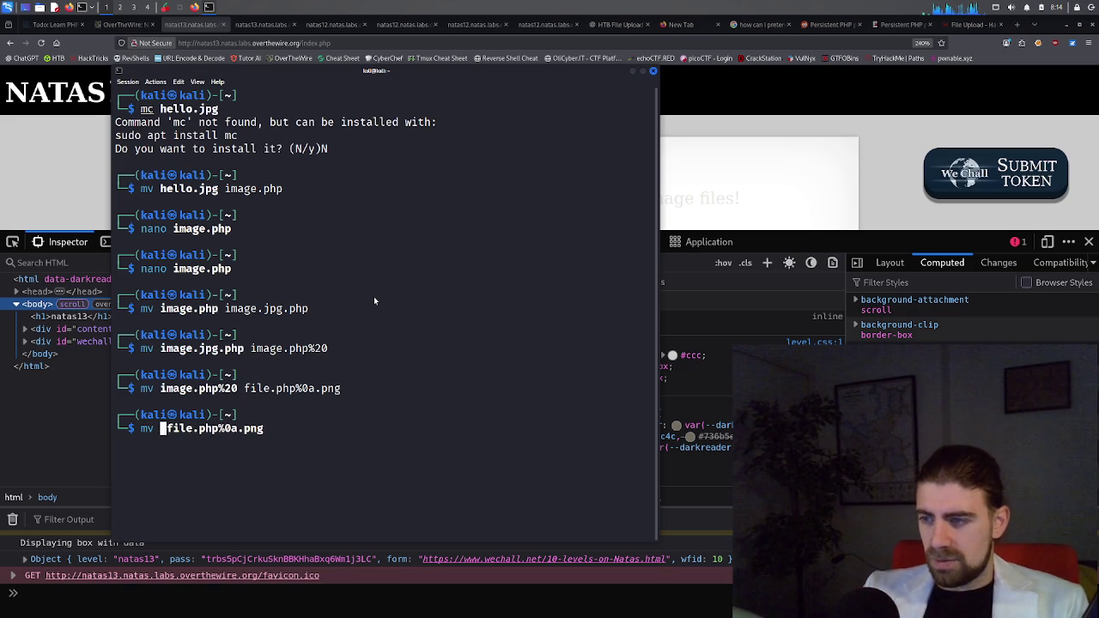
key(Delete)
key(Right)
key(Right)
key(Right)
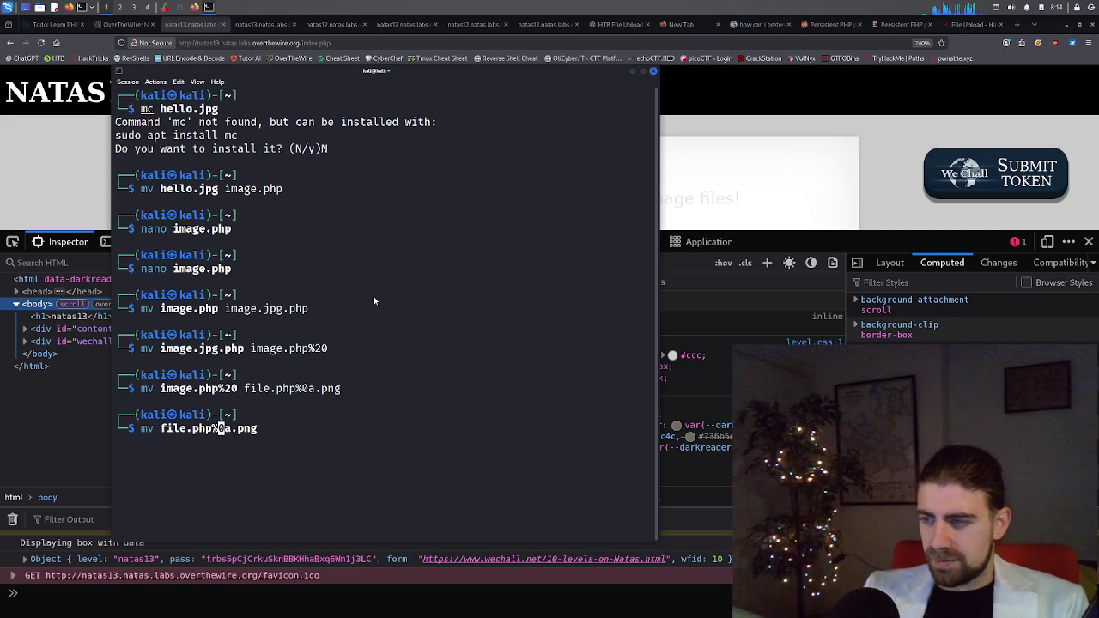
key(Tab)
key(BackSpace)
key(BackSpace)
key(BackSpace)
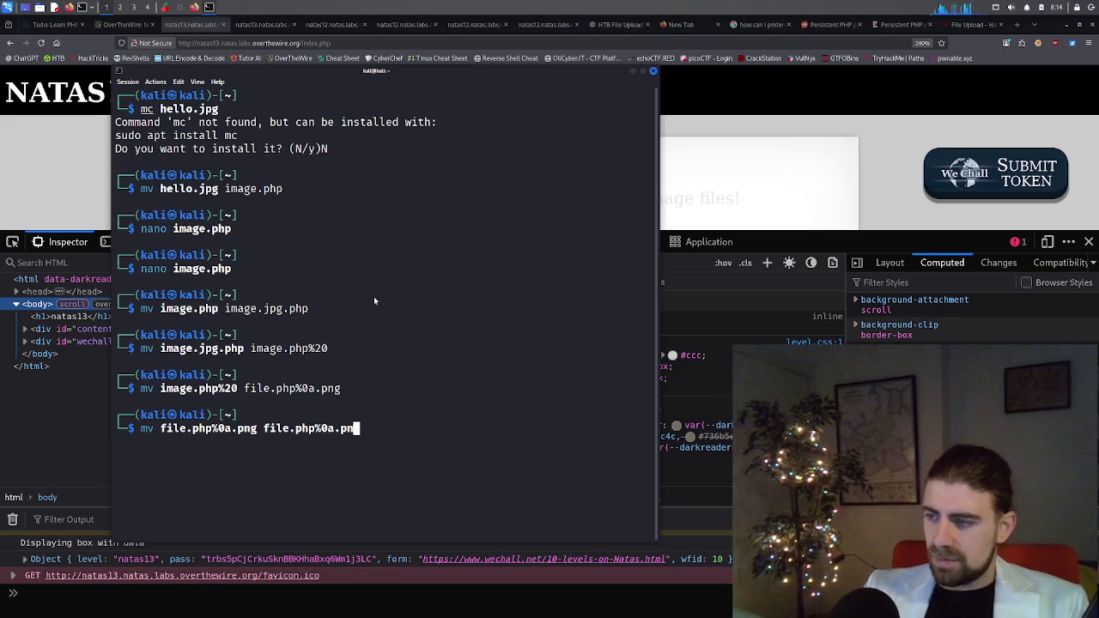
text(jpg)
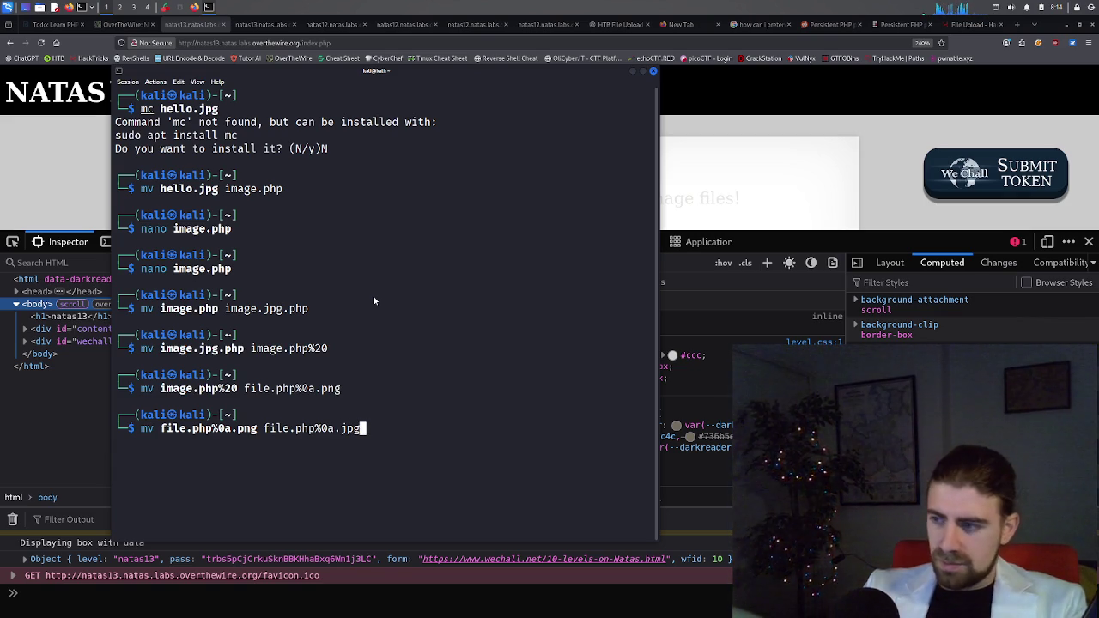
key(Return)
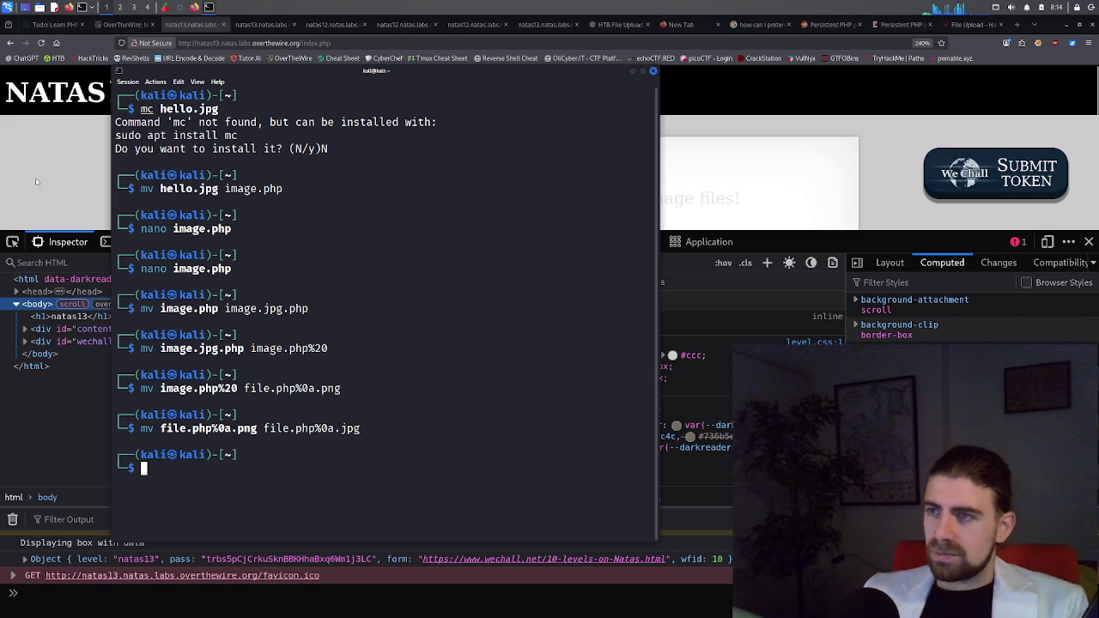
click(36, 182)
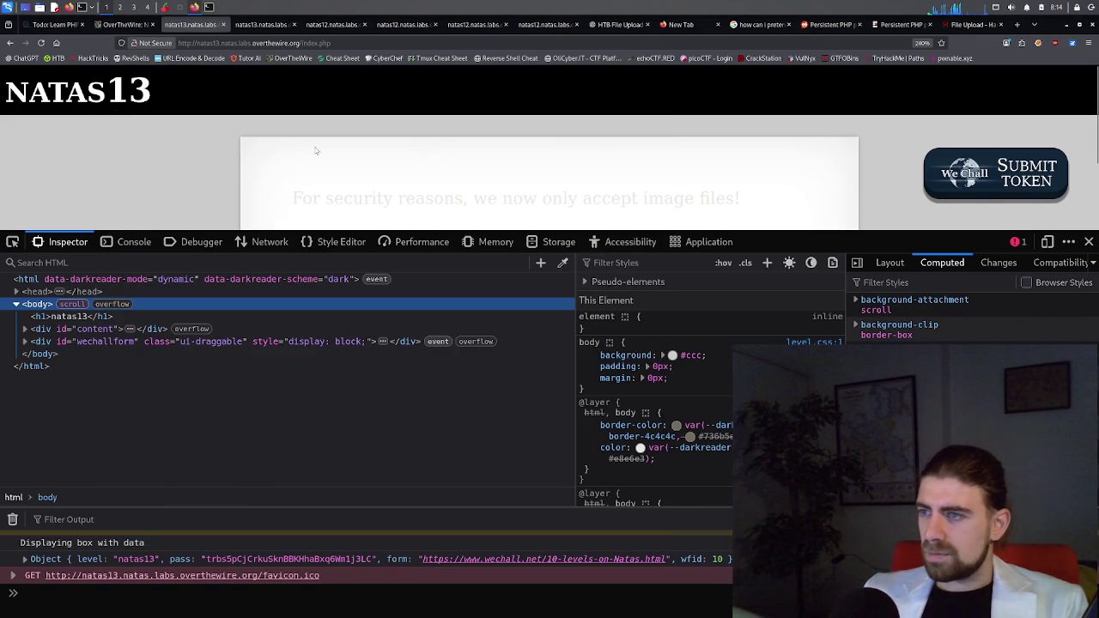
- Go back to the natas13 form, dismiss the auth prompt, and choose file.php%0a.jpg
scroll(372, 160, down, 2)
scroll(190, 85, up, 2)
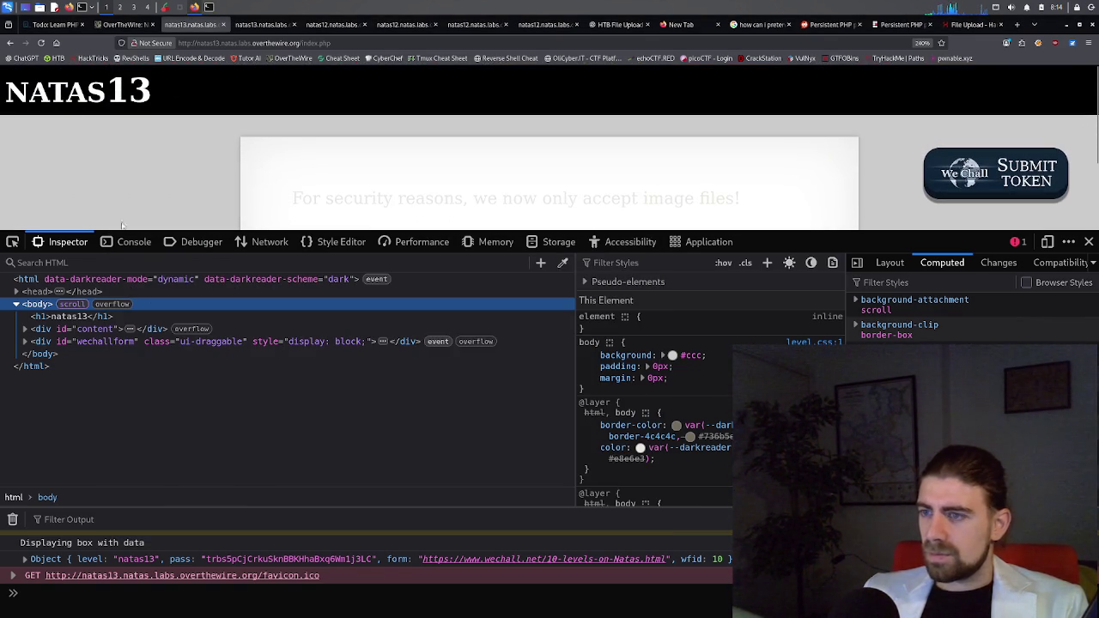
click(9, 43)
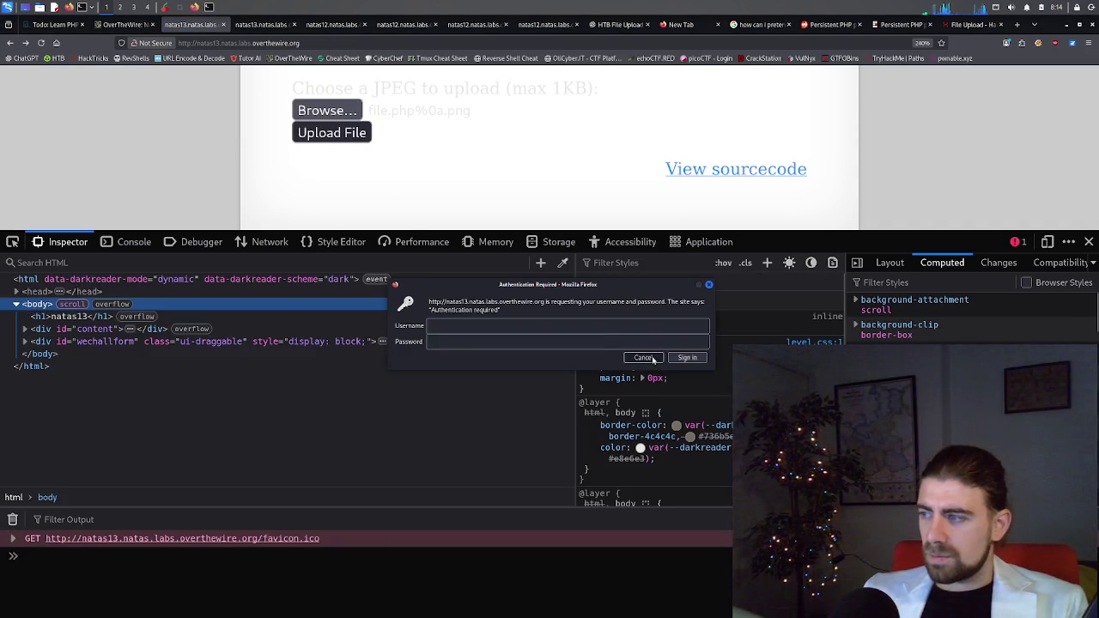
key(Escape)
click(341, 112)
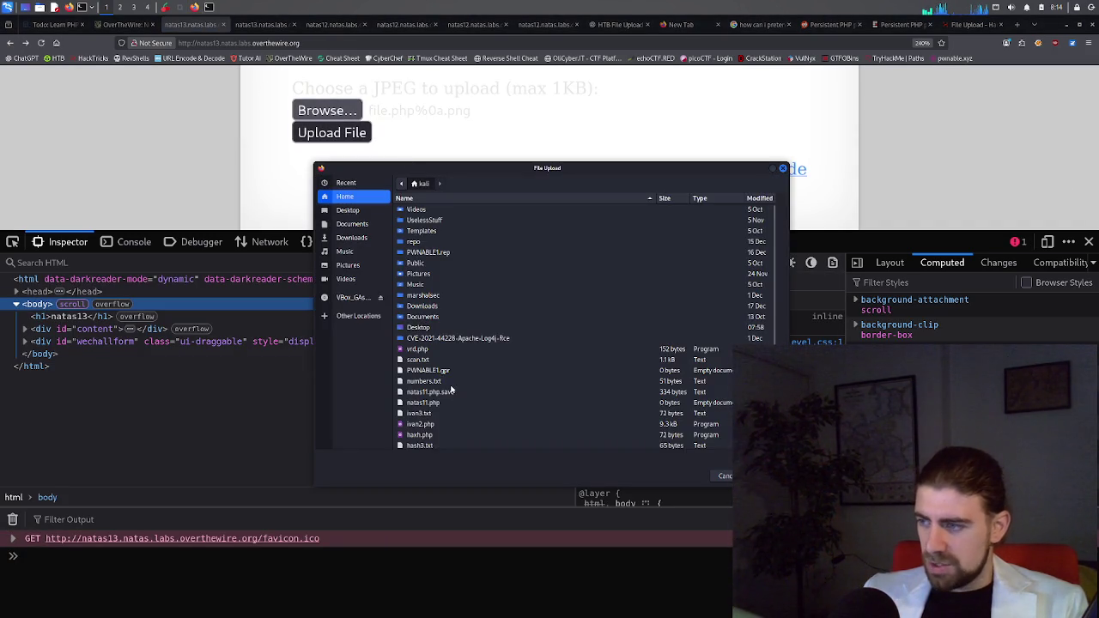
scroll(443, 405, down, 2)
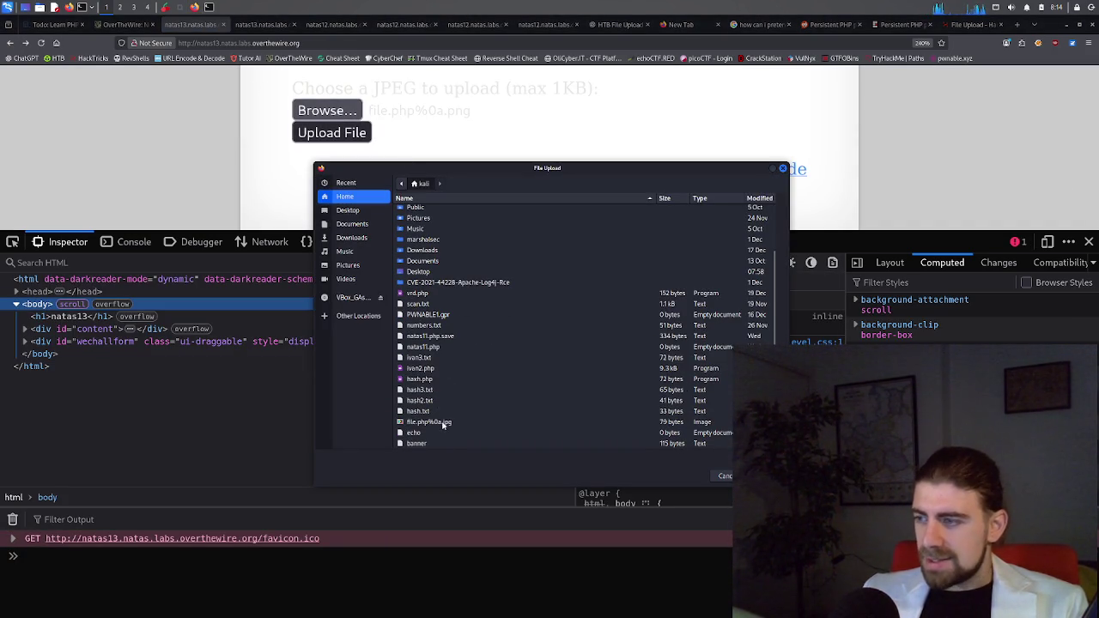
click(443, 423)
double_click(443, 424)
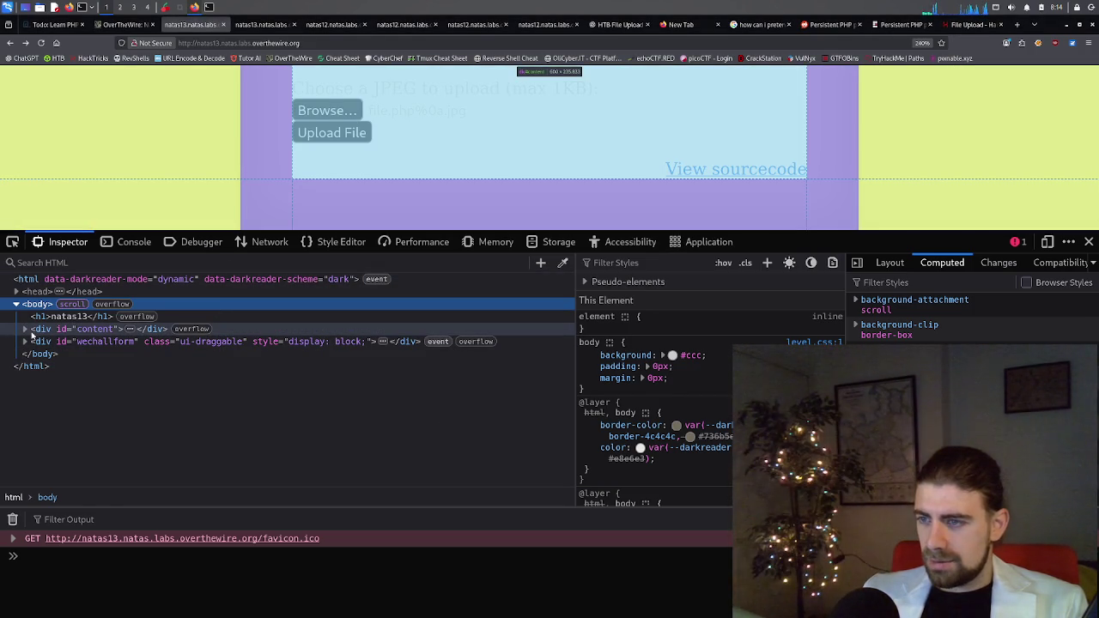
- Expand the form in Inspector to check the hidden filename v9220itdwy.php, then upload
click(33, 331)
click(26, 329)
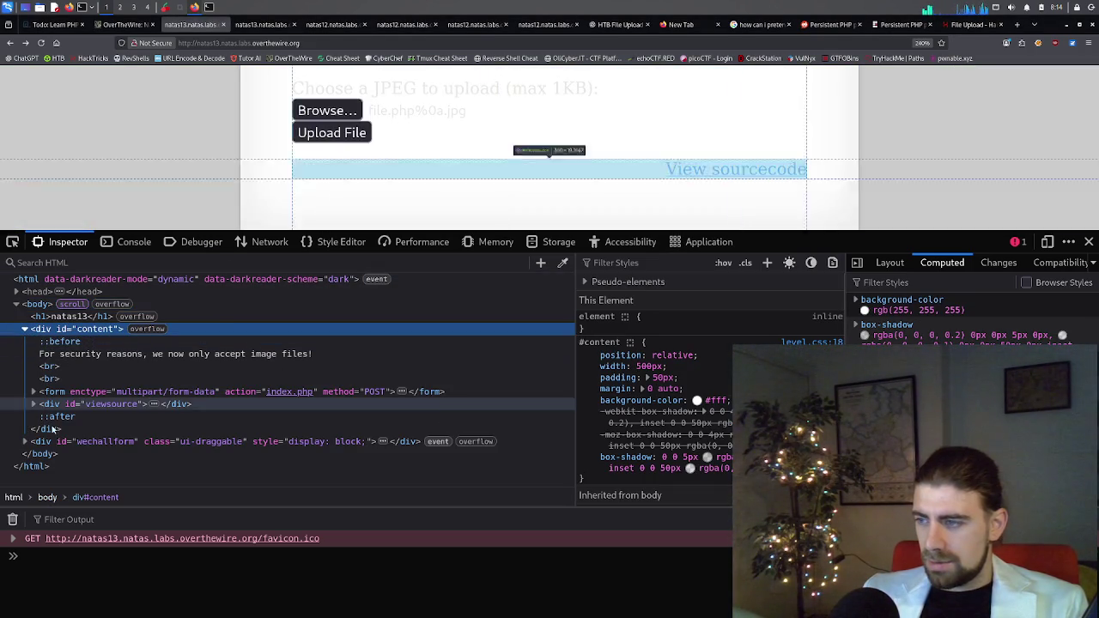
click(26, 442)
scroll(215, 442, down, 1)
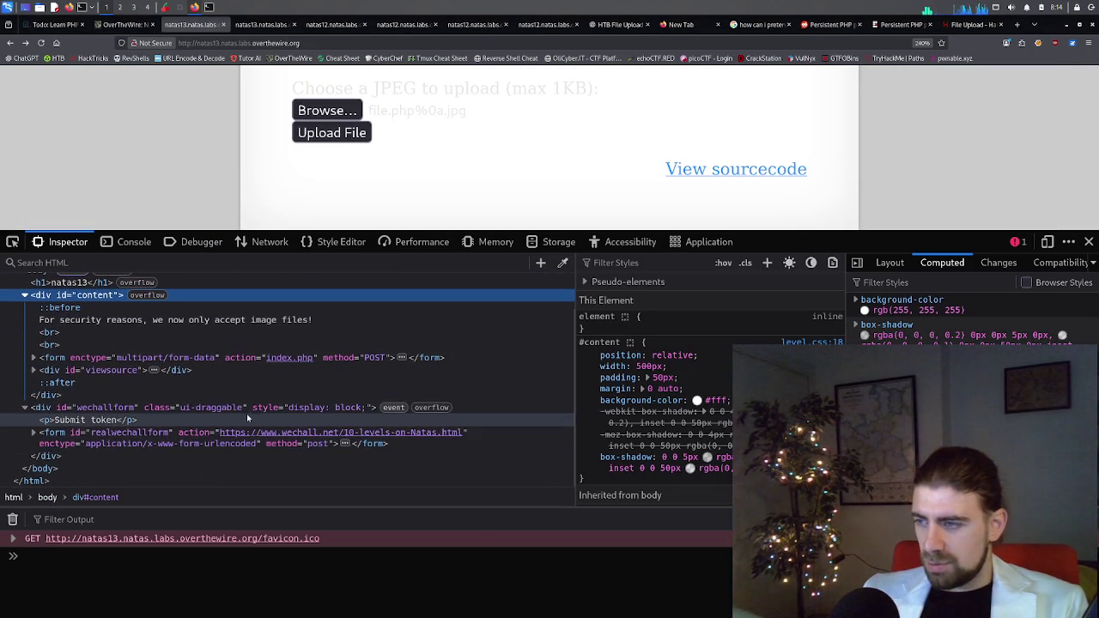
click(33, 370)
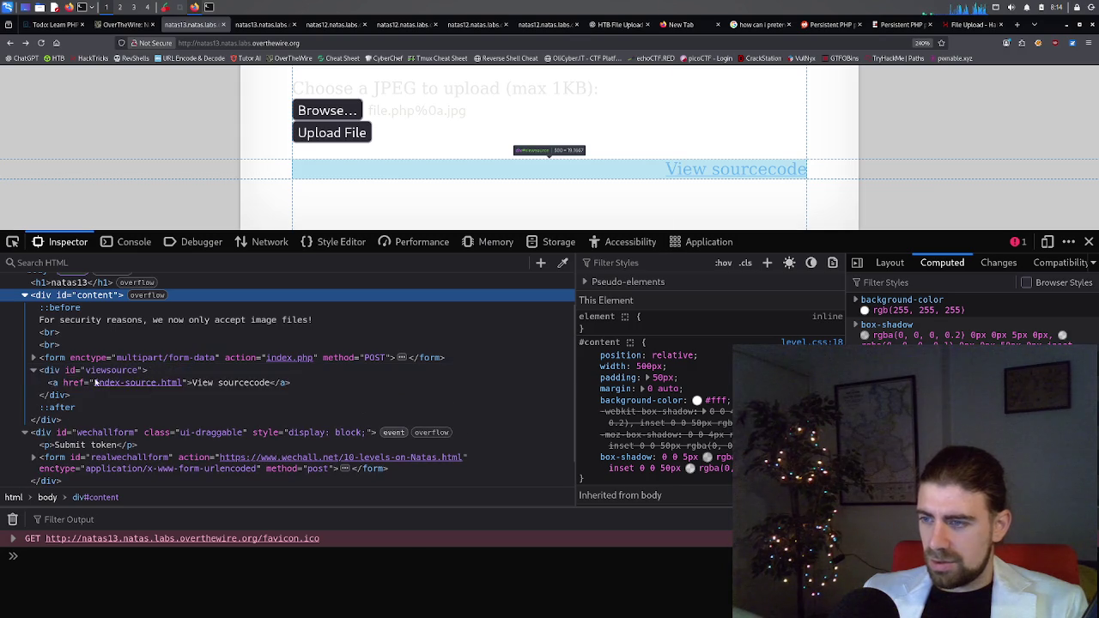
click(33, 358)
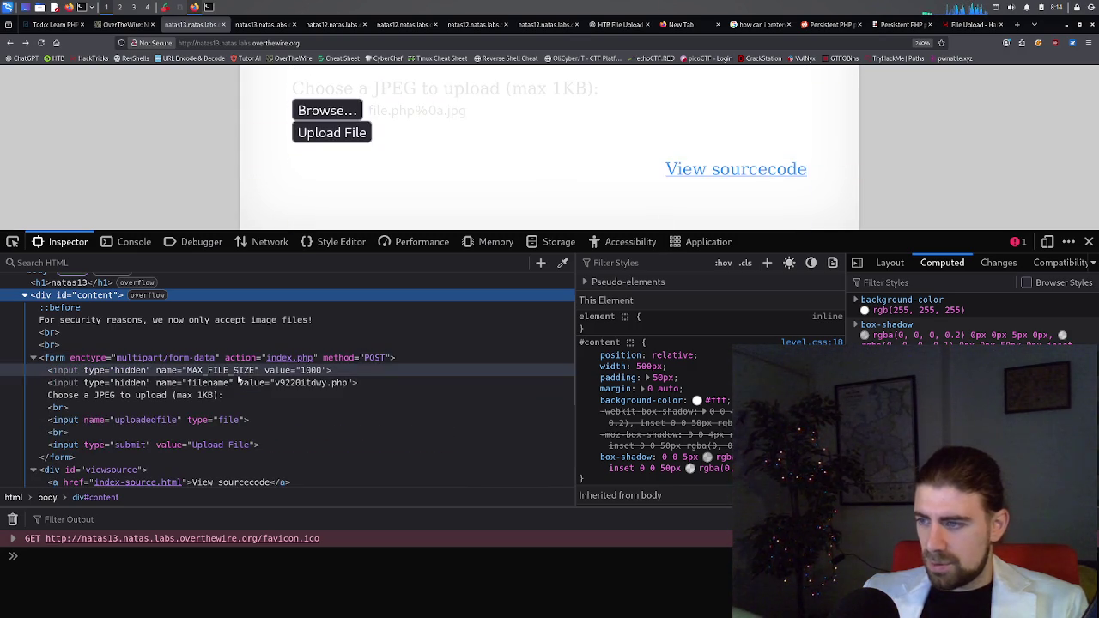
double_click(346, 384)
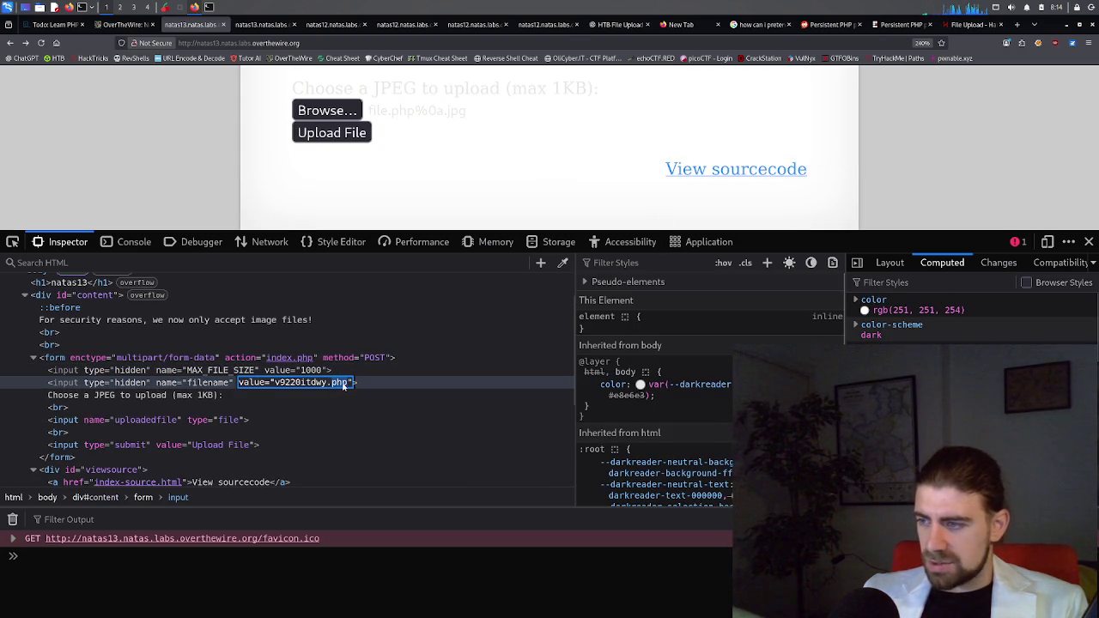
key(Return)
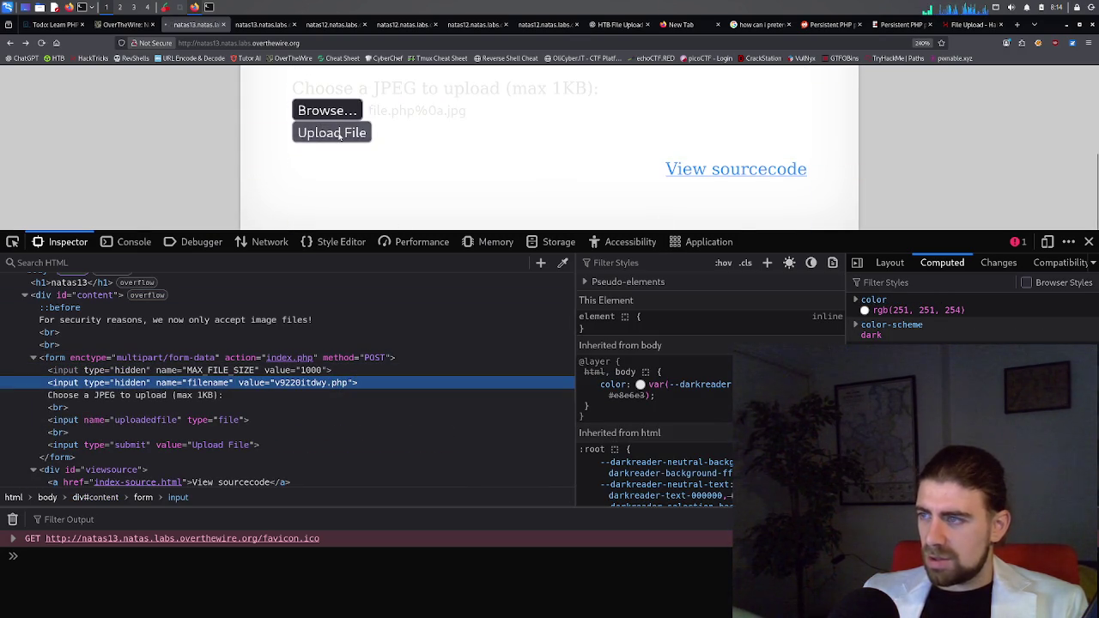
click(338, 133)
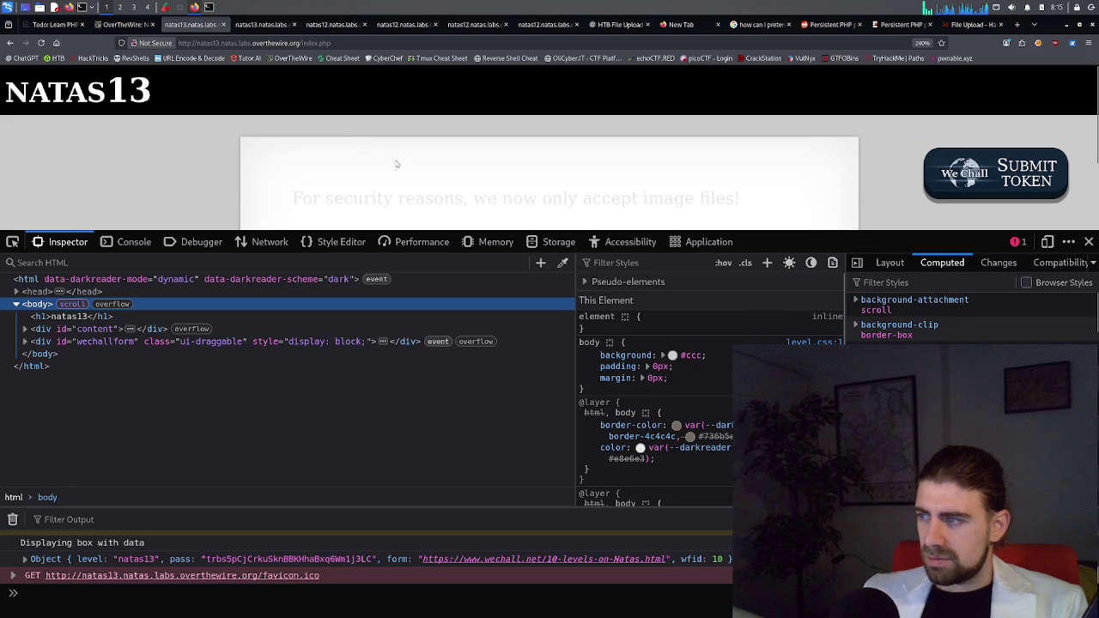
- Return to the natas13 form, dismiss the auth prompt, and expand the upload form's hidden inputs in Inspector
scroll(397, 163, up, 2)
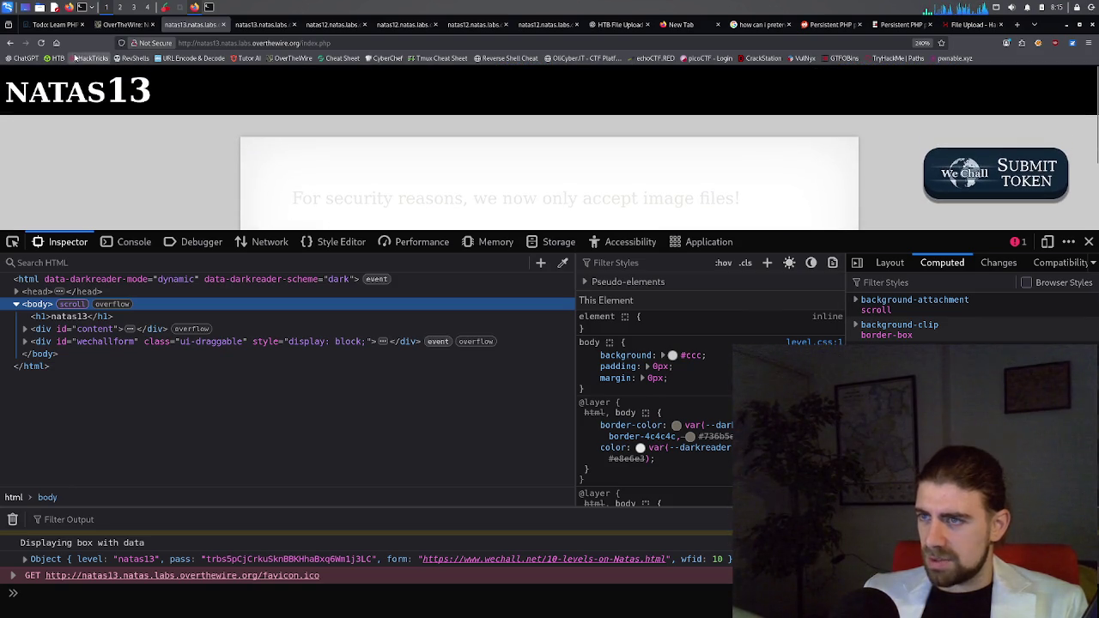
click(11, 42)
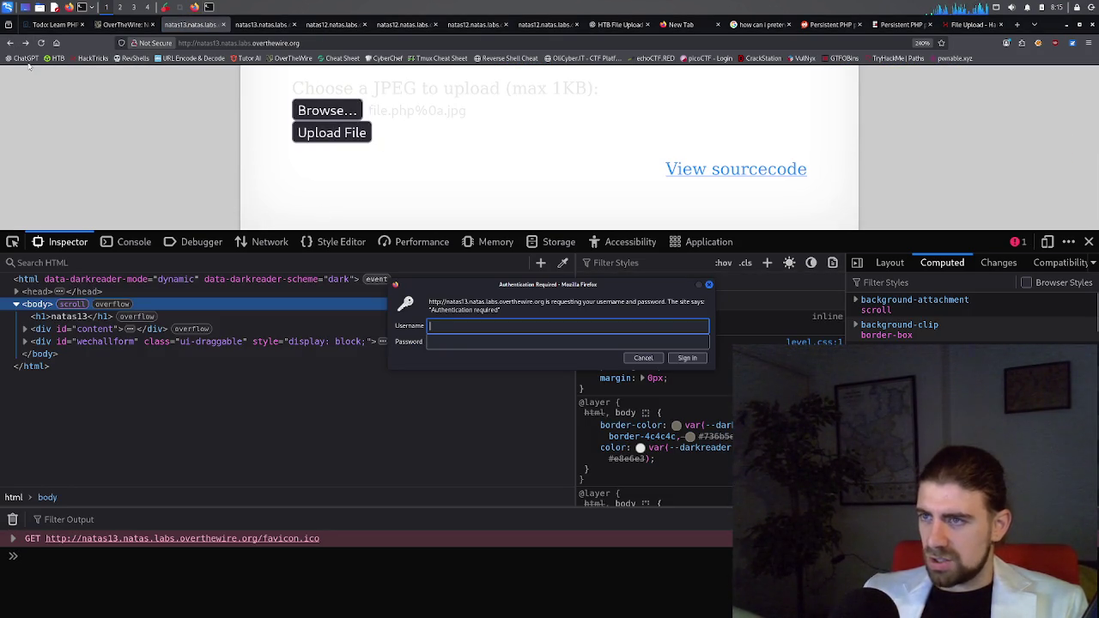
click(645, 358)
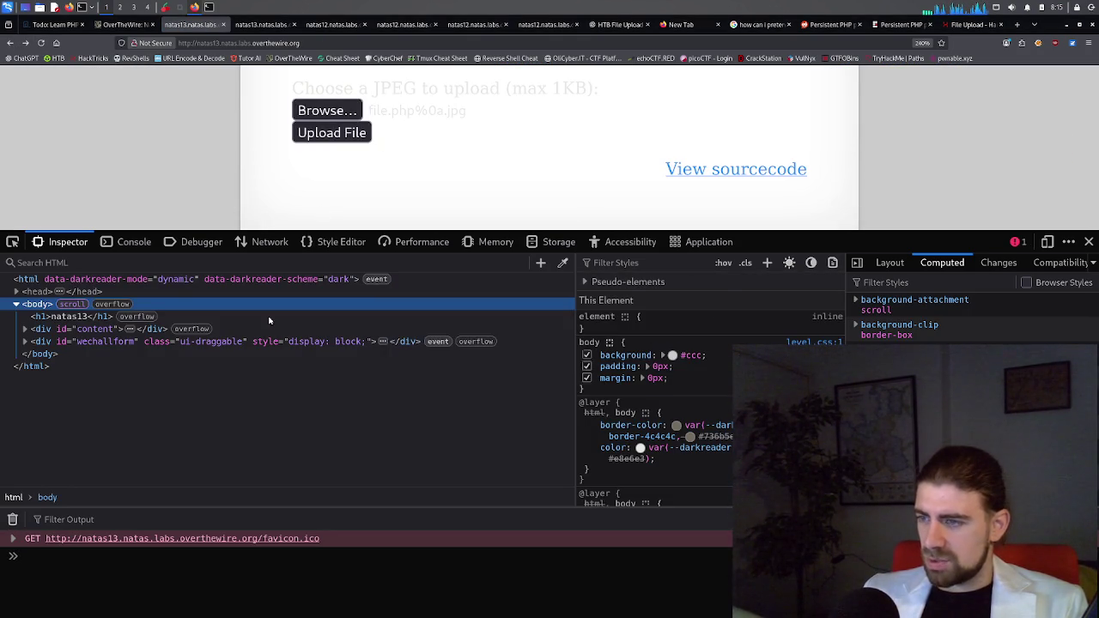
click(25, 340)
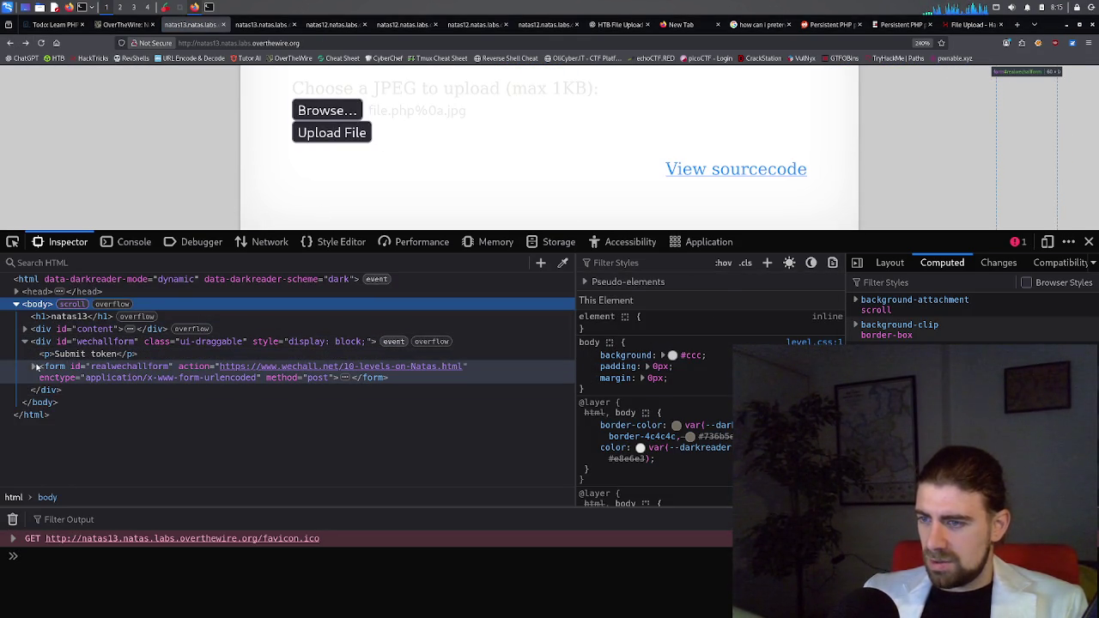
click(36, 367)
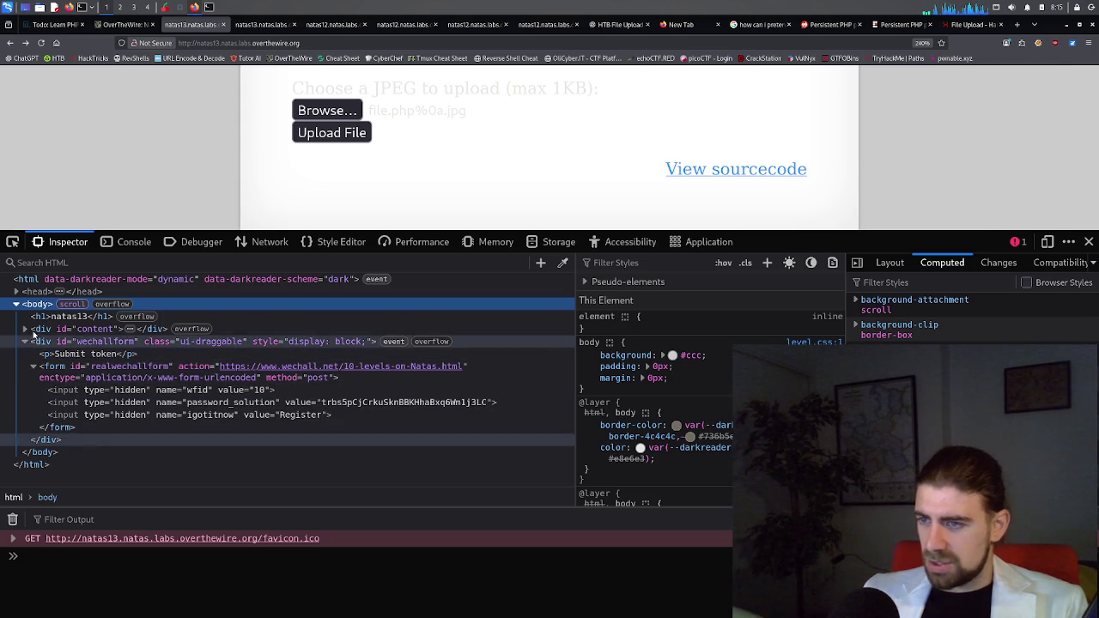
click(26, 330)
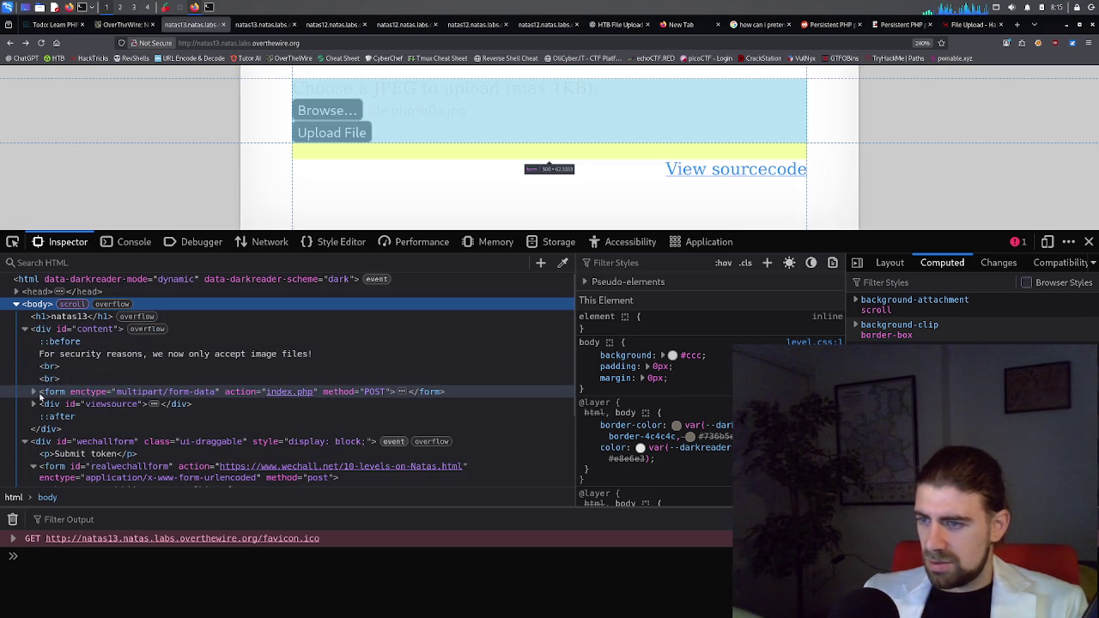
click(34, 391)
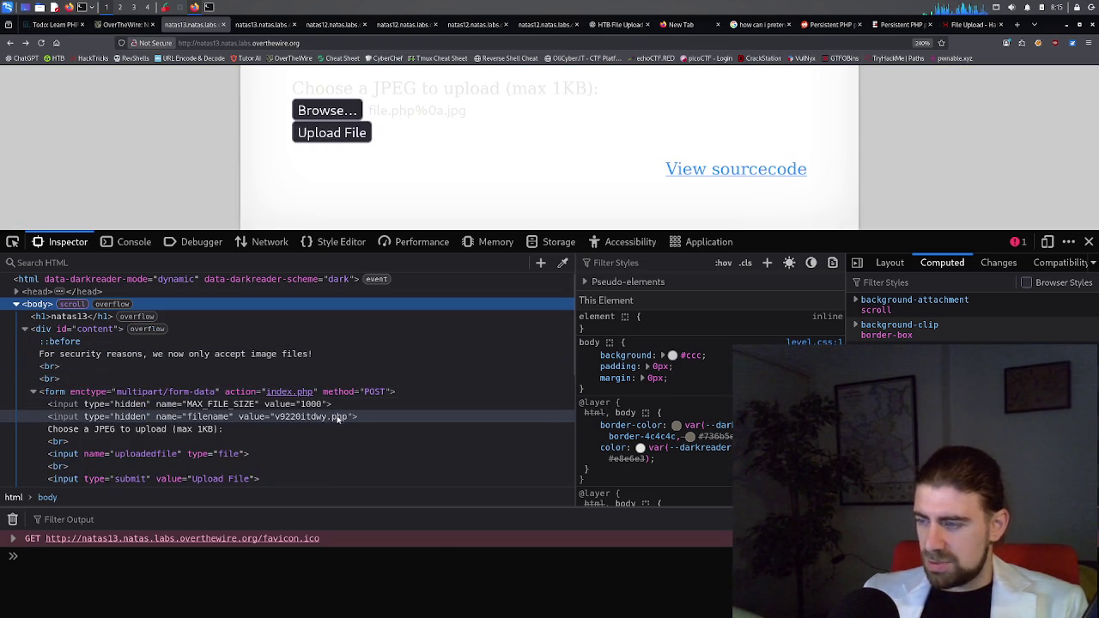
- Reload natas13, check the hidden filename input, submit file.php%0a.jpg, and view the level's source code
click(41, 43)
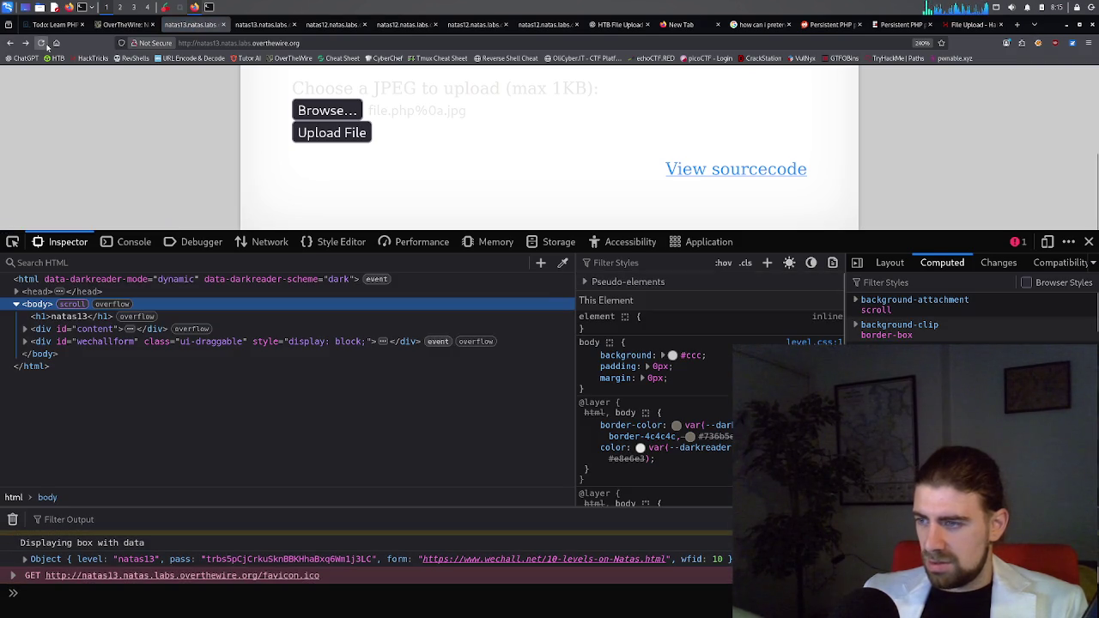
click(25, 329)
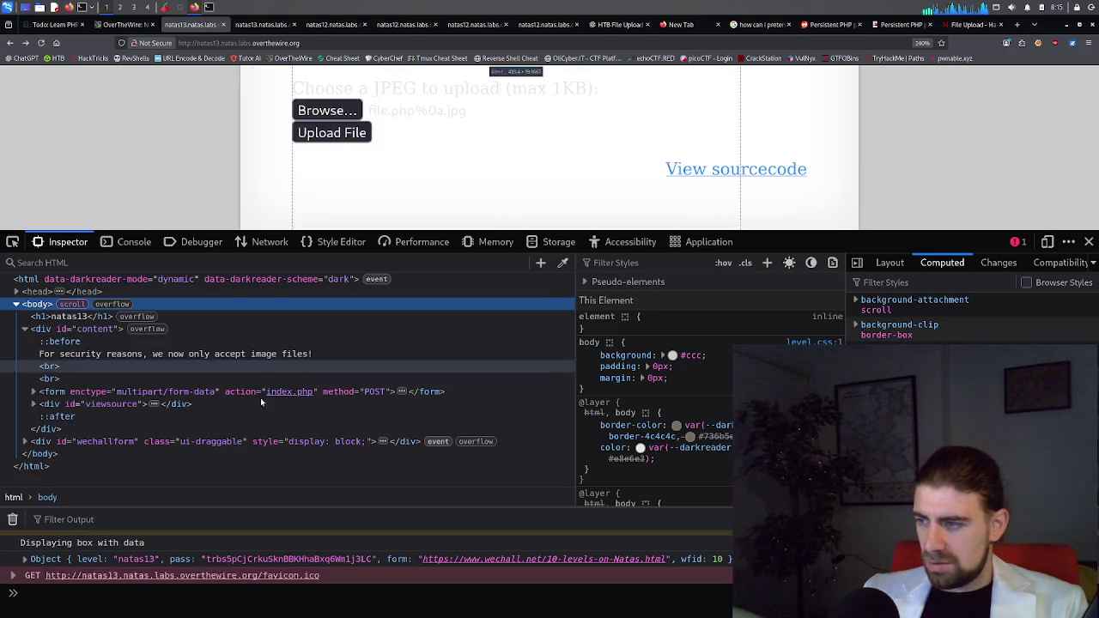
click(32, 392)
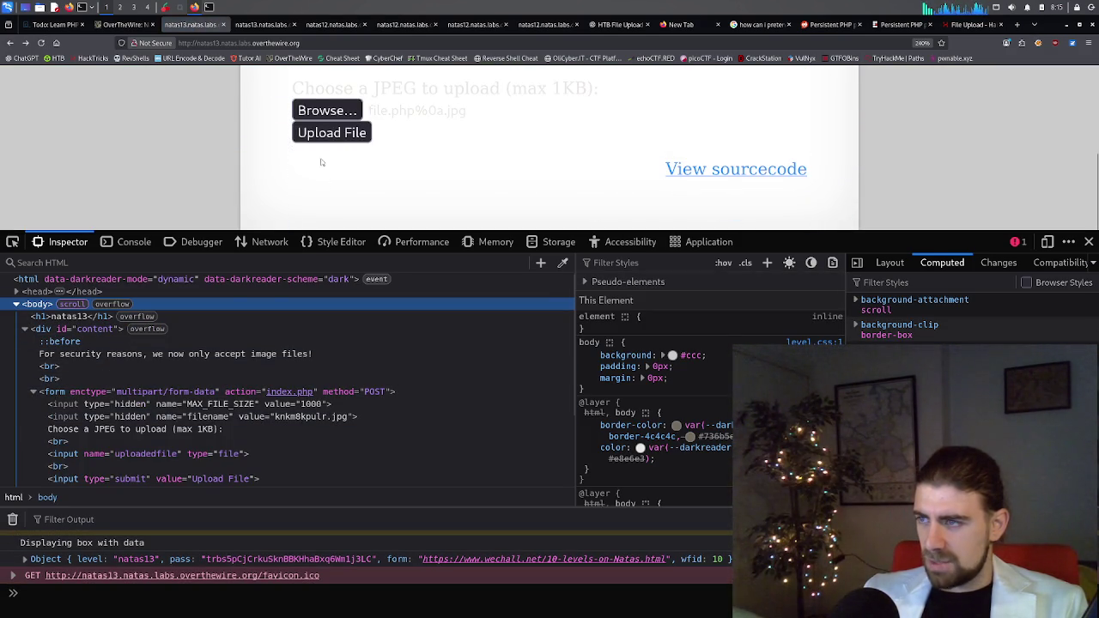
click(331, 132)
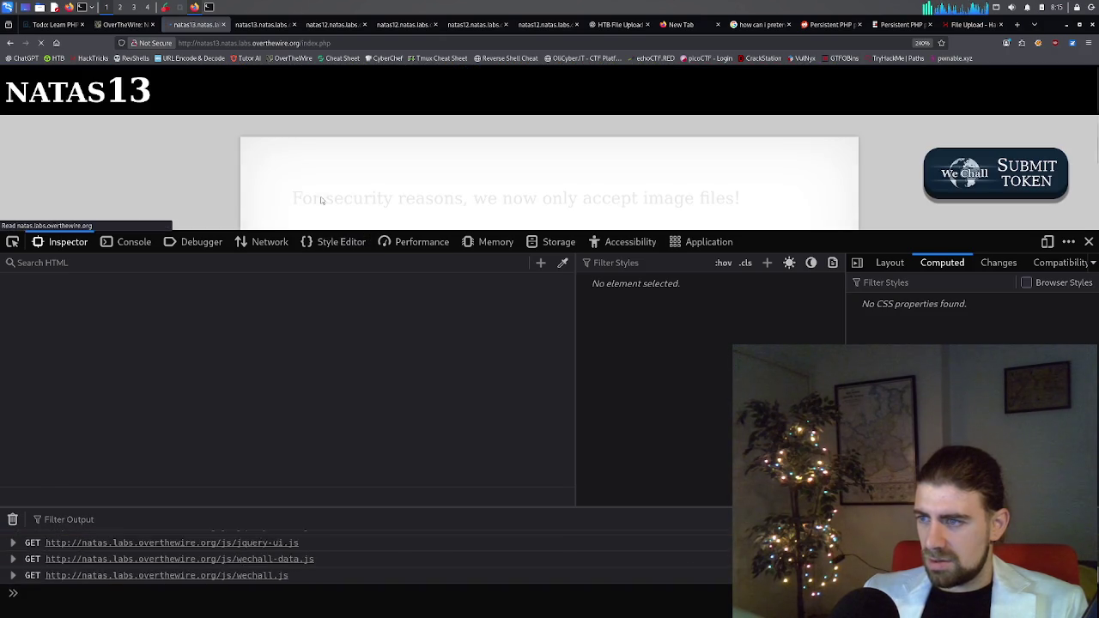
scroll(616, 173, down, 1)
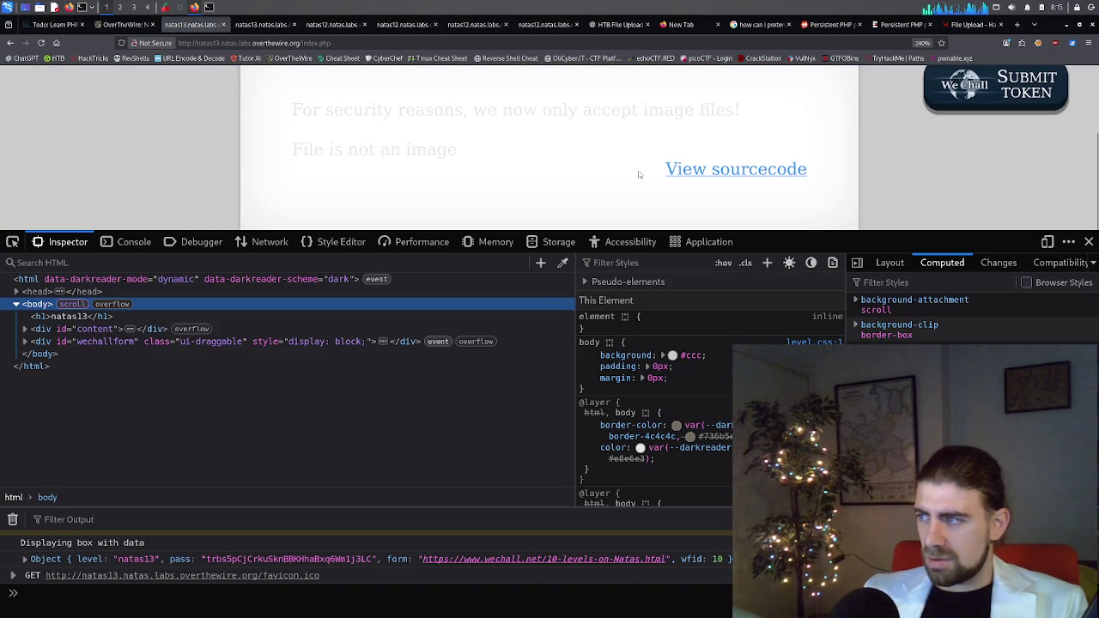
click(686, 170)
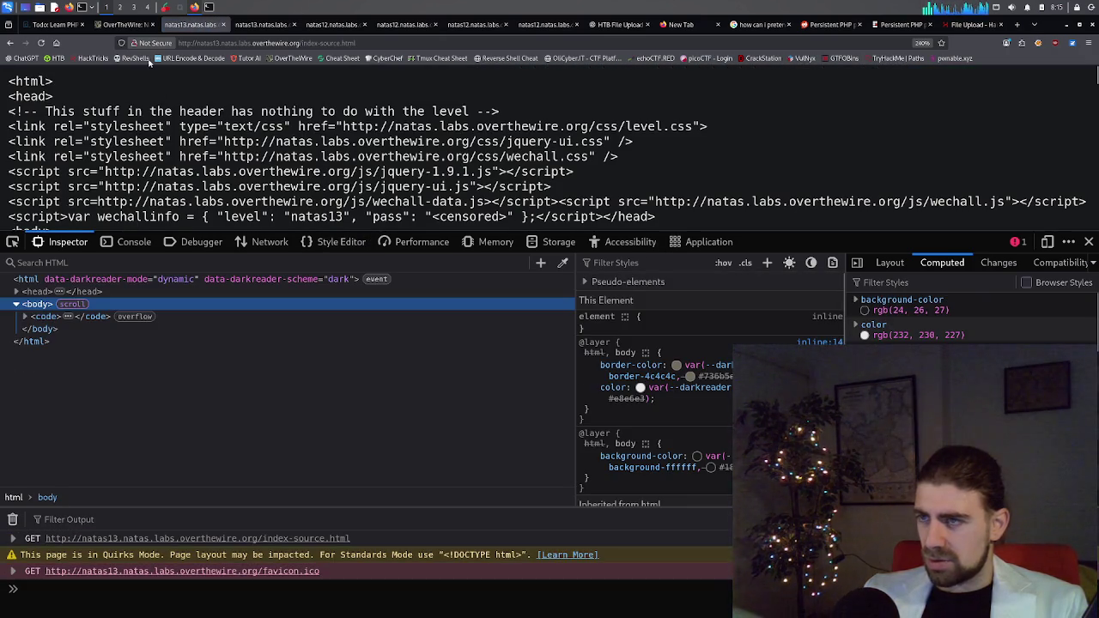
- Go back and resubmit the upload, which gets 'File is not an image', then return to the form's file chooser
click(10, 43)
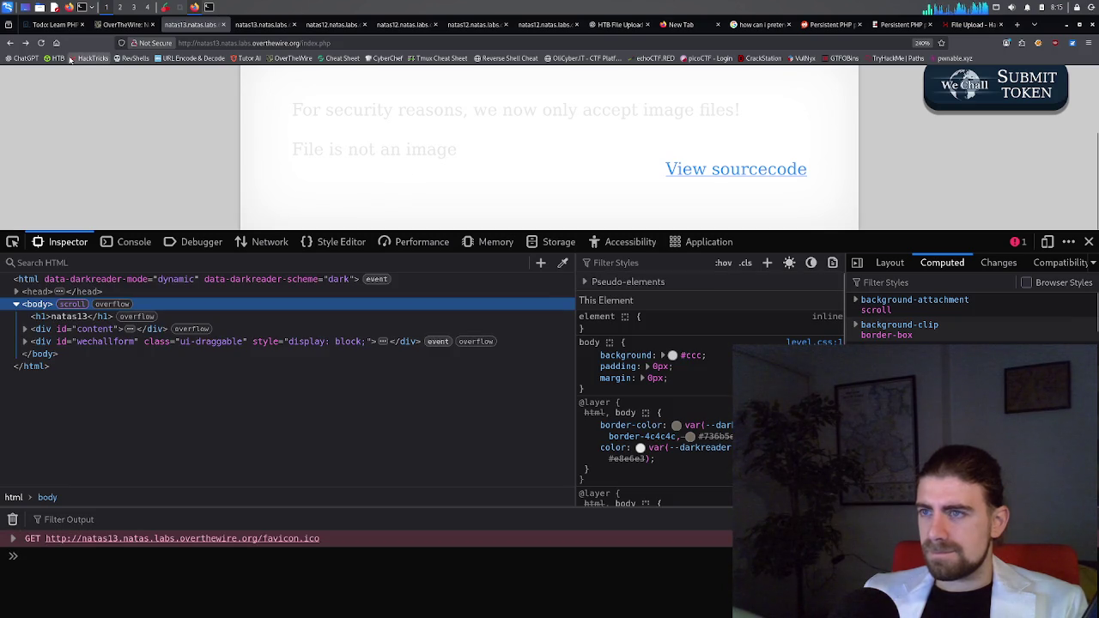
click(9, 43)
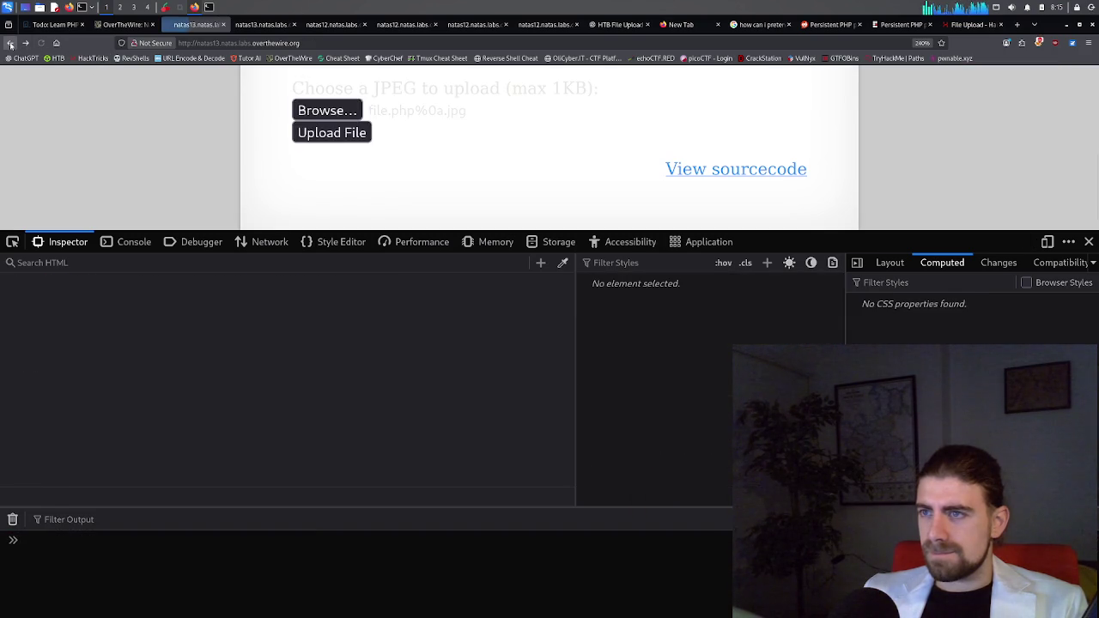
click(332, 132)
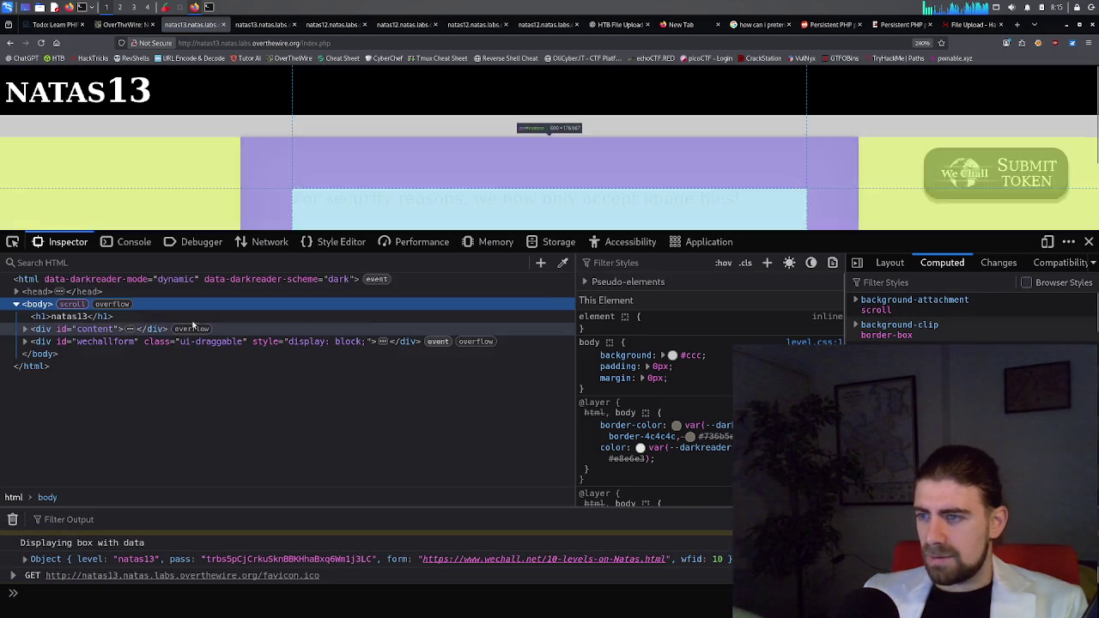
scroll(313, 215, down, 2)
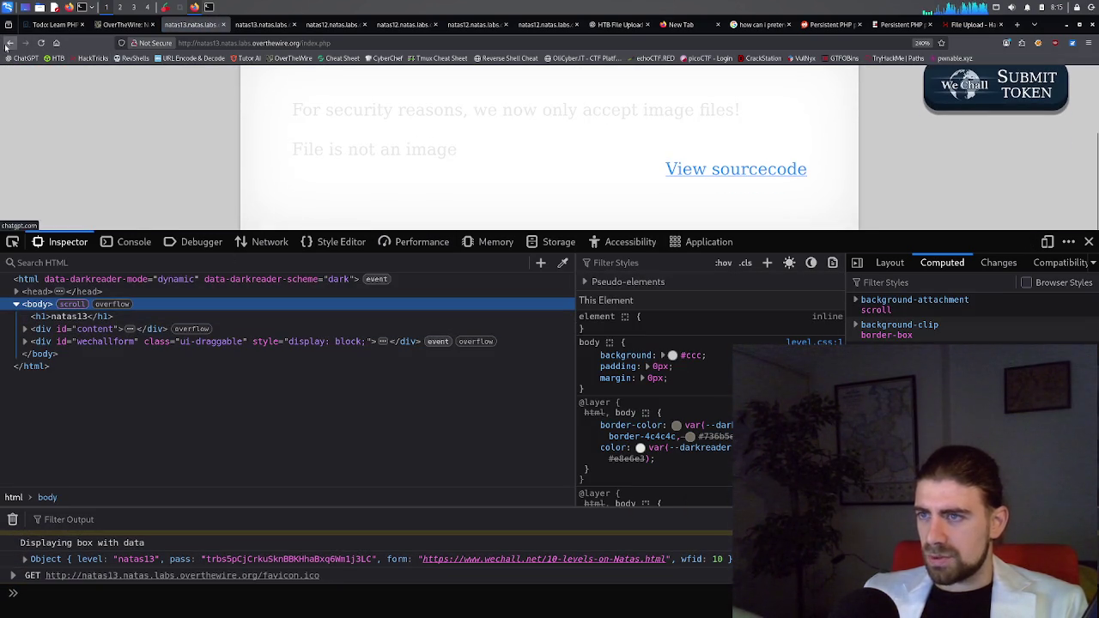
click(9, 42)
click(327, 110)
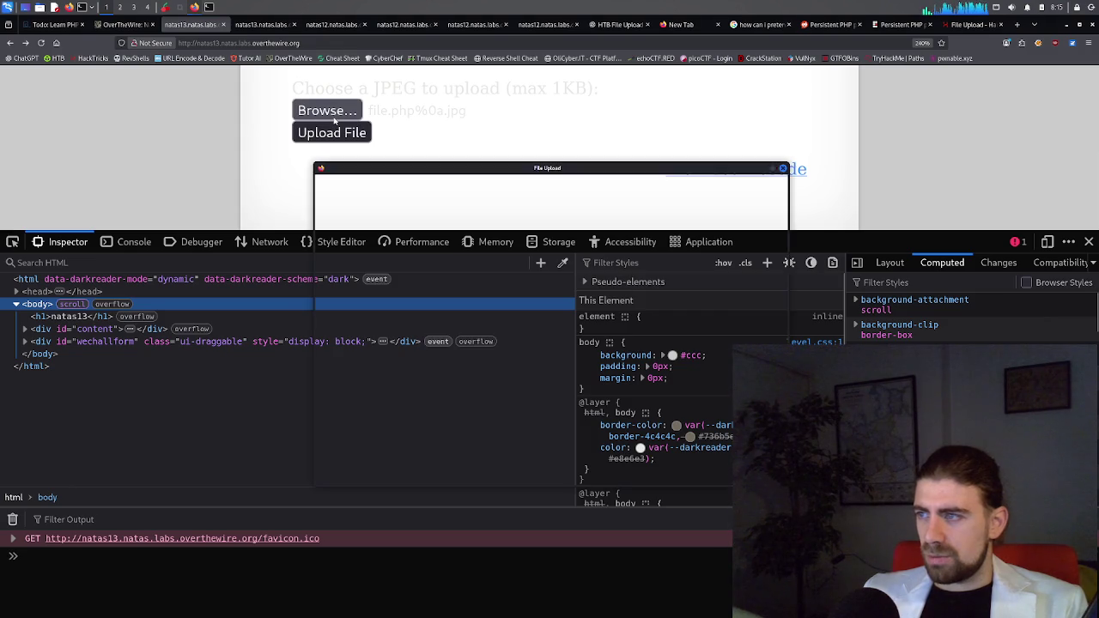
click(782, 168)
- Select the file.php%00.png%00.jpg example under HackTricks' Bypass file extensions checks
click(970, 24)
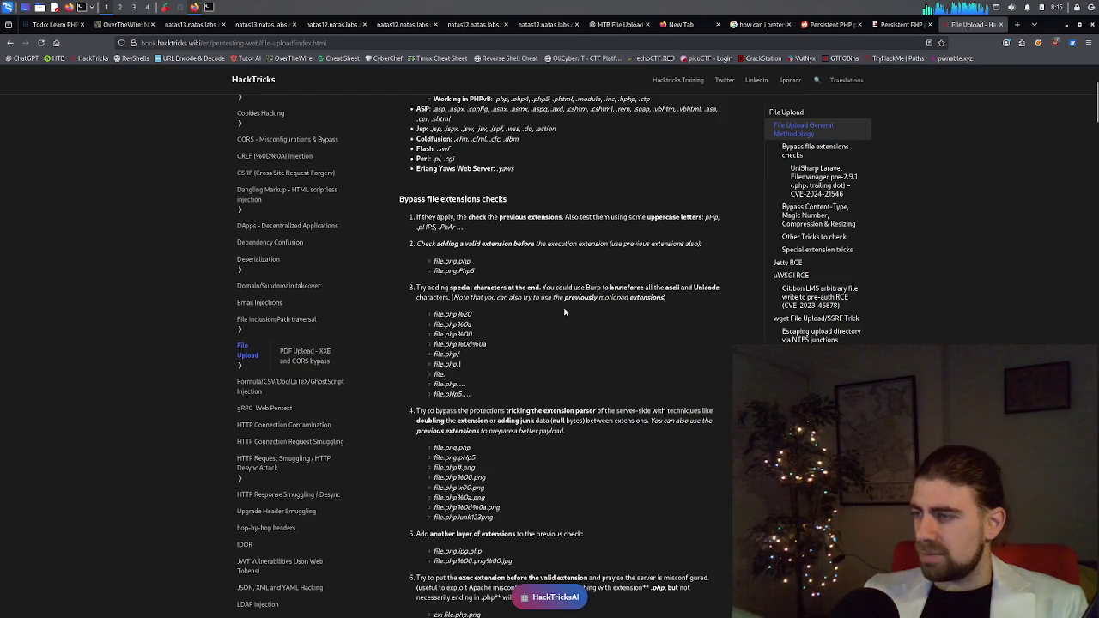
scroll(513, 410, down, 1)
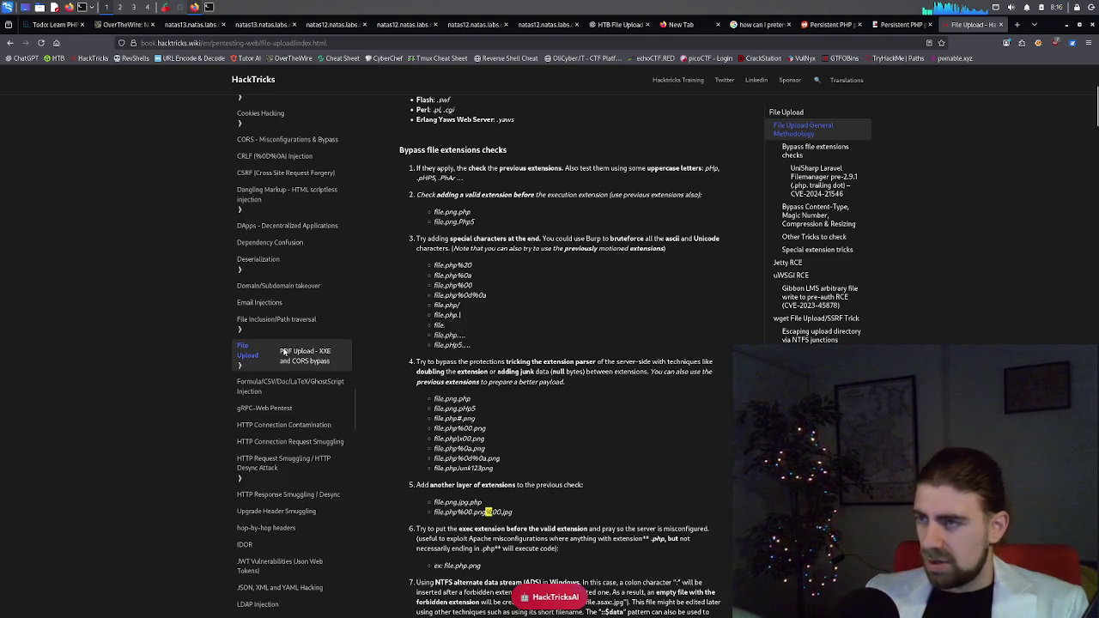
drag(492, 513, 485, 513)
triple_click(460, 513)
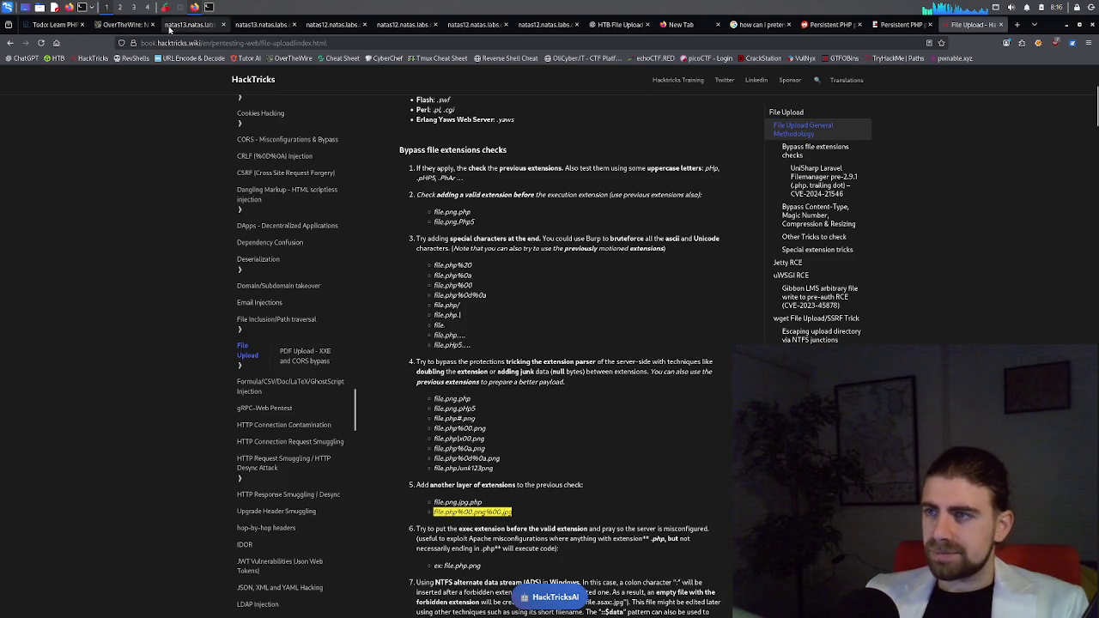
click(210, 7)
- Recall the last mv command and enter file.php%00.png%00.jpg as the new target name
key(Up)
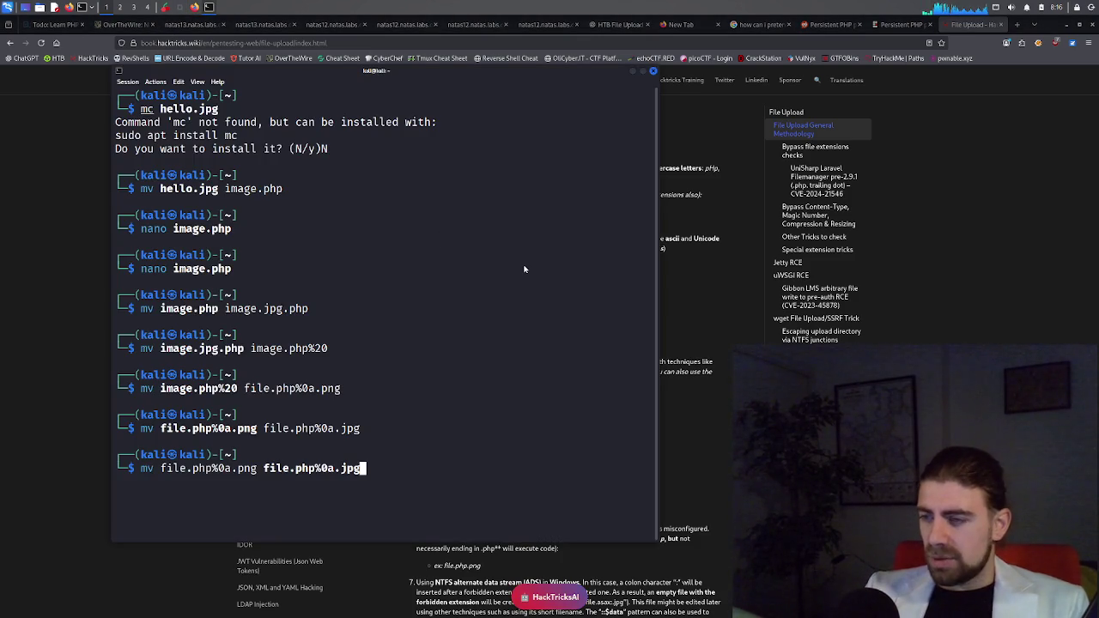
key(Left)
key(Left)
key(Left)
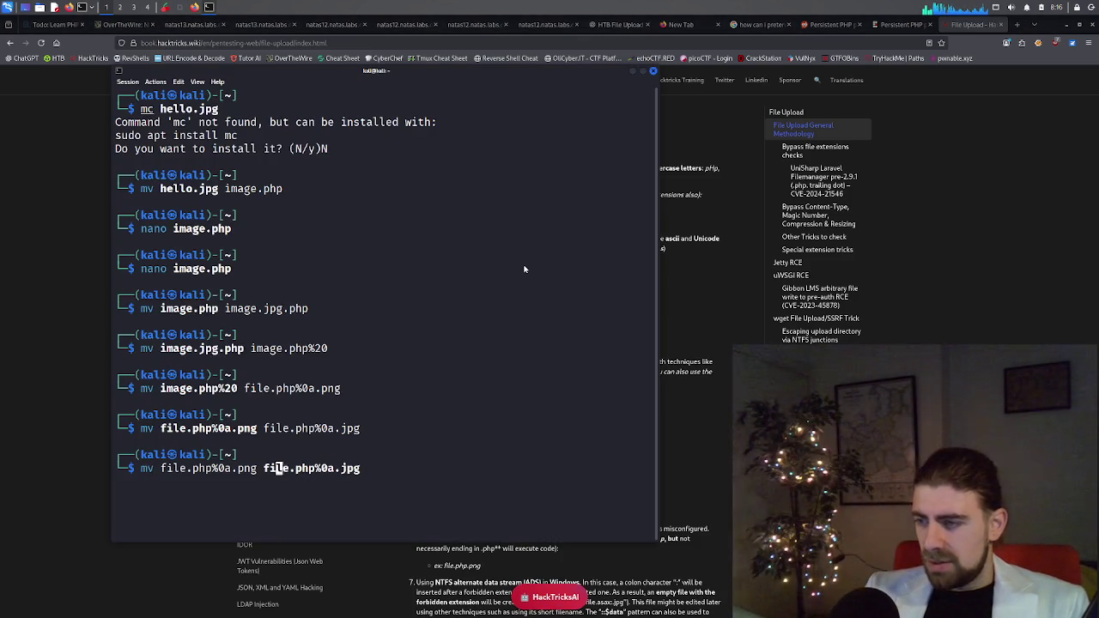
key(Right)
key(Right)
key(Right)
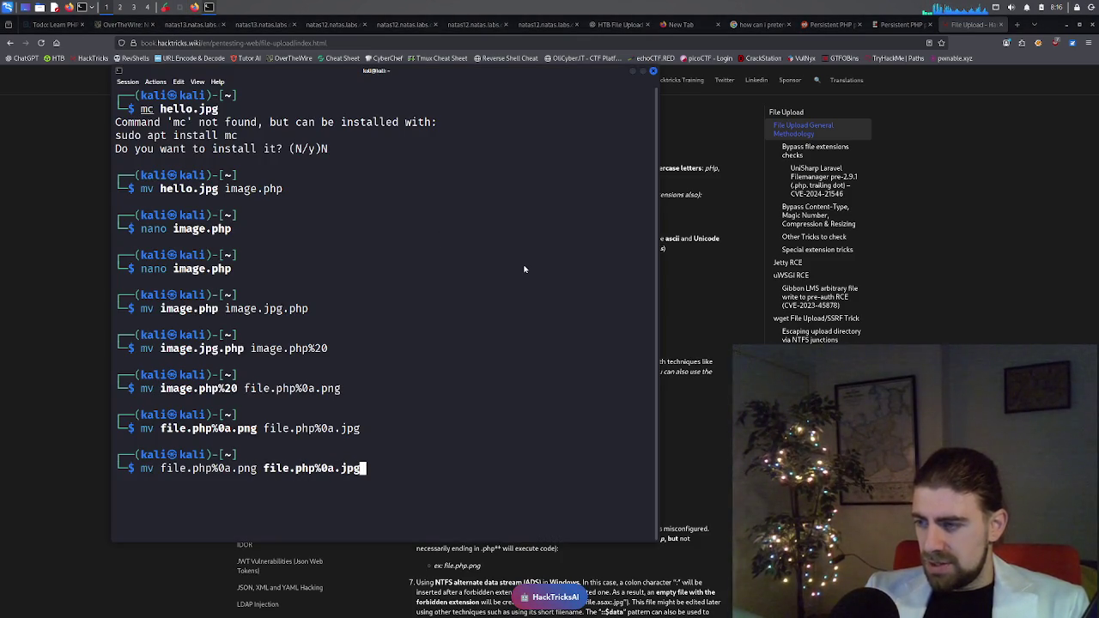
key(Left)
key(Left)
key(Left)
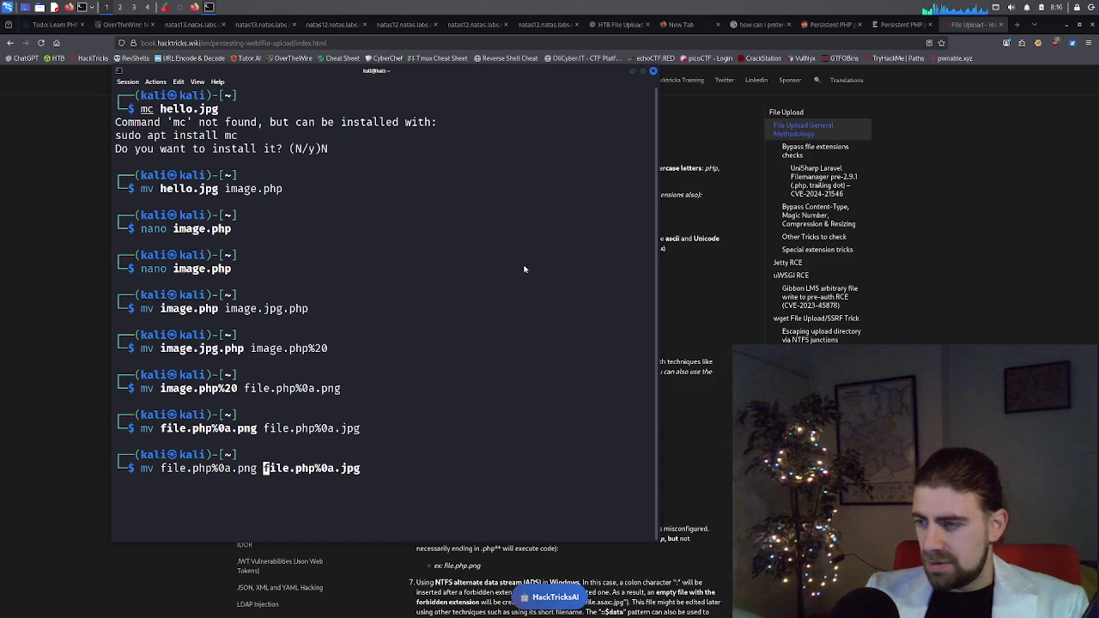
key(BackSpace)
key(BackSpace)
key(BackSpace)
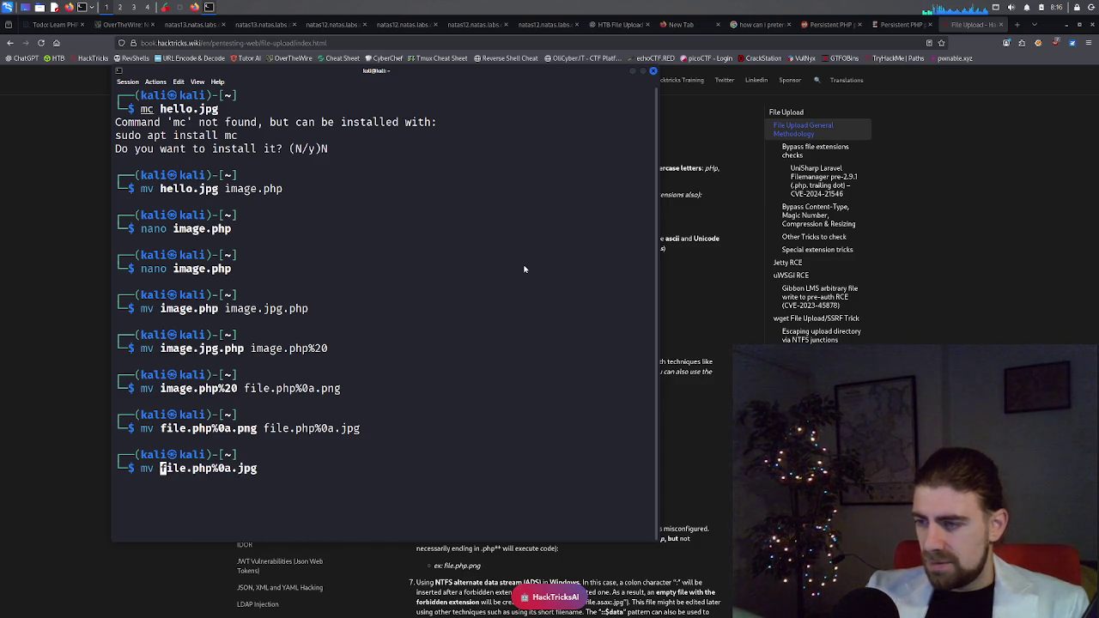
key(Right)
key(Right)
key(Right)
text(file.php%00.png%00.jpg)
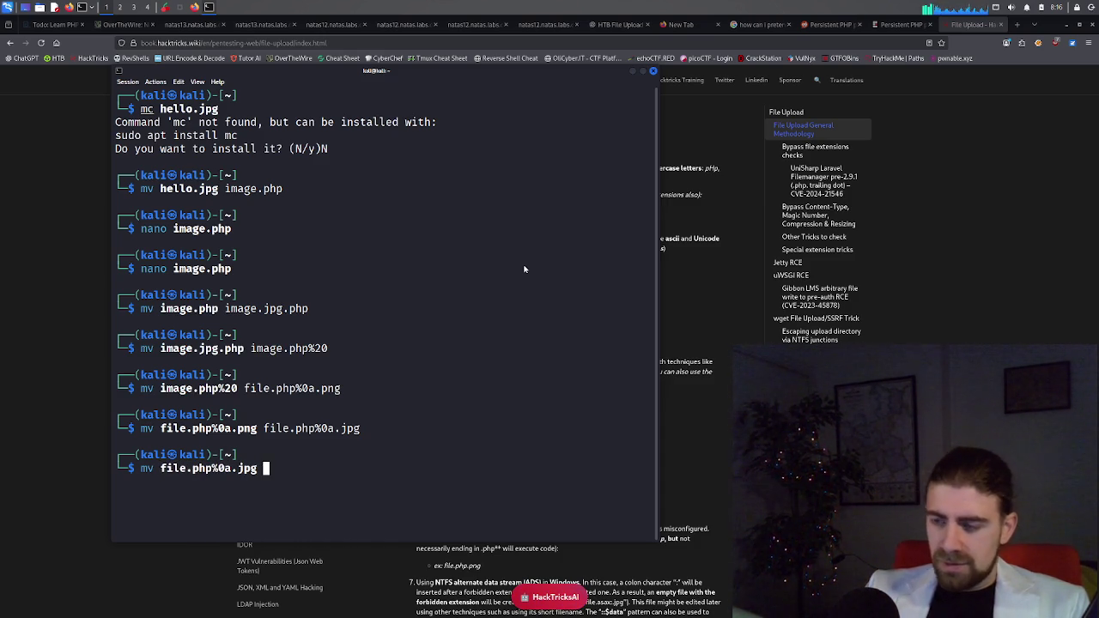
- Change the middle png to jpg and run the rename to file.php%00.jpg%00.jpg
key(Left)
key(Left)
key(Left)
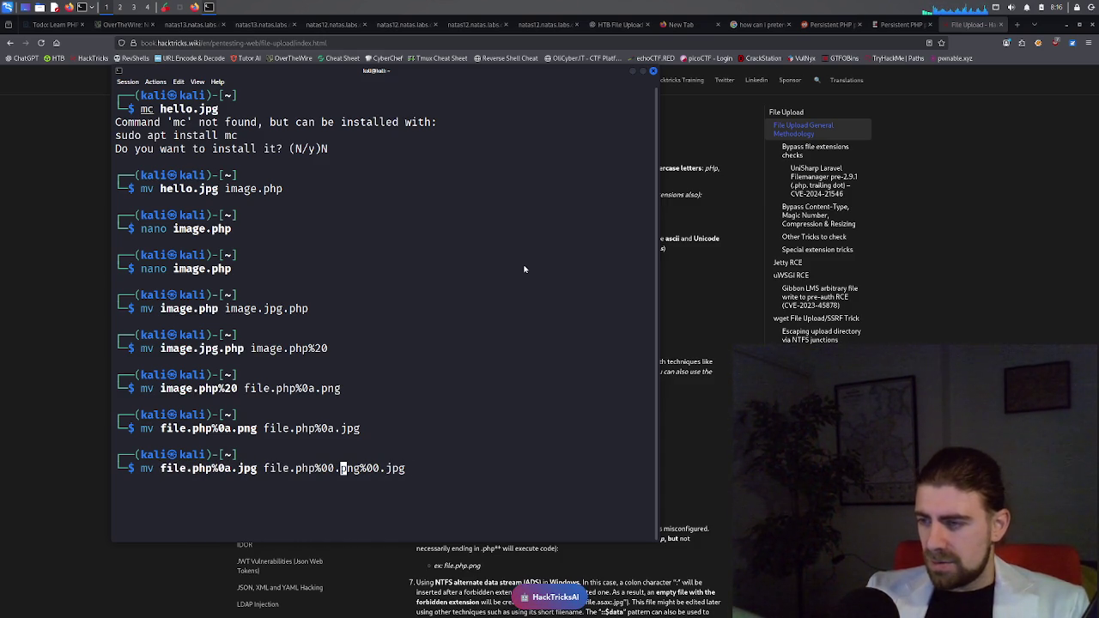
key(Left)
key(Left)
key(Left)
key(Right)
key(Right)
key(Right)
key(Left)
key(Left)
key(Left)
key(Right)
key(Right)
key(Right)
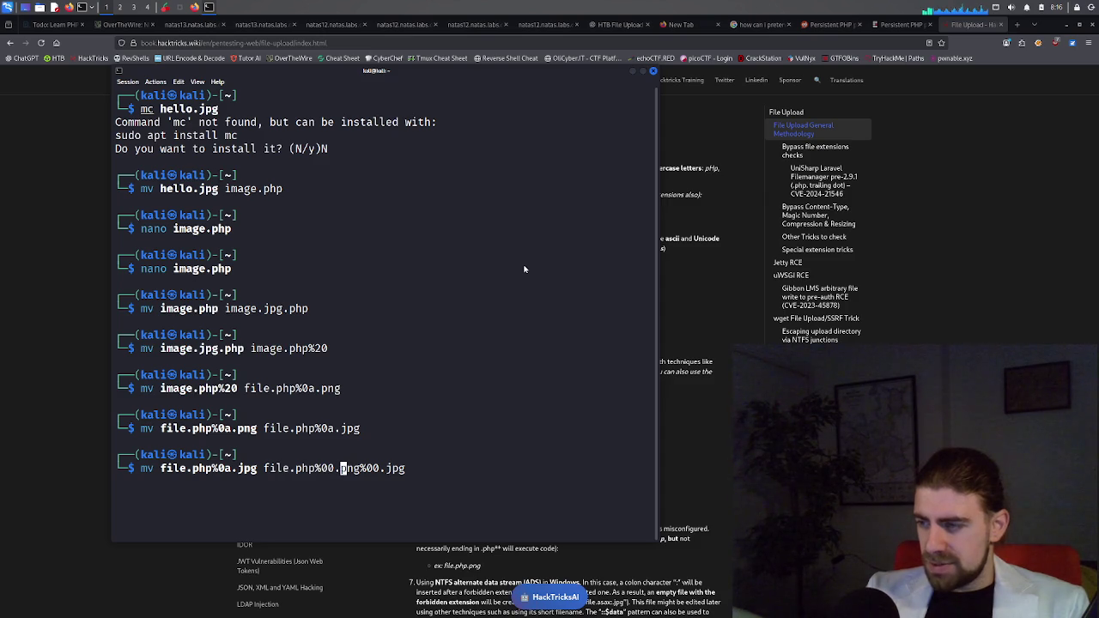
key(Right)
key(Right)
key(Right)
key(BackSpace)
key(BackSpace)
key(BackSpace)
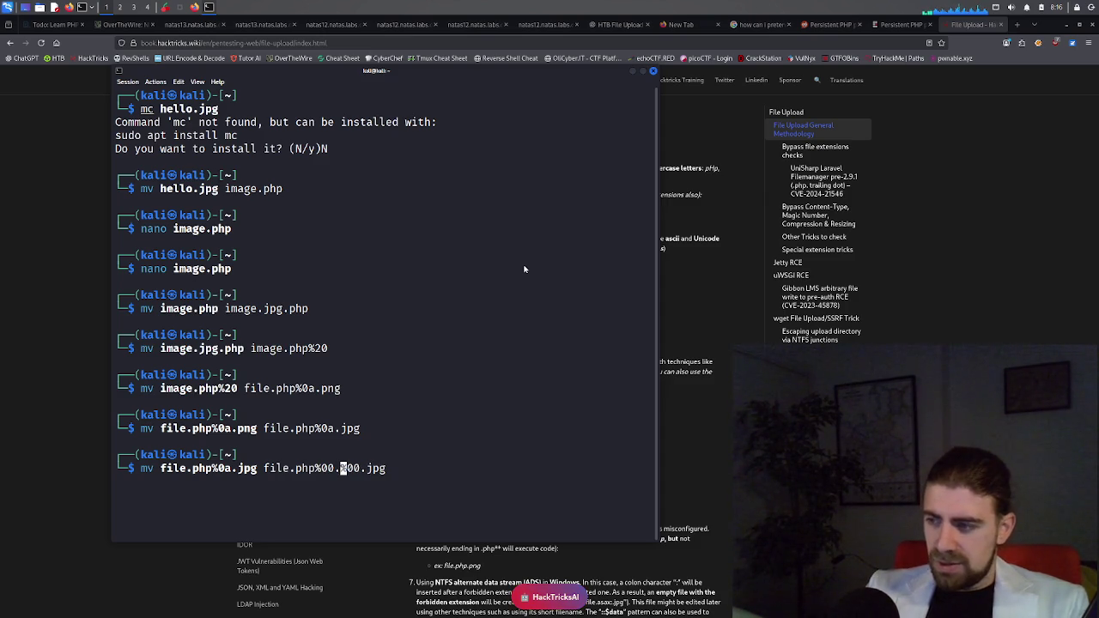
text(jpg)
key(Right)
key(Right)
key(Right)
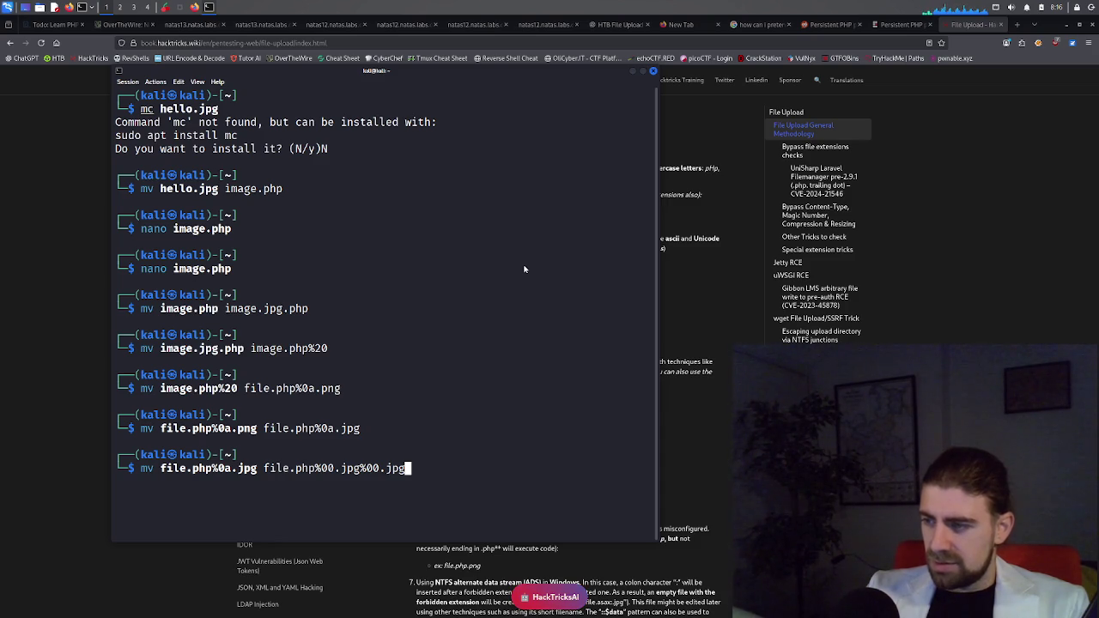
key(Return)
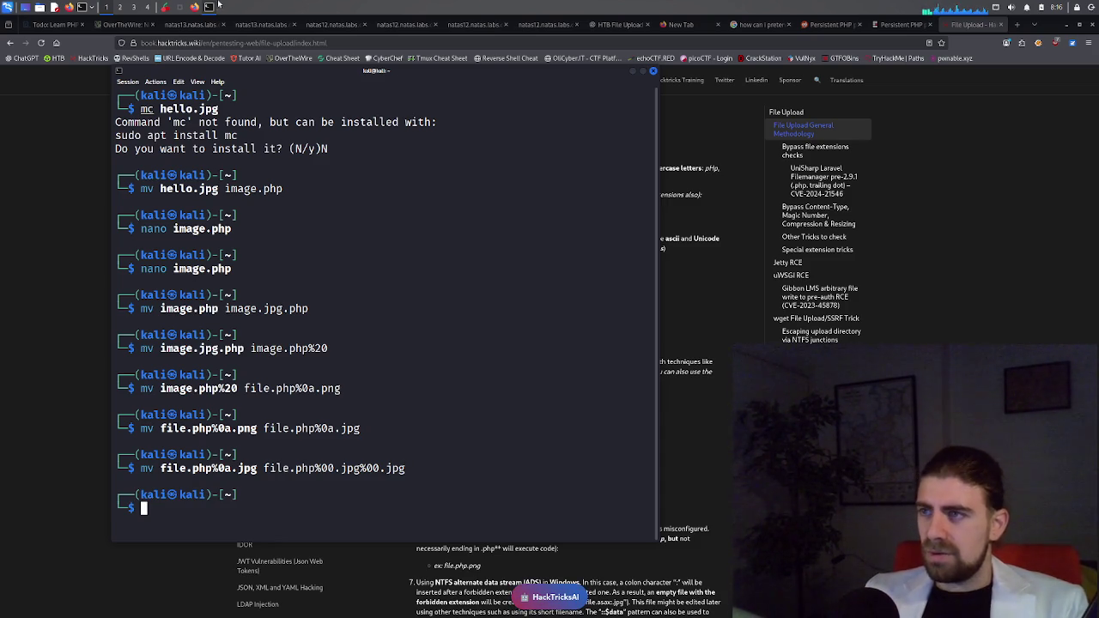
click(191, 24)
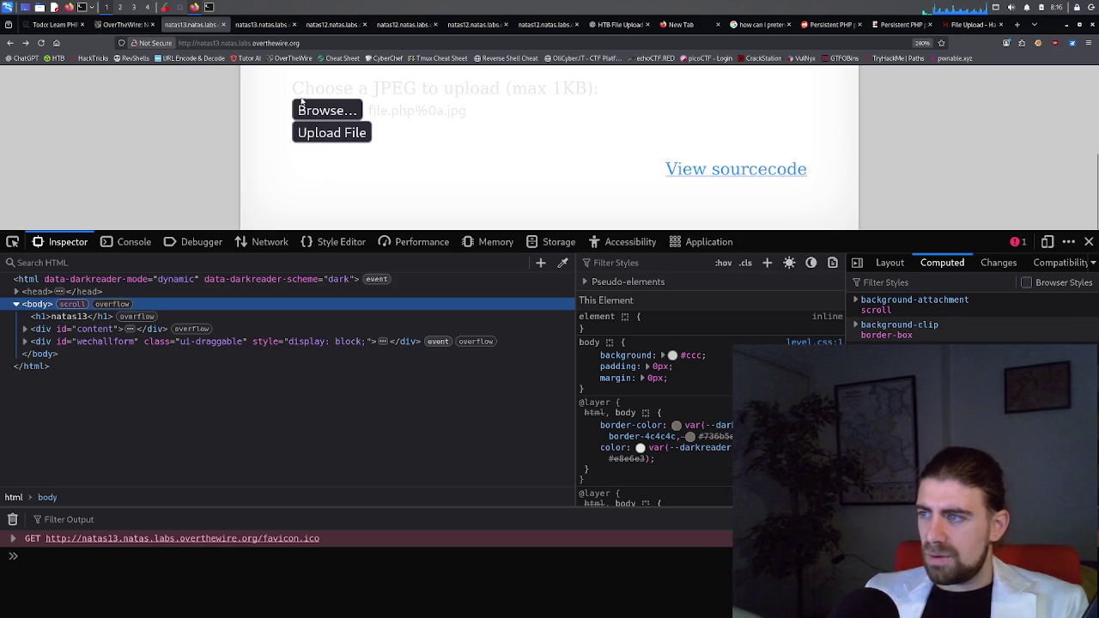
- Upload file.php%00.jpg%00.jpg through the natas13 form, which rejects it as 'File is not an image'
click(309, 109)
scroll(450, 401, down, 2)
click(454, 422)
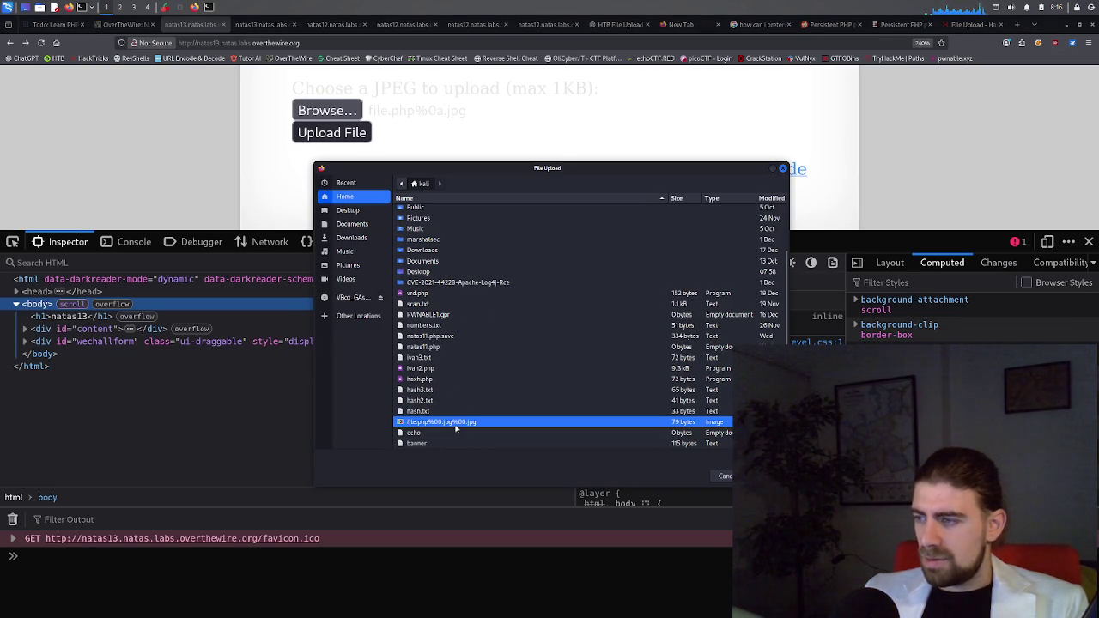
double_click(457, 425)
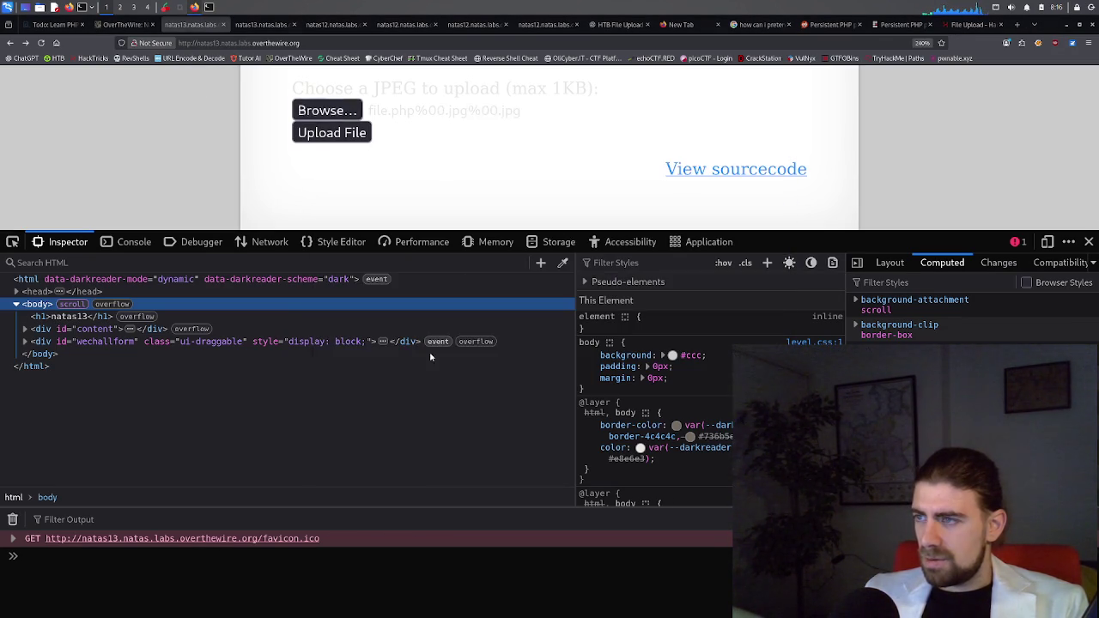
click(339, 133)
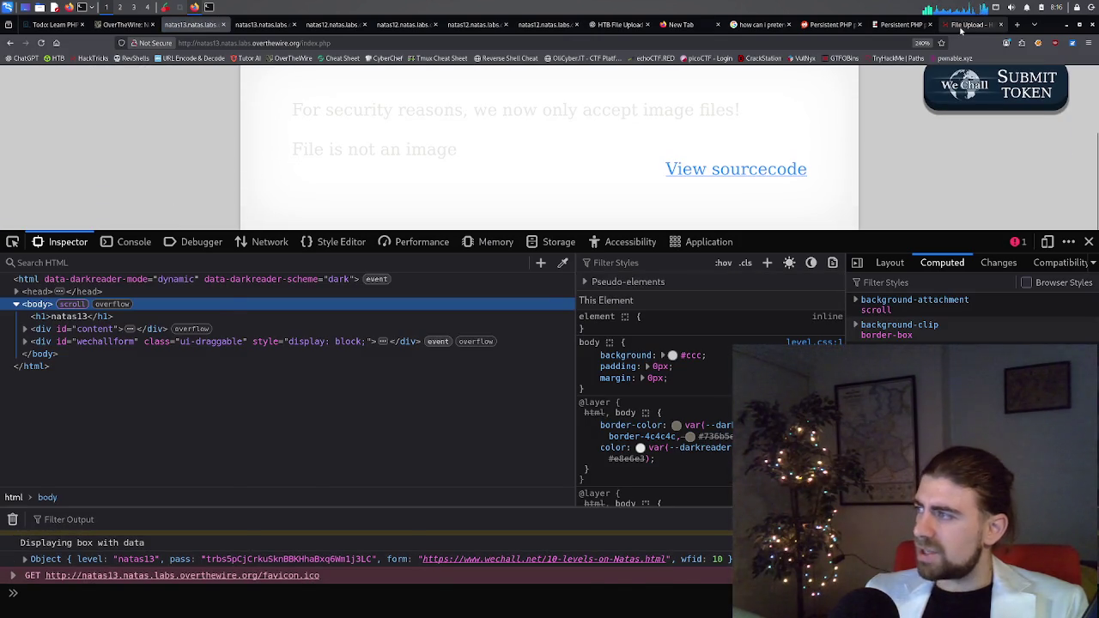
click(971, 24)
- Skim the HackTricks extension-bypass tricks, then return to the natas13 challenge tab
scroll(469, 412, down, 4)
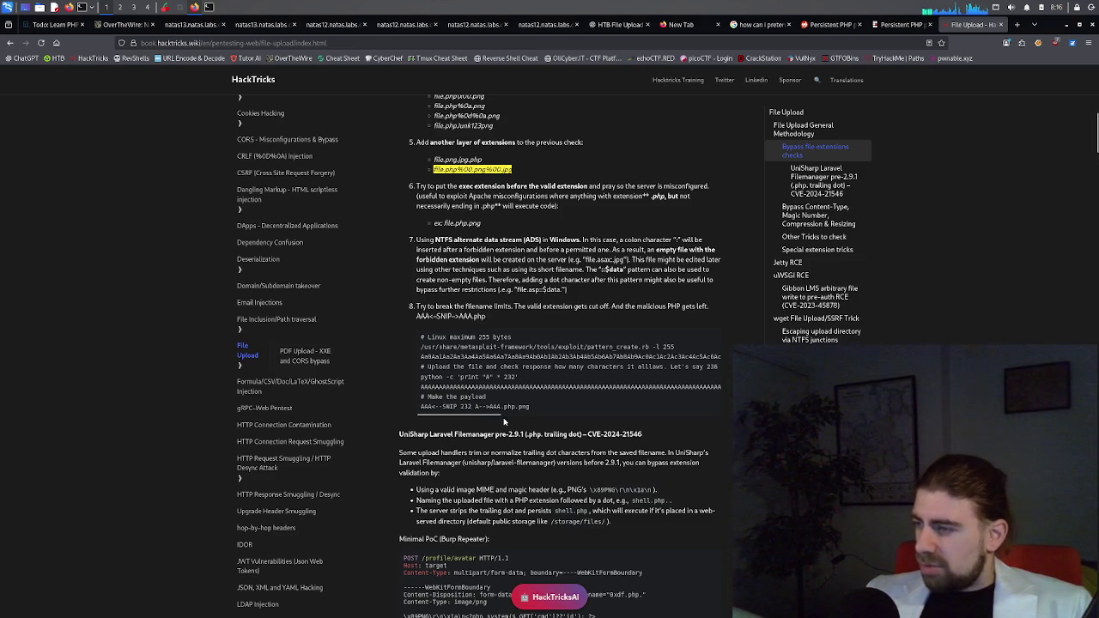
scroll(495, 443, up, 2)
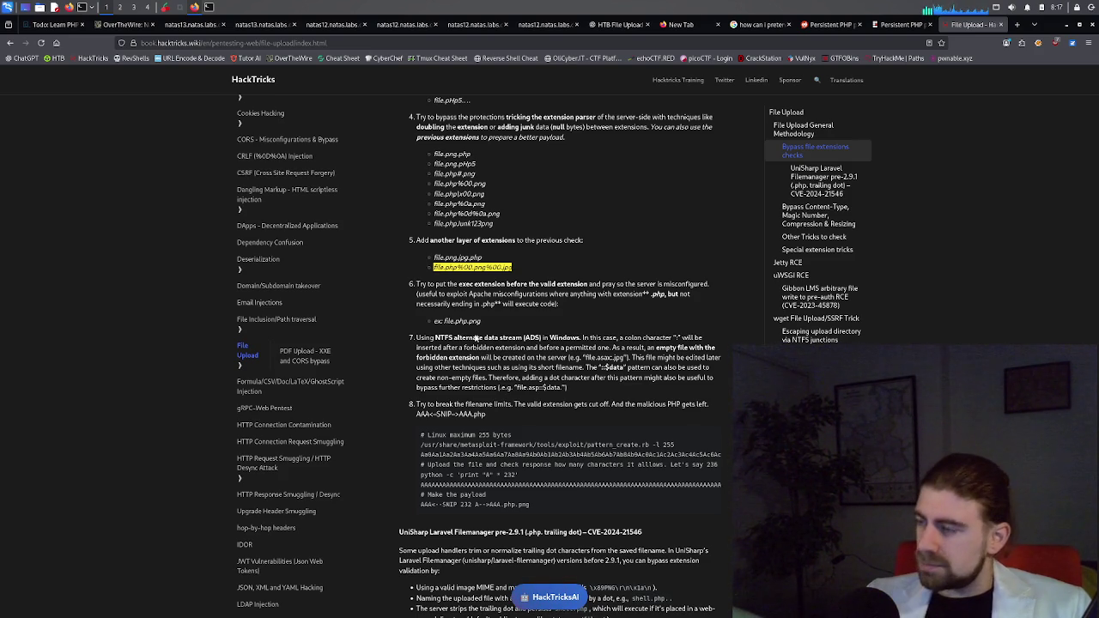
click(196, 25)
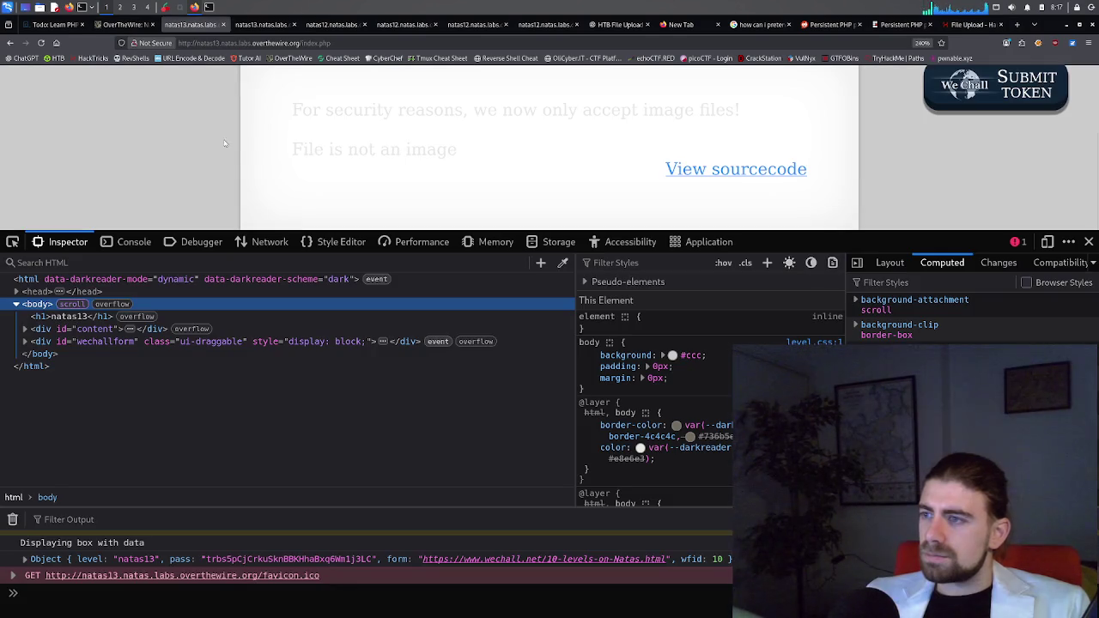
- Go back to the natas13 form, reselect file.php%00.jpg%00.jpg, and bring up the Kali terminal
click(11, 42)
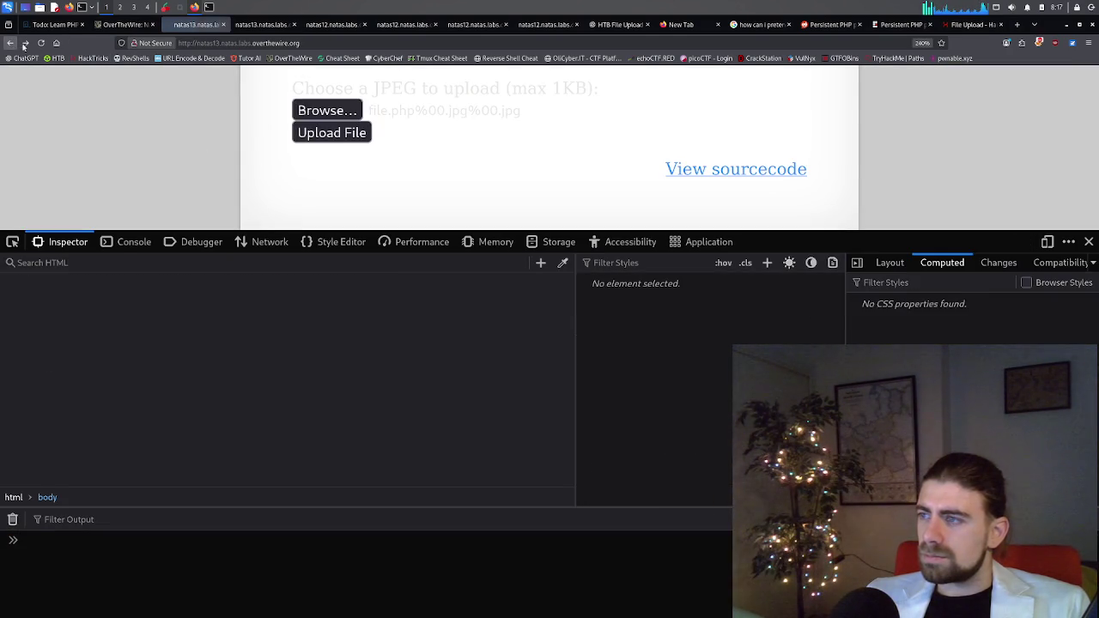
click(327, 112)
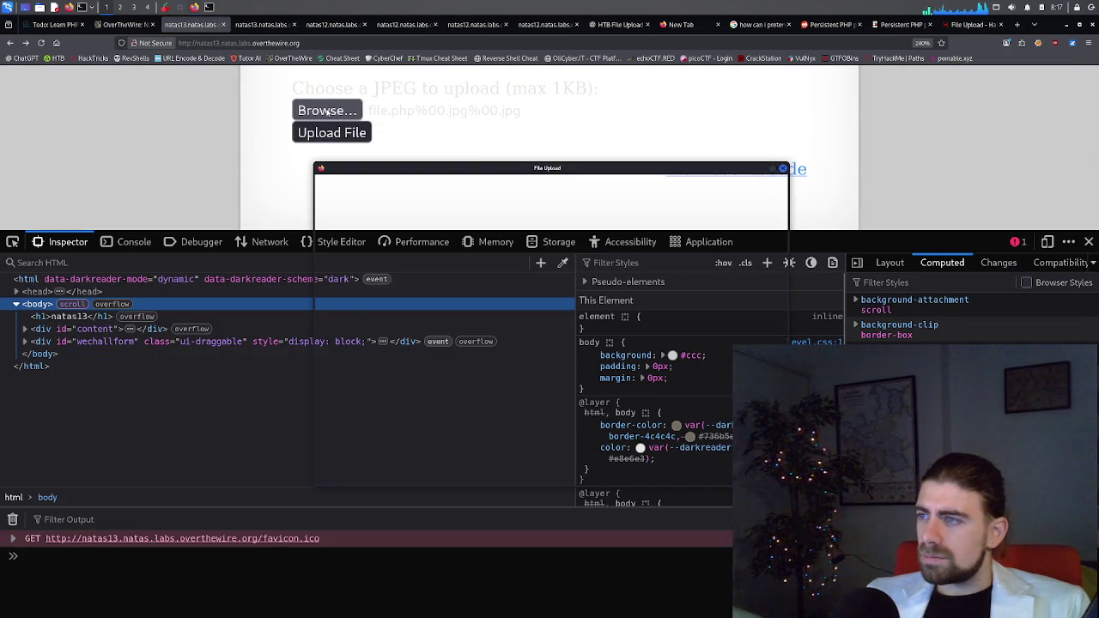
right_click(462, 427)
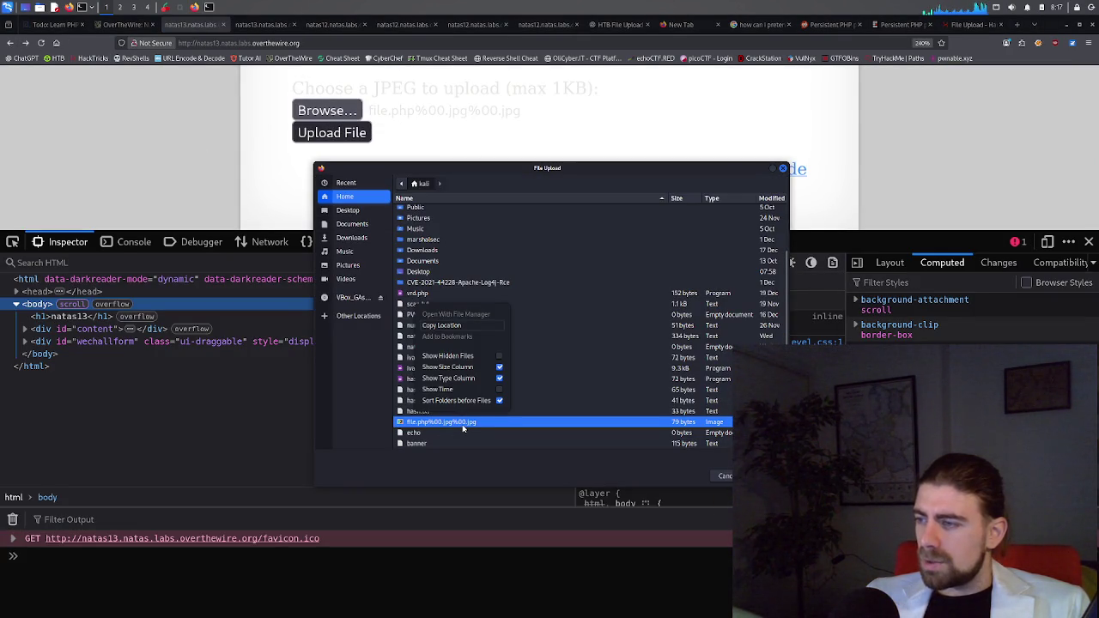
click(463, 424)
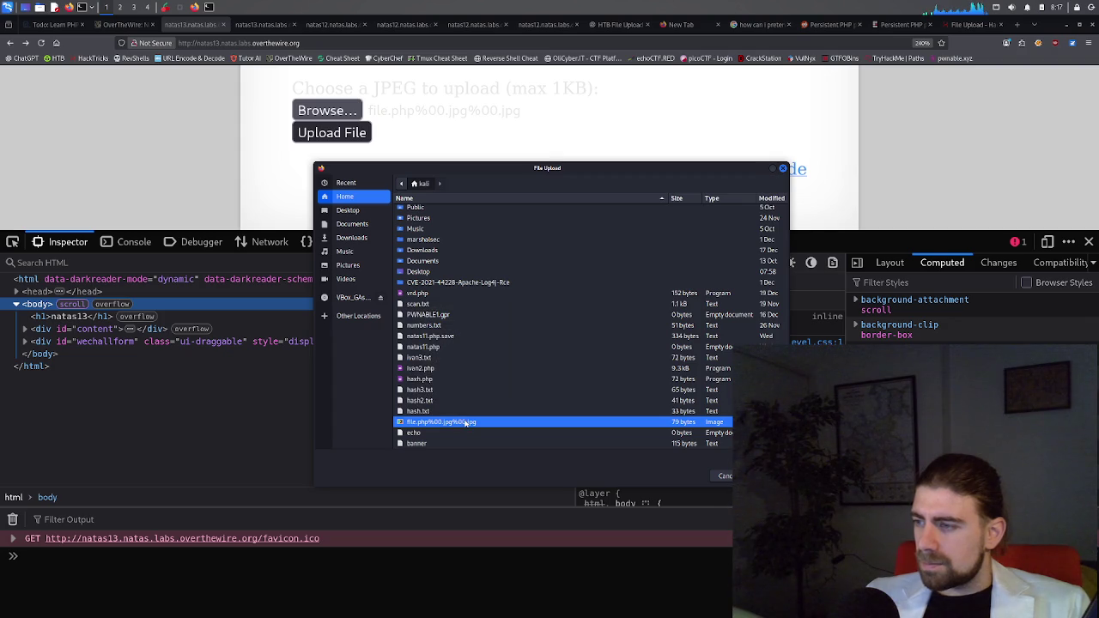
double_click(464, 424)
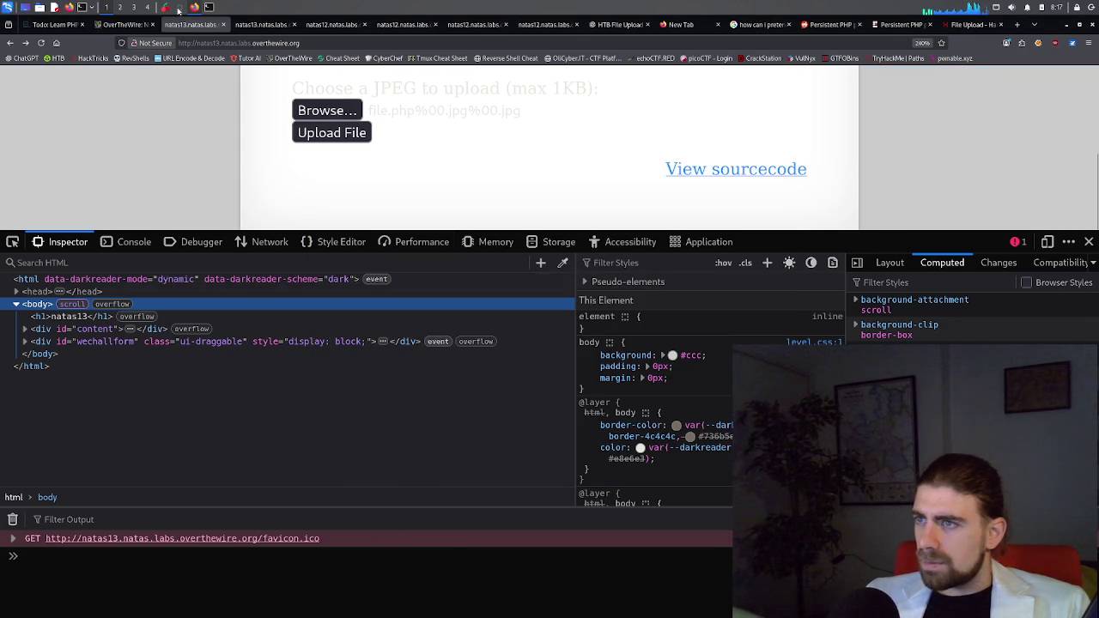
click(208, 7)
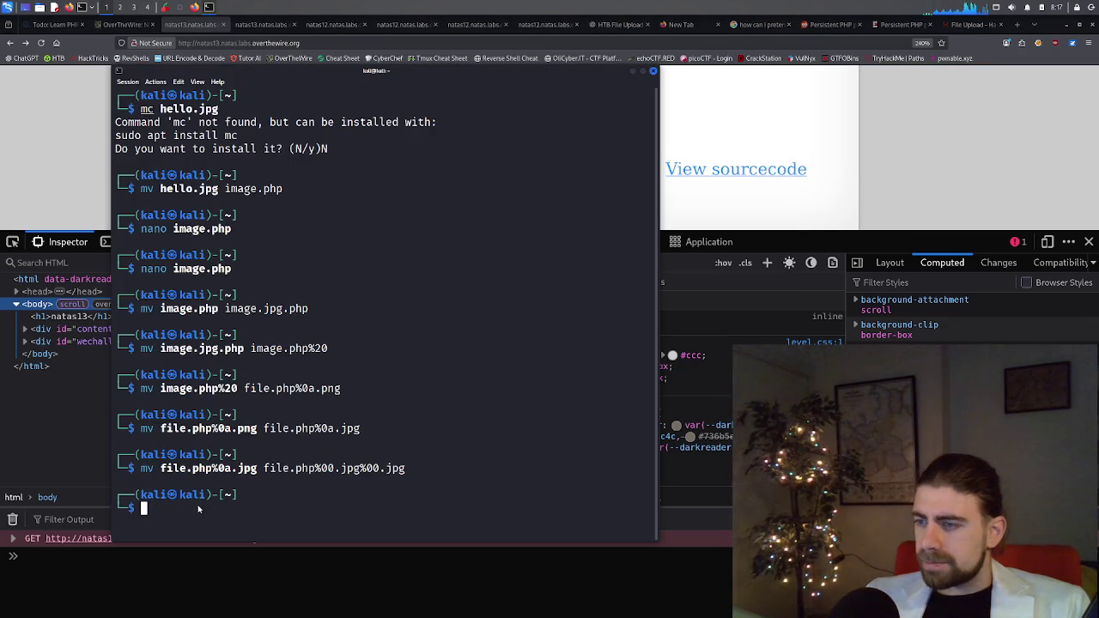
- Edit the recalled mv command to rename file.php%00.jpg%00.jpg to file.php.jpg, and run it
key(Up)
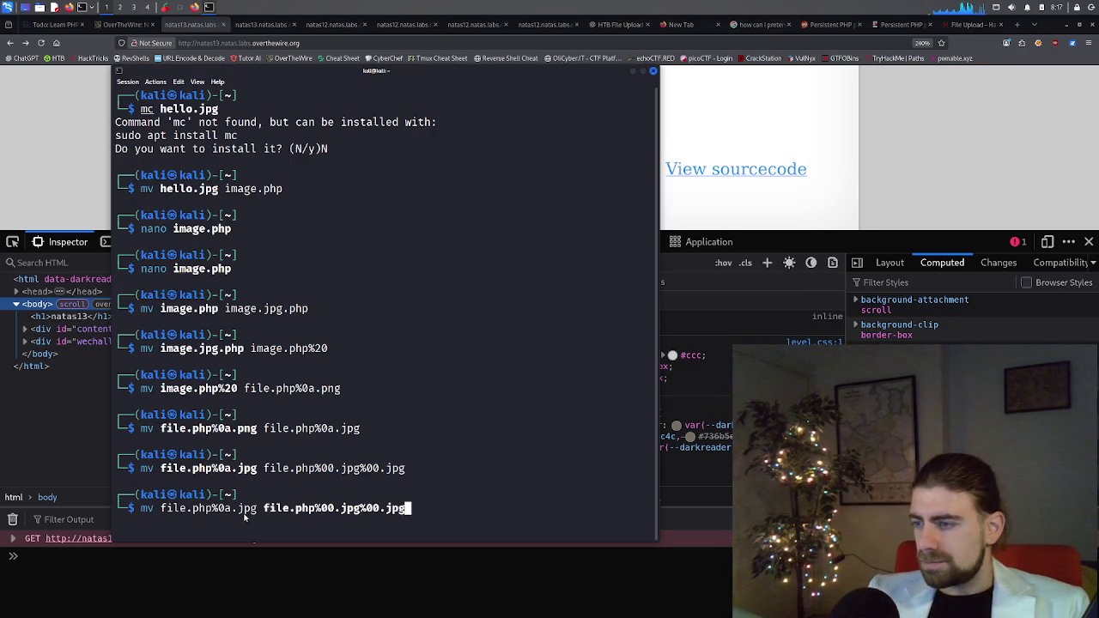
key(ctrl+Left)
key(ctrl+Left)
key(ctrl+Left)
key(BackSpace)
key(BackSpace)
key(BackSpace)
key(BackSpace)
key(BackSpace)
key(BackSpace)
key(BackSpace)
key(ctrl+Right)
key(ctrl+Right)
key(End)
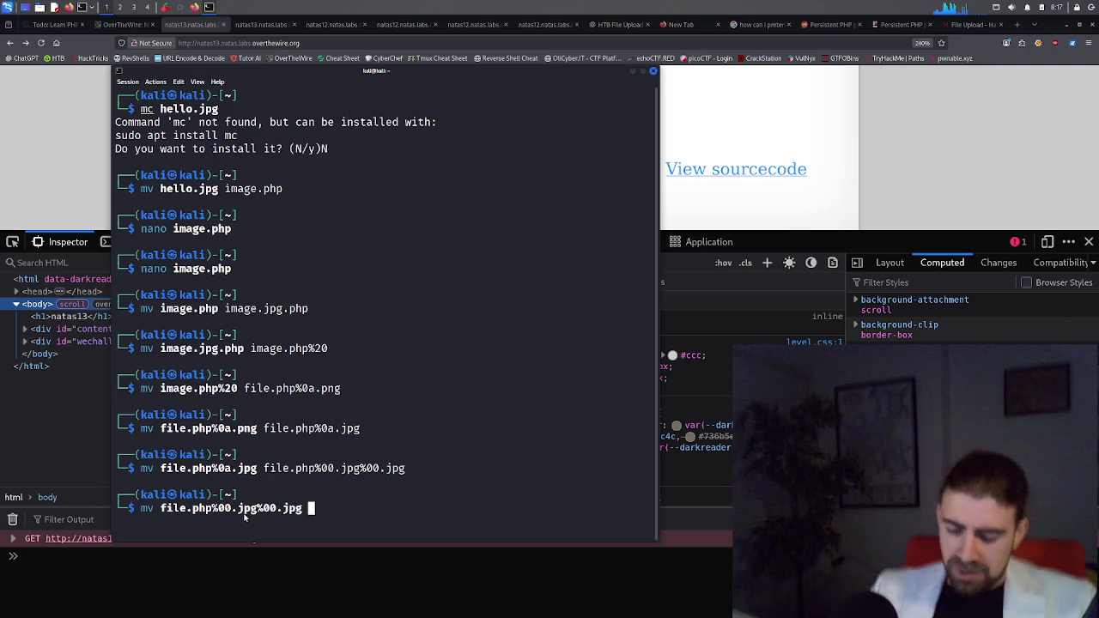
text(file.)
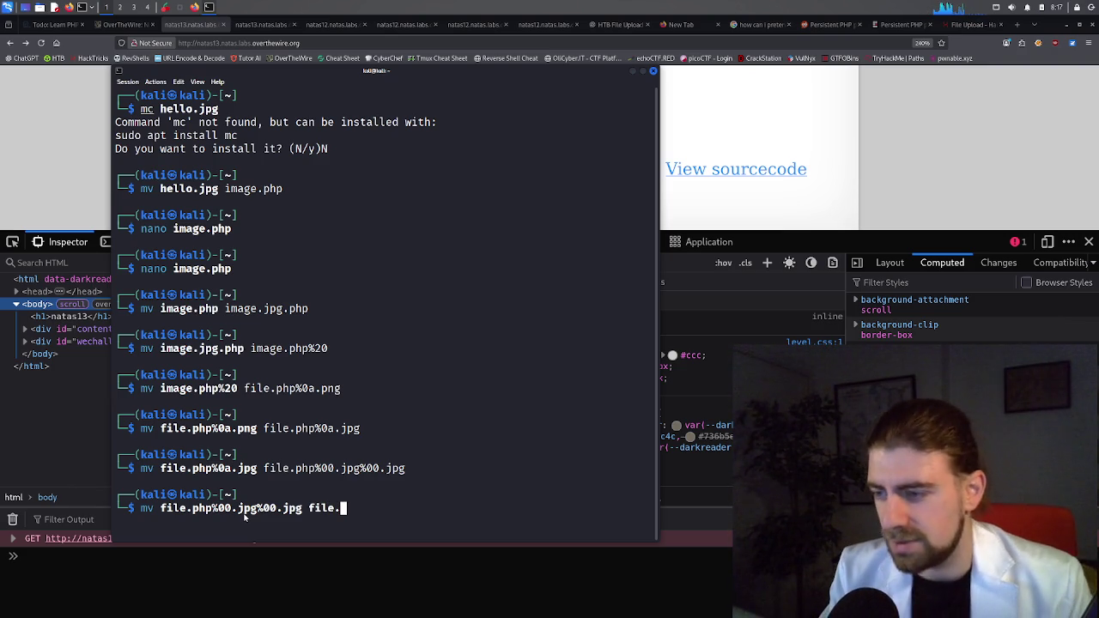
text(php.jpg)
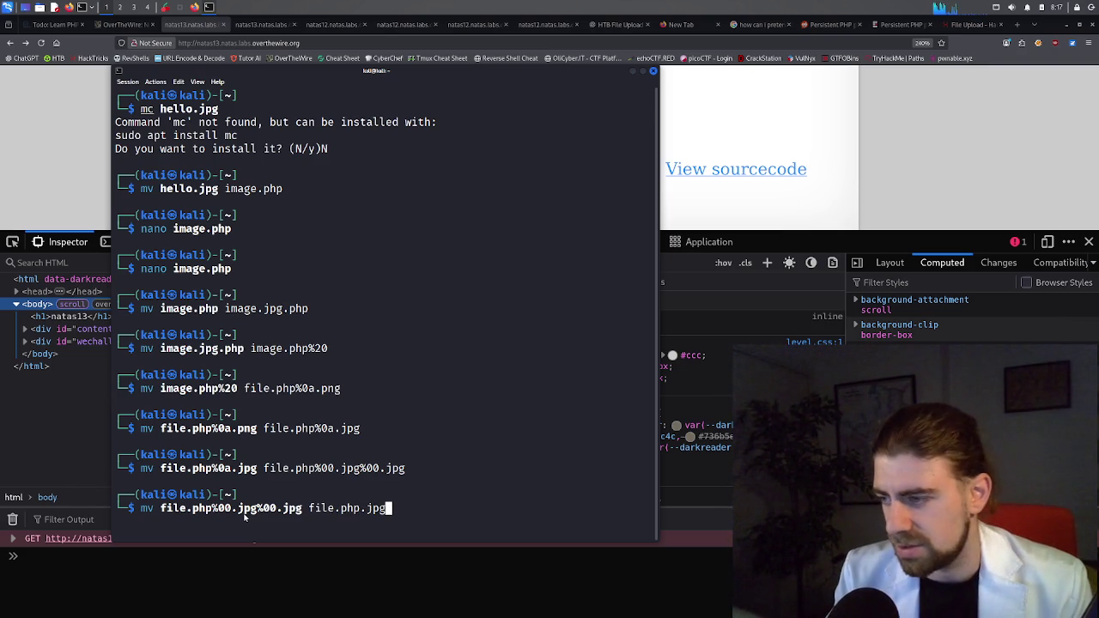
key(Return)
click(19, 118)
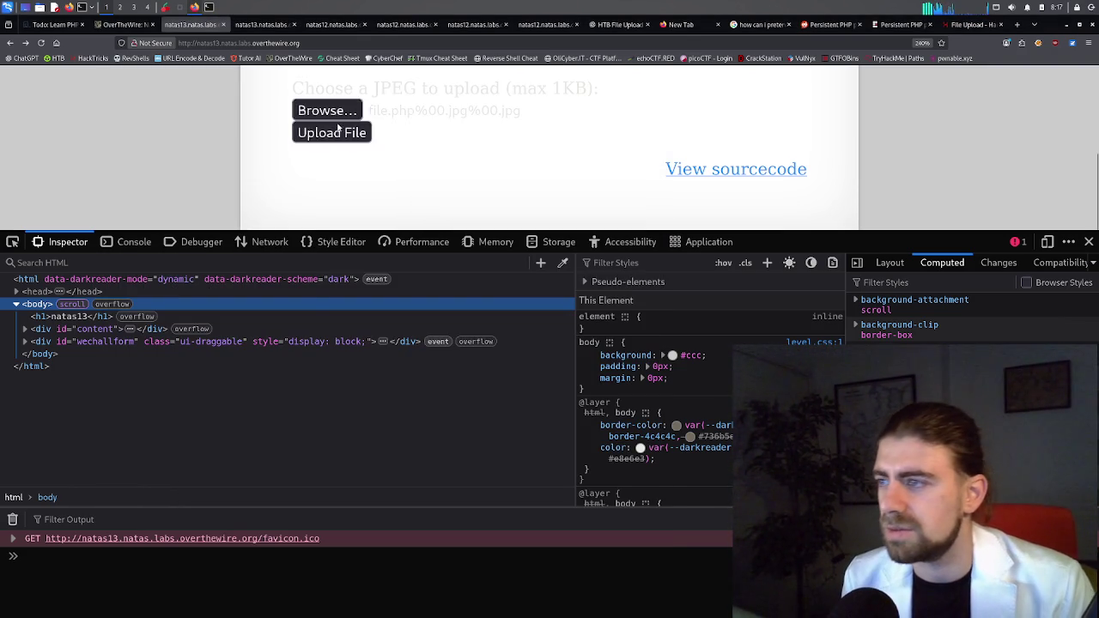
- Upload file.php.jpg through the natas13 form
click(327, 110)
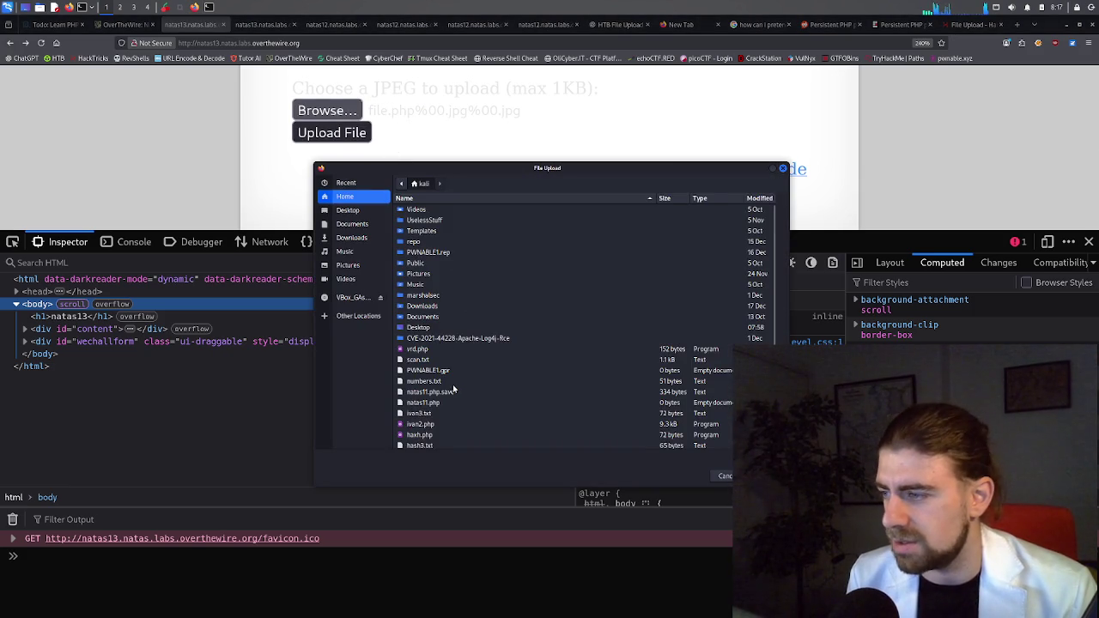
scroll(453, 390, down, 2)
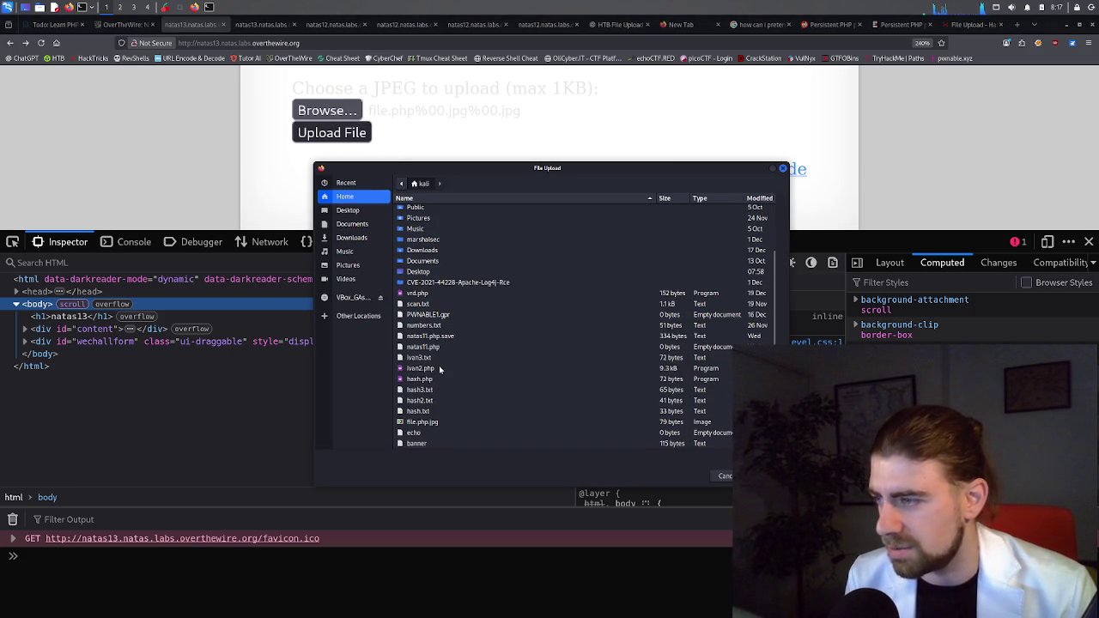
double_click(425, 422)
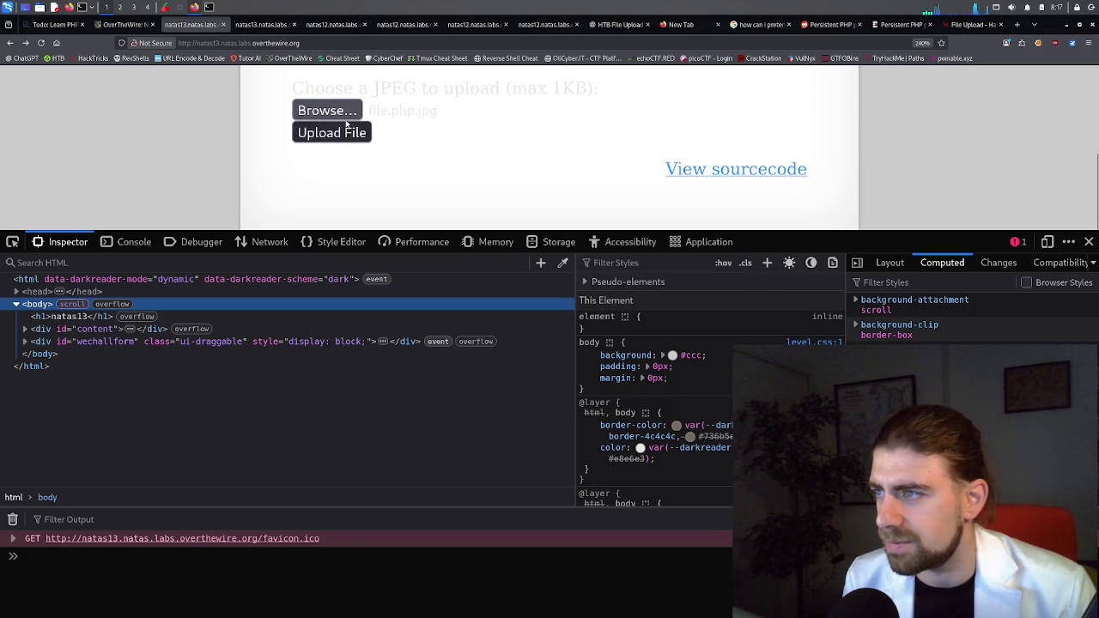
click(338, 133)
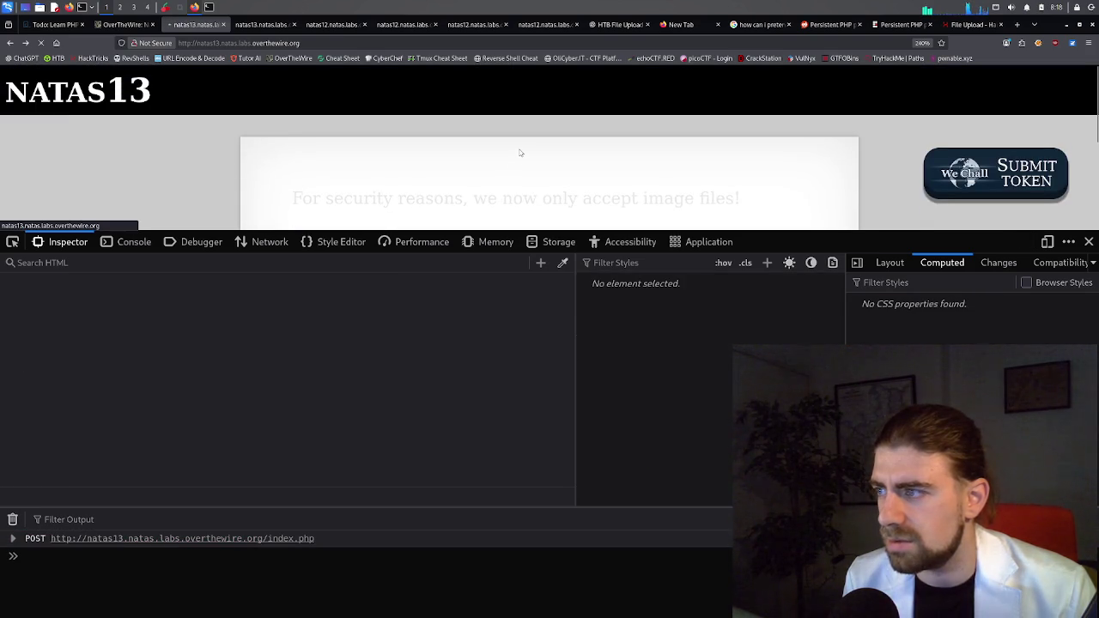
- Reload the 'File is not an image' result and go back to the upload form
scroll(519, 153, down, 2)
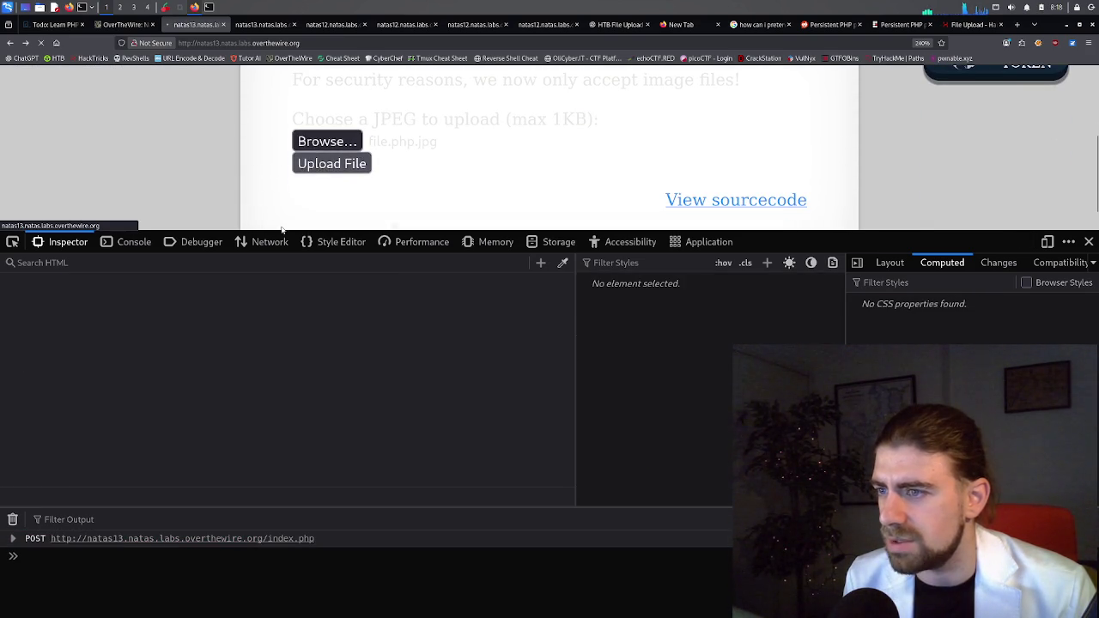
click(36, 47)
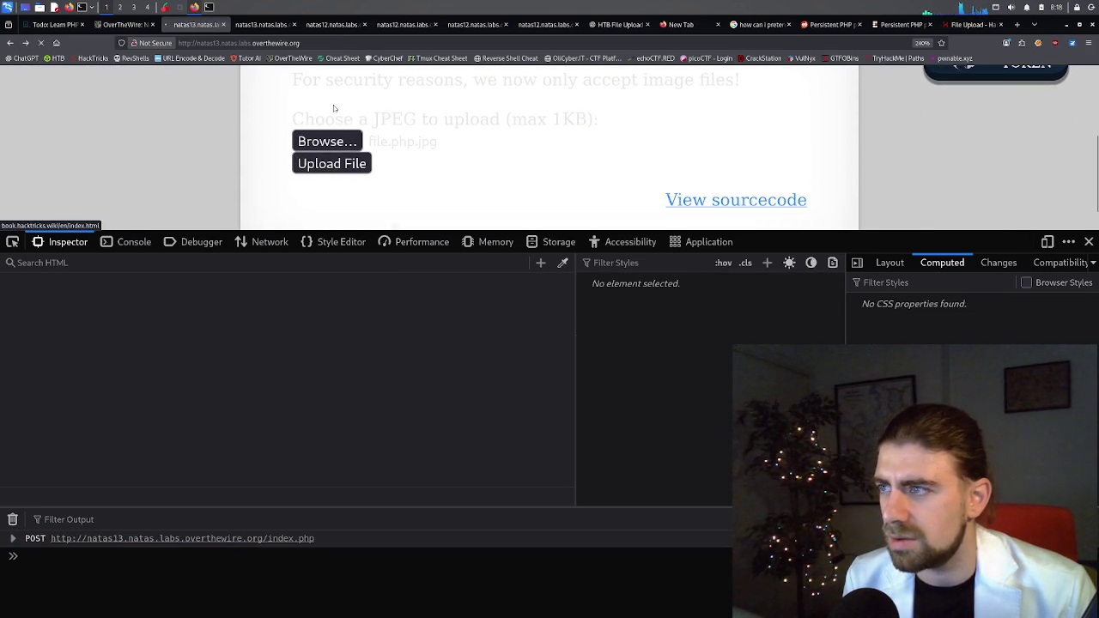
scroll(380, 128, down, 2)
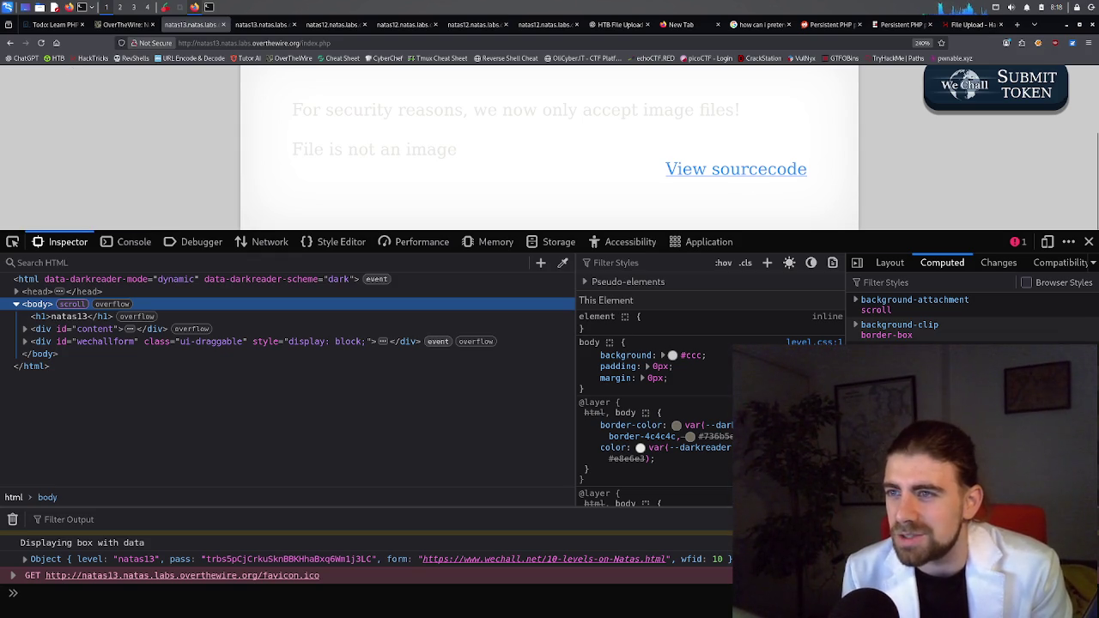
click(11, 43)
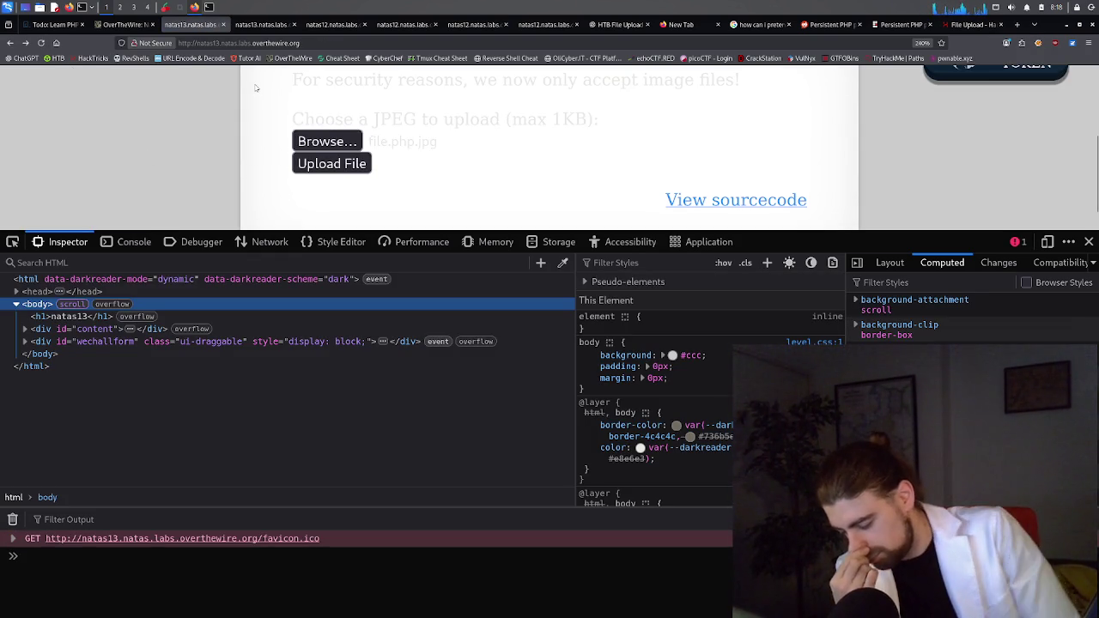
- Switch to the HackTricks File Upload article and scroll toward the extension-bypass and UniSharp sections
click(971, 22)
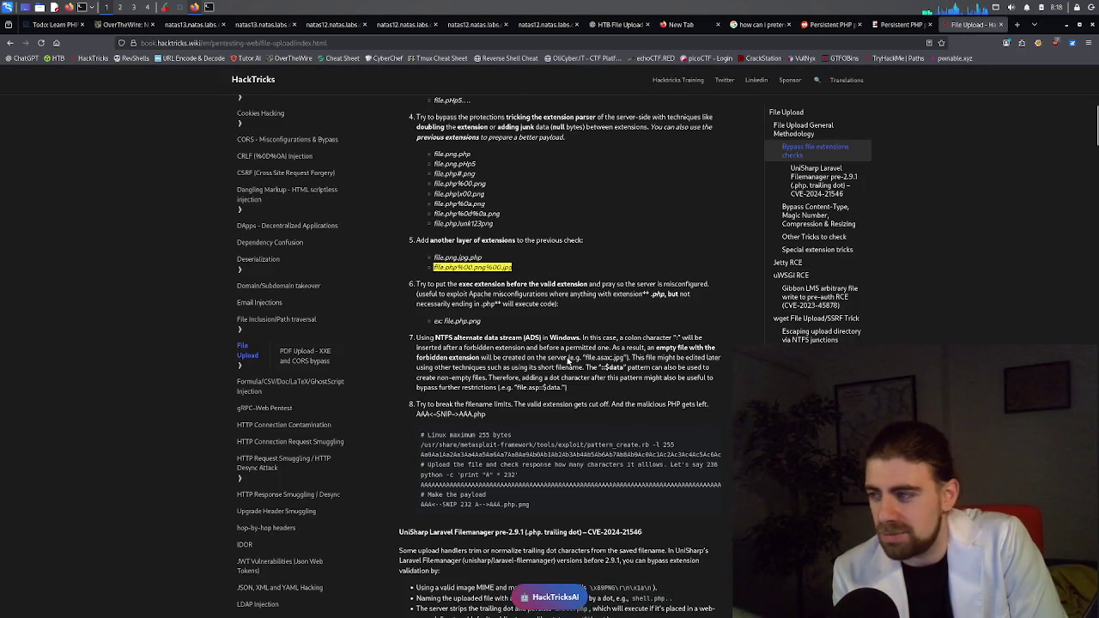
scroll(567, 361, down, 1)
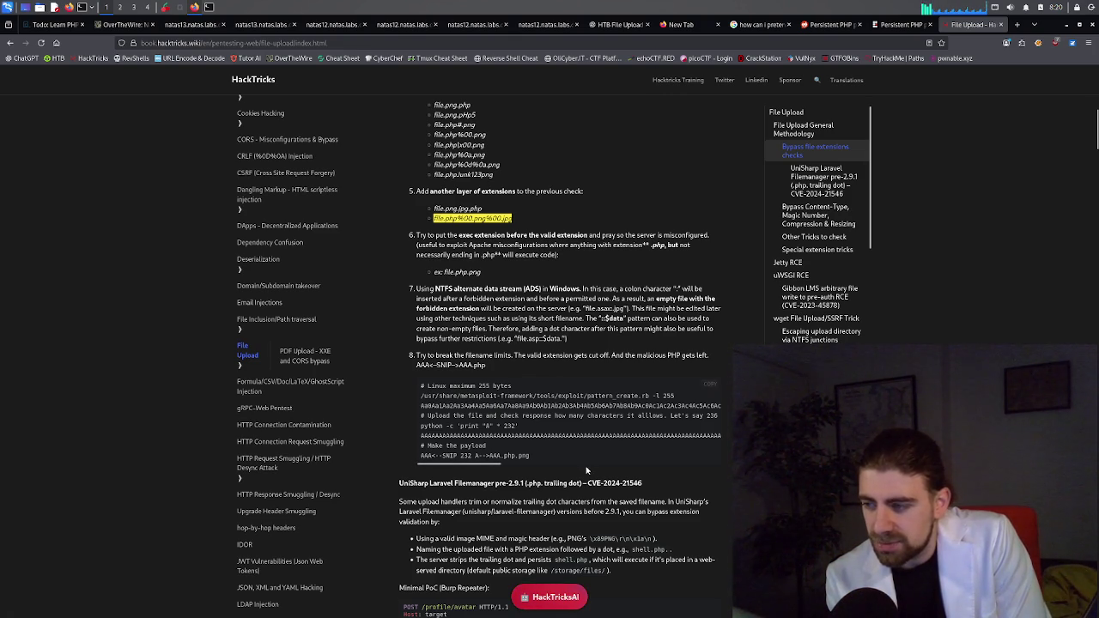
- Zoom the HackTricks article in two steps and scroll down to the UniSharp Minimal PoC
scroll(586, 471, down, 2)
scroll(587, 483, down, 2)
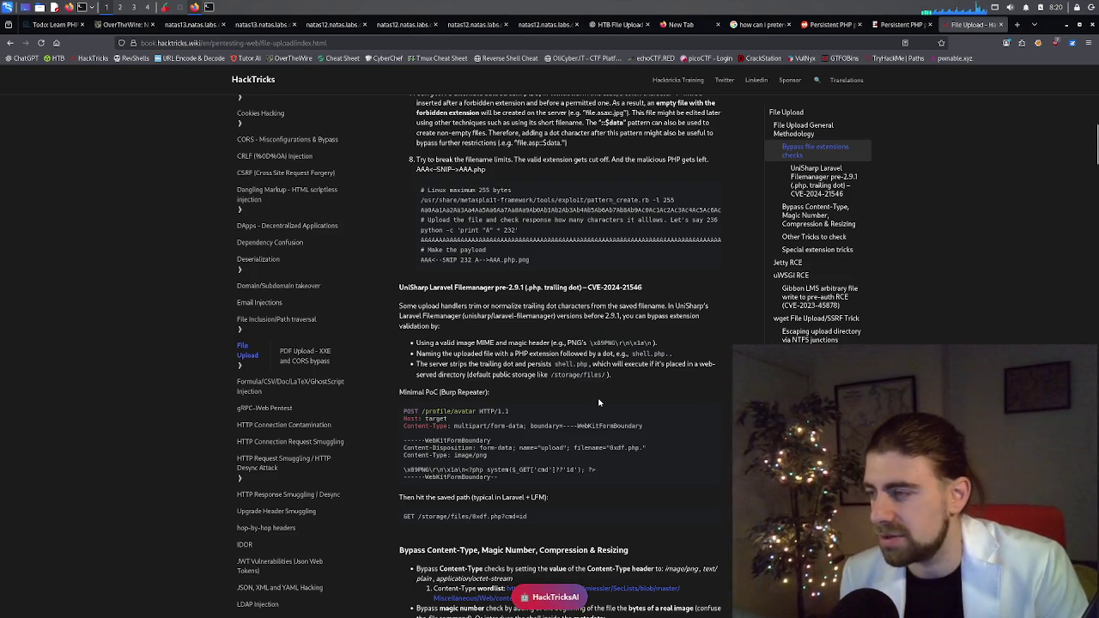
key(ctrl+plus)
key(ctrl+plus)
key(ctrl+plus)
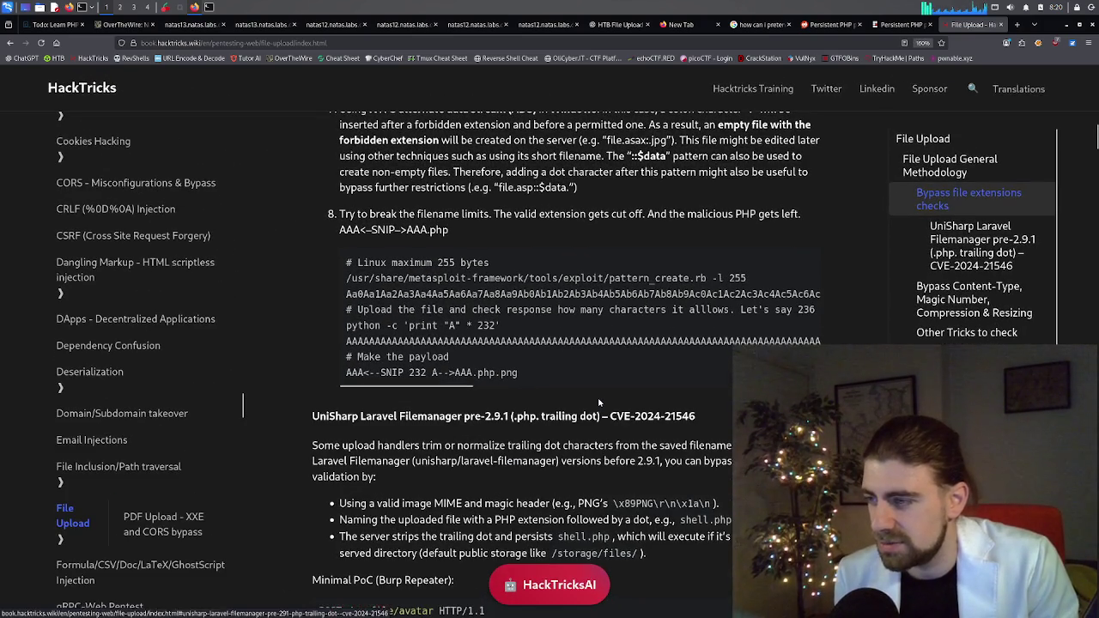
key(ctrl+plus)
scroll(599, 402, down, 1)
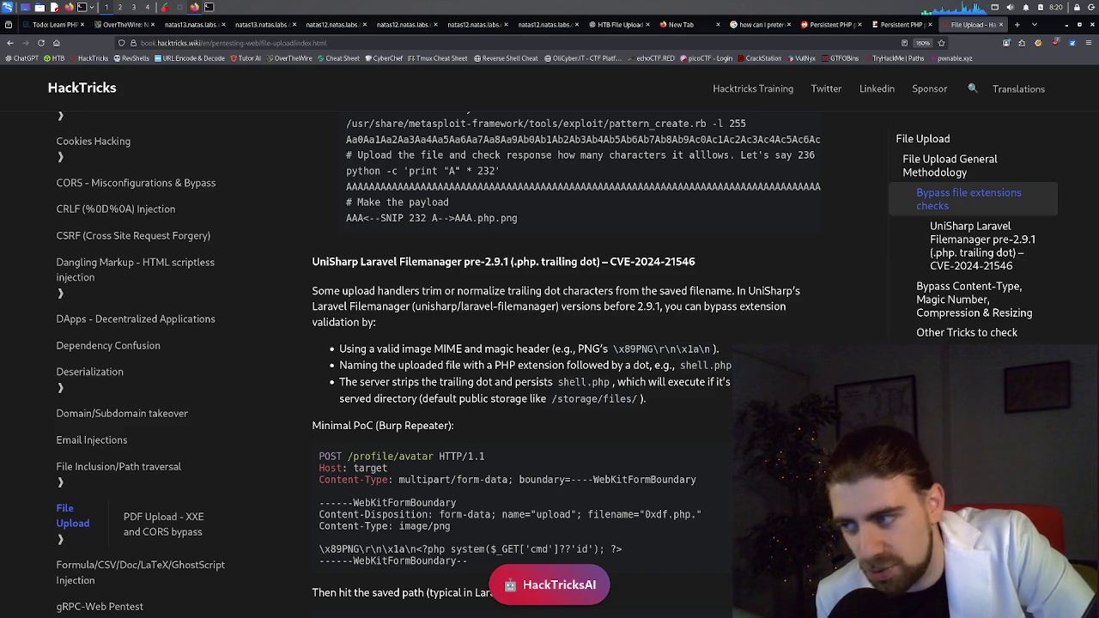
scroll(419, 494, down, 2)
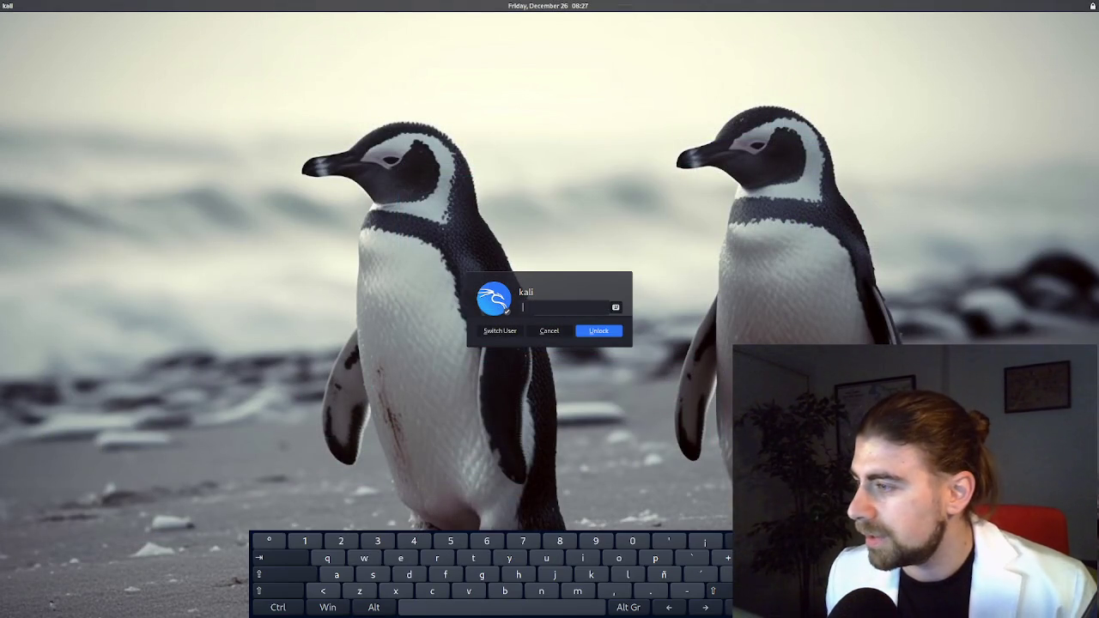
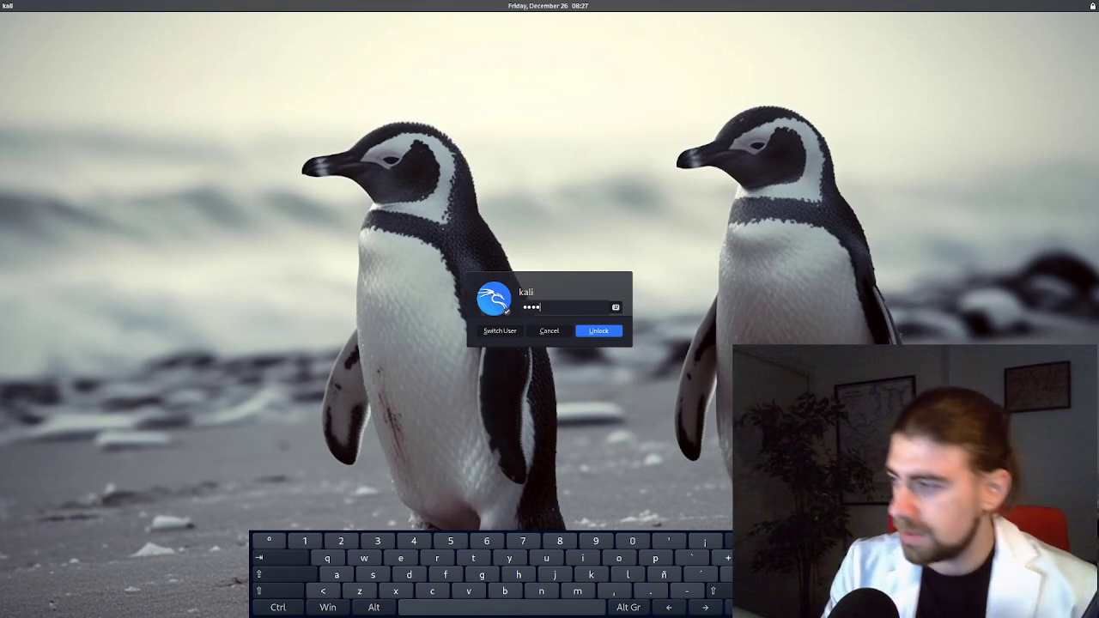
- Enter the account password on the Kali lock screen to unlock the session
key(Return)
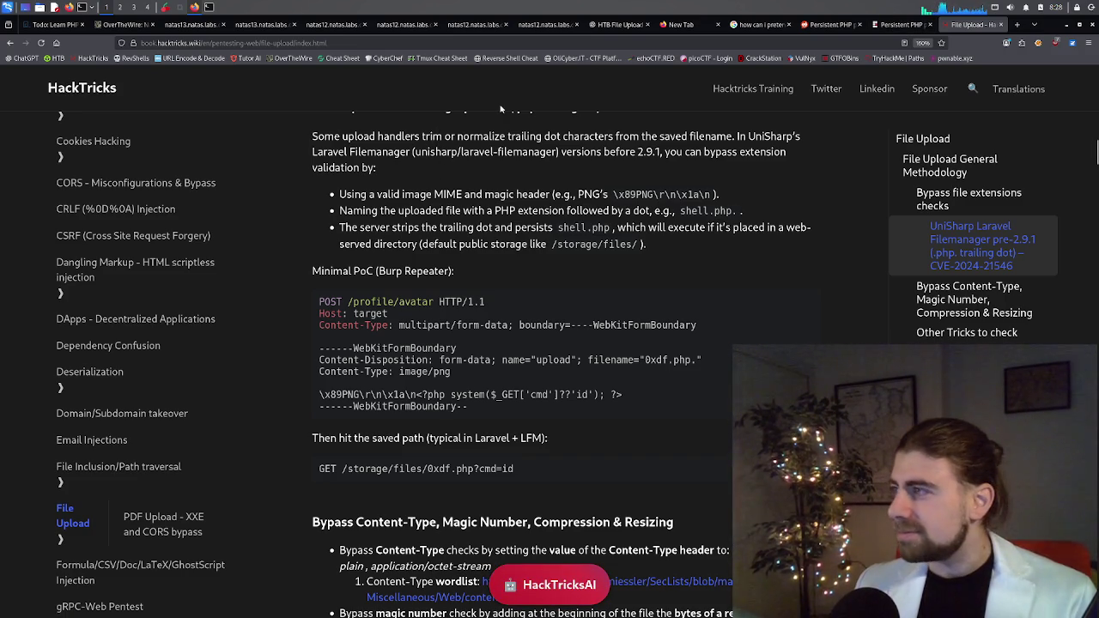
- Examine the long AAAA filename-length payload line, then switch to the Synacktiv PHP-in-PNG article
scroll(558, 172, down, 1)
scroll(601, 214, up, 3)
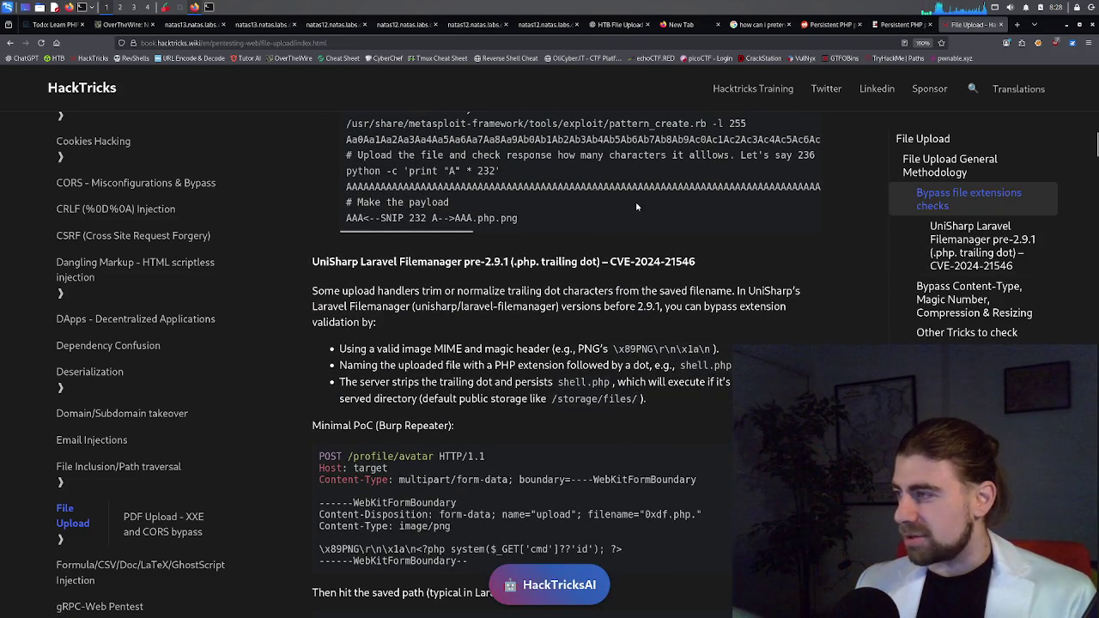
double_click(641, 187)
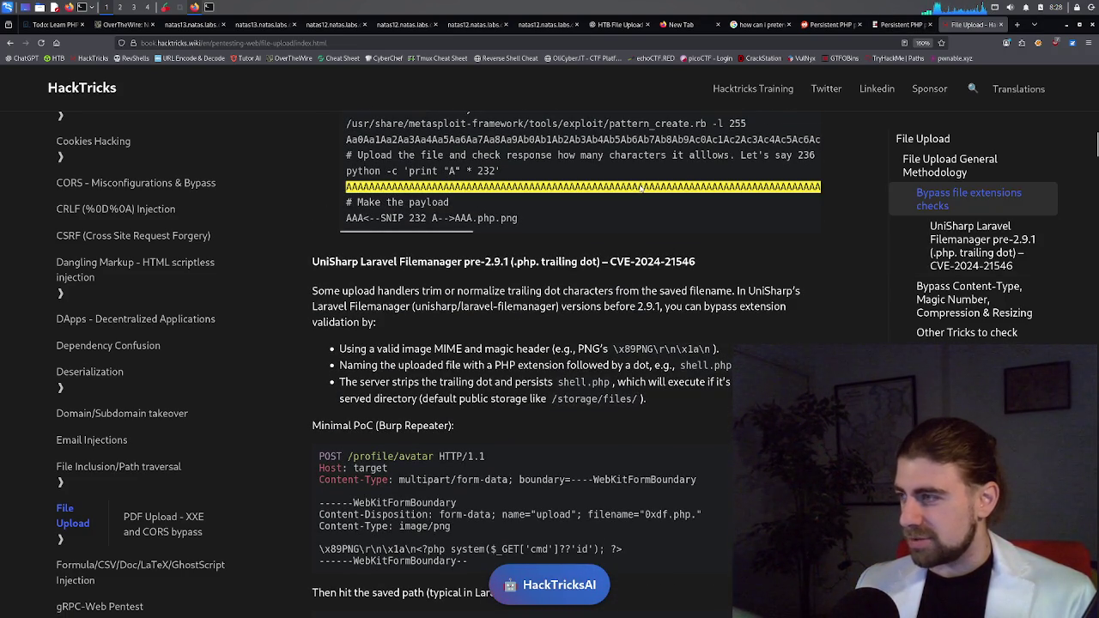
click(472, 237)
mouse_move(473, 236)
mouse_down()
mouse_move(795, 224)
mouse_move(464, 219)
mouse_up()
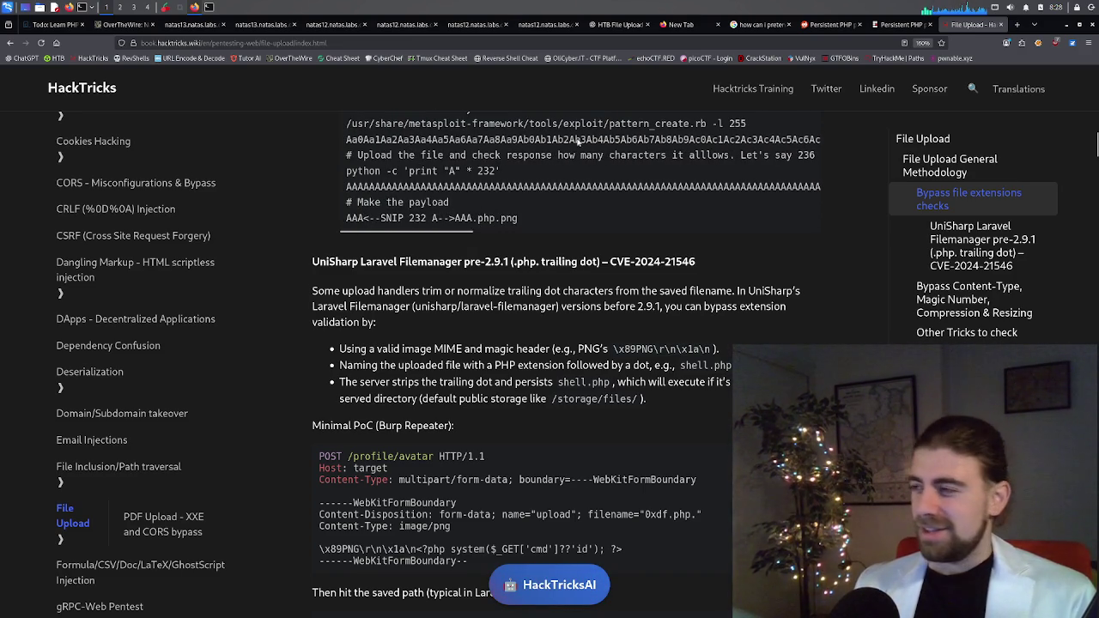
click(896, 31)
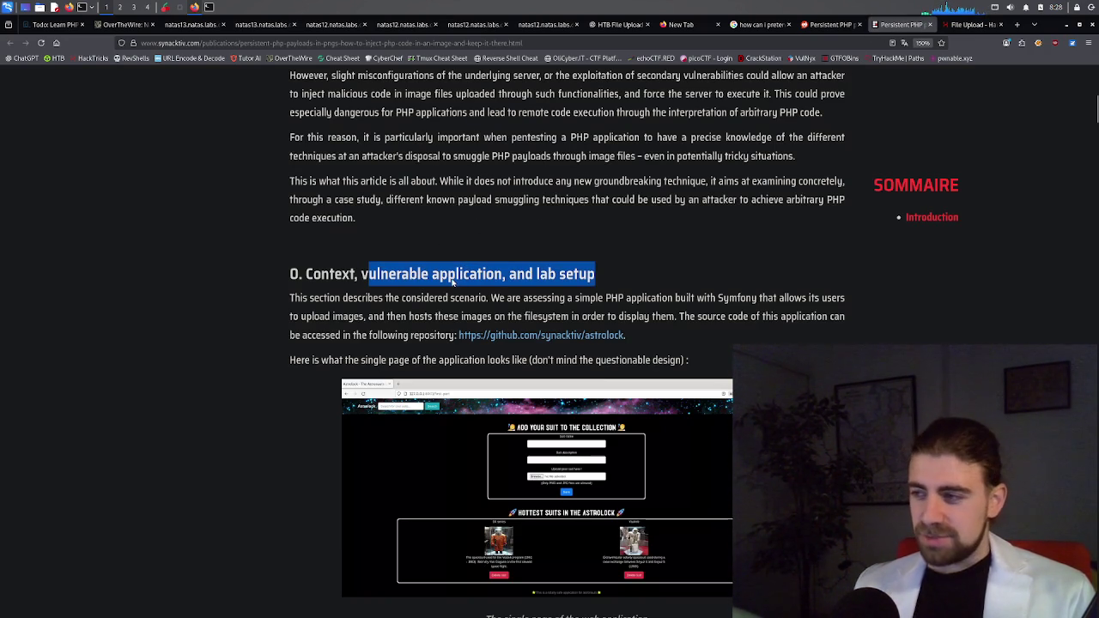
- Close the four leftover natas12 tabs and return to the HackTricks File Upload article
triple_click(462, 273)
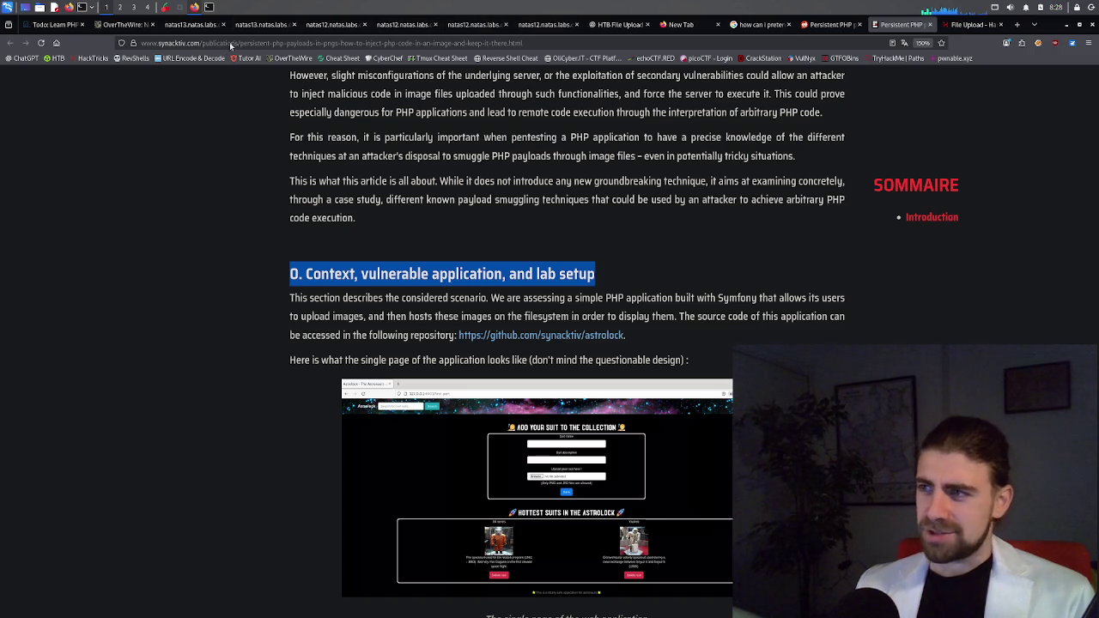
click(261, 24)
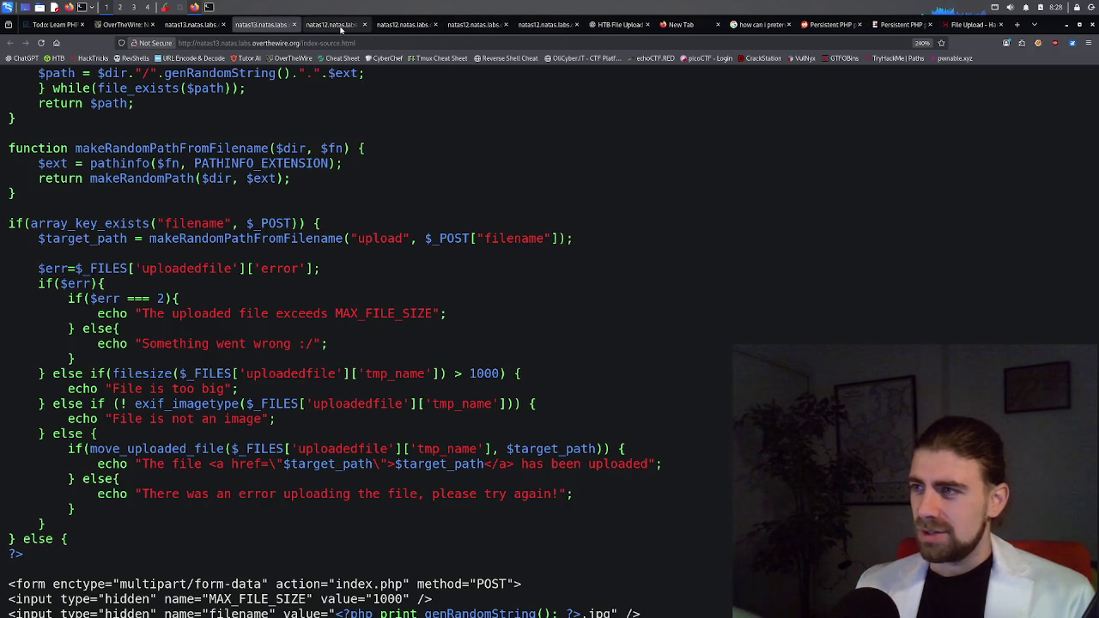
middle_click(337, 26)
middle_click(337, 26)
middle_click(336, 26)
middle_click(336, 25)
click(242, 21)
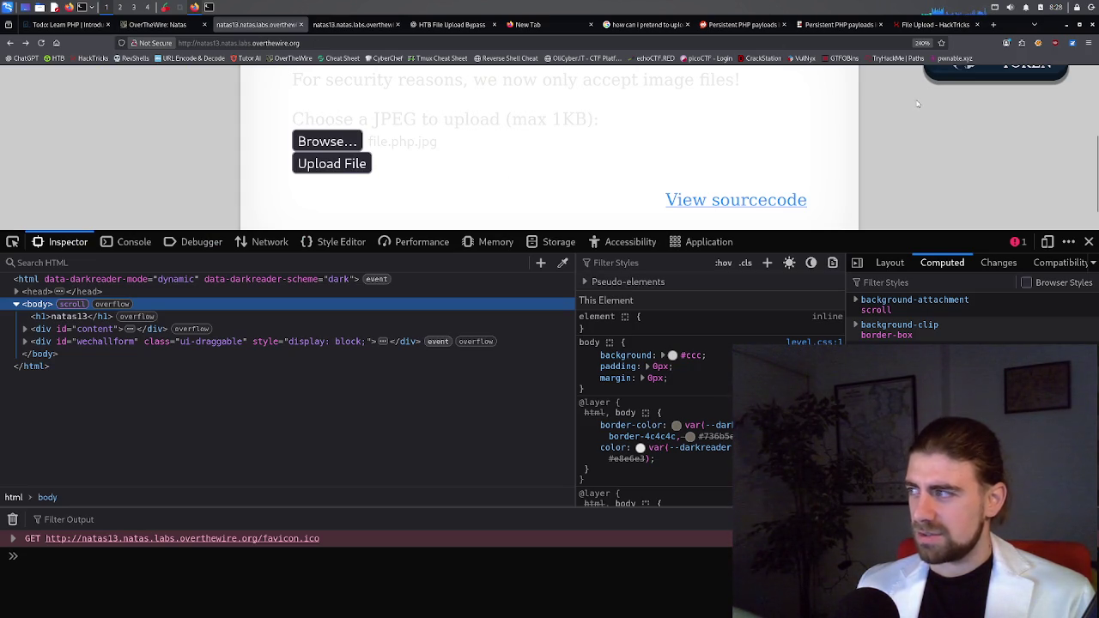
click(936, 24)
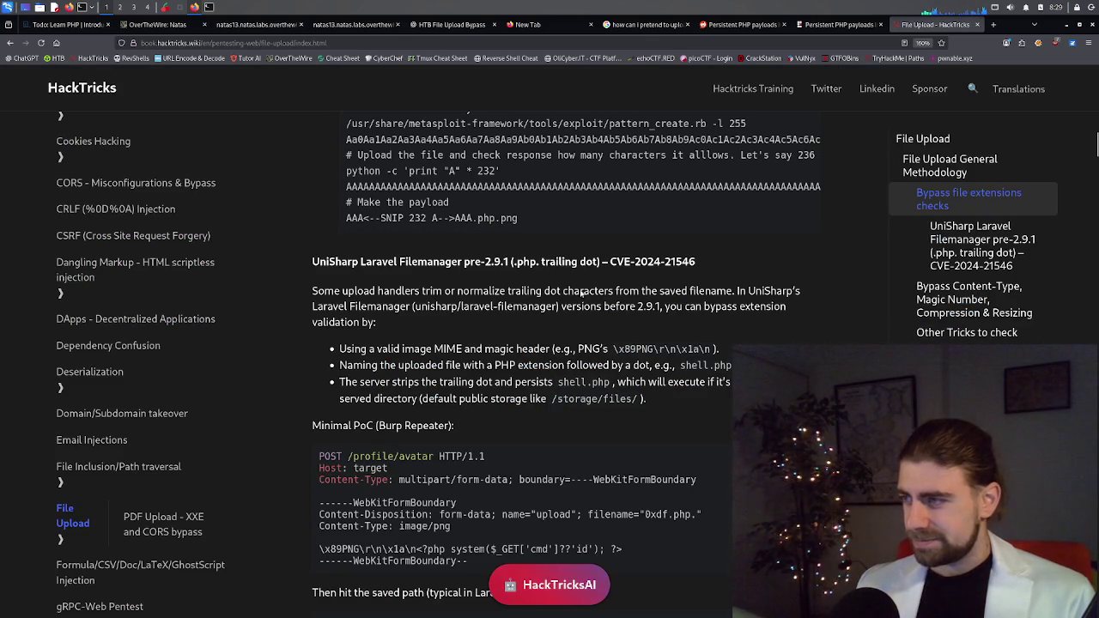
- Skim the Synacktiv article's simple PNG injection section
click(744, 26)
click(808, 24)
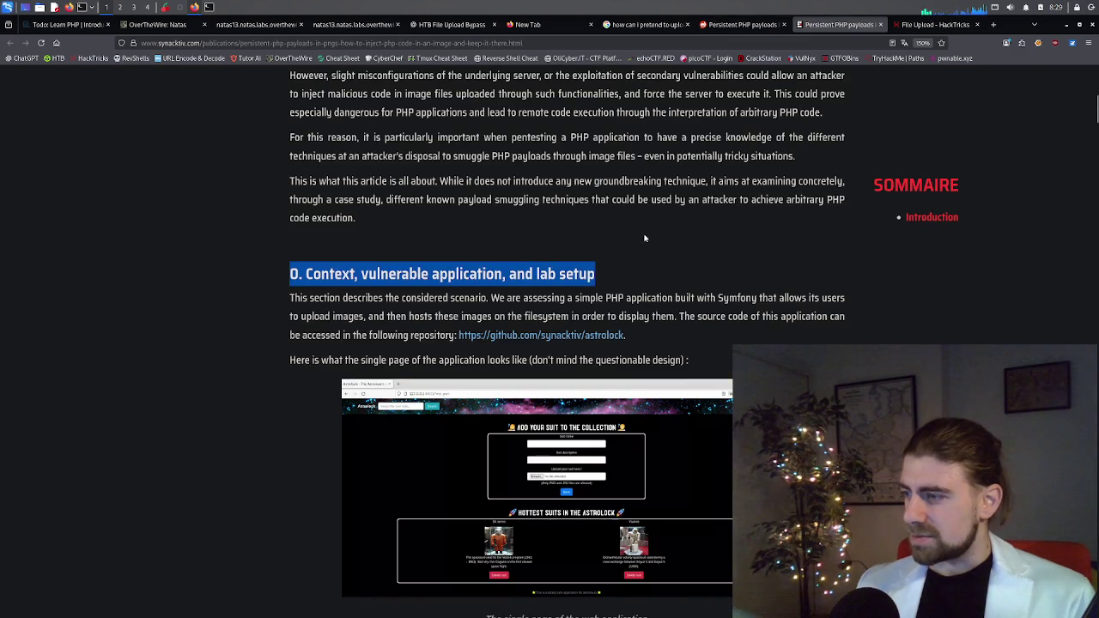
scroll(631, 321, down, 6)
scroll(621, 303, up, 1)
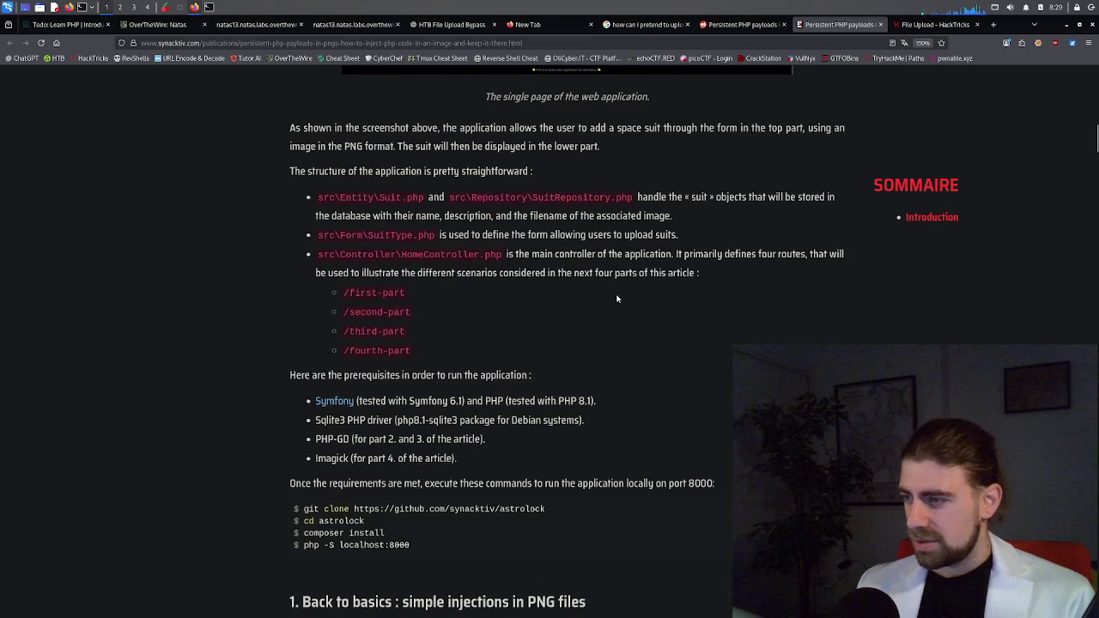
scroll(615, 293, down, 5)
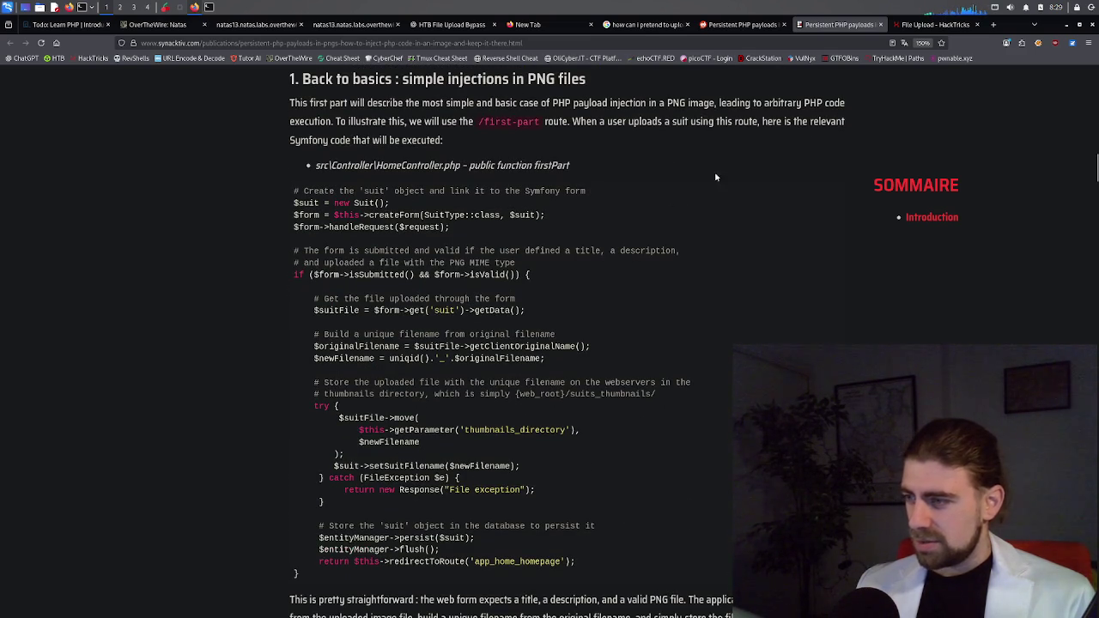
- Return to HackTricks and scroll to extension-bypass items 4–8
click(915, 25)
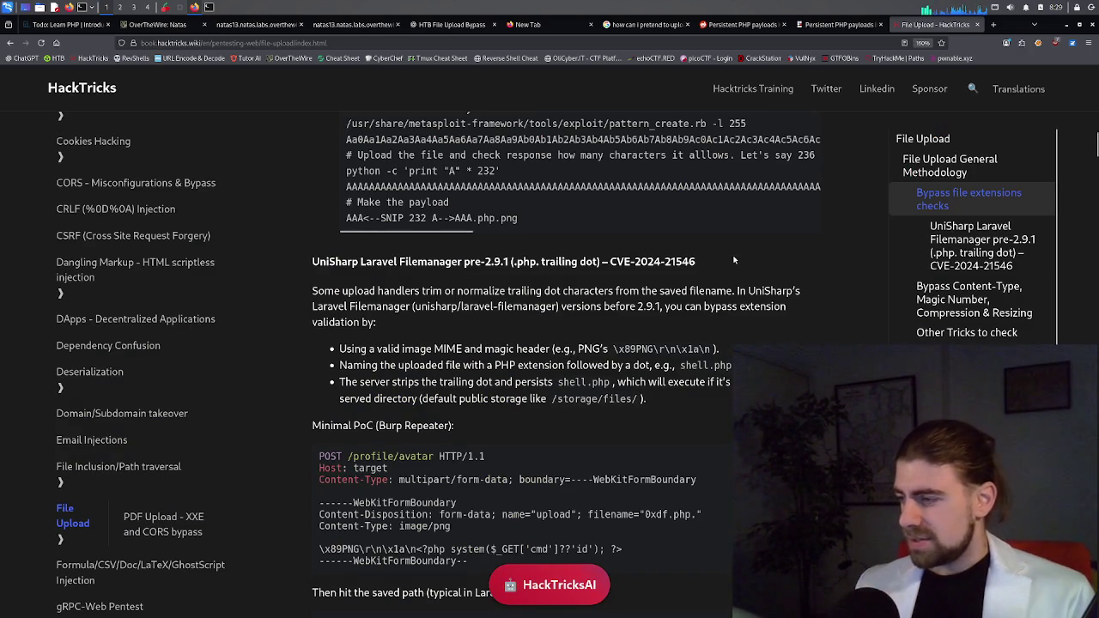
scroll(735, 259, down, 3)
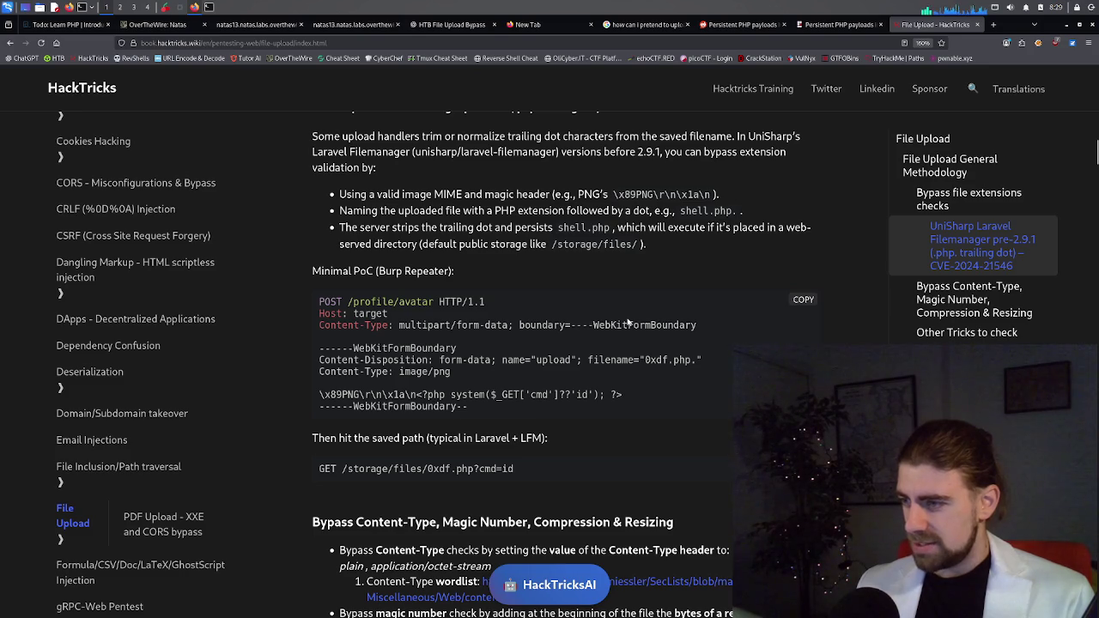
scroll(626, 319, up, 7)
scroll(626, 318, up, 4)
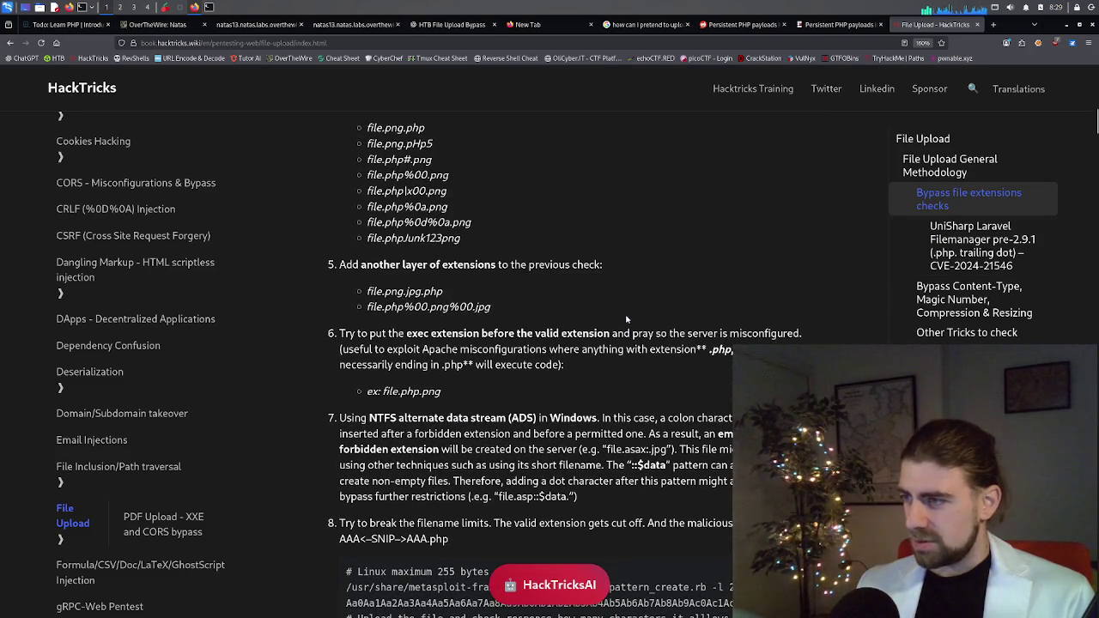
scroll(479, 354, down, 2)
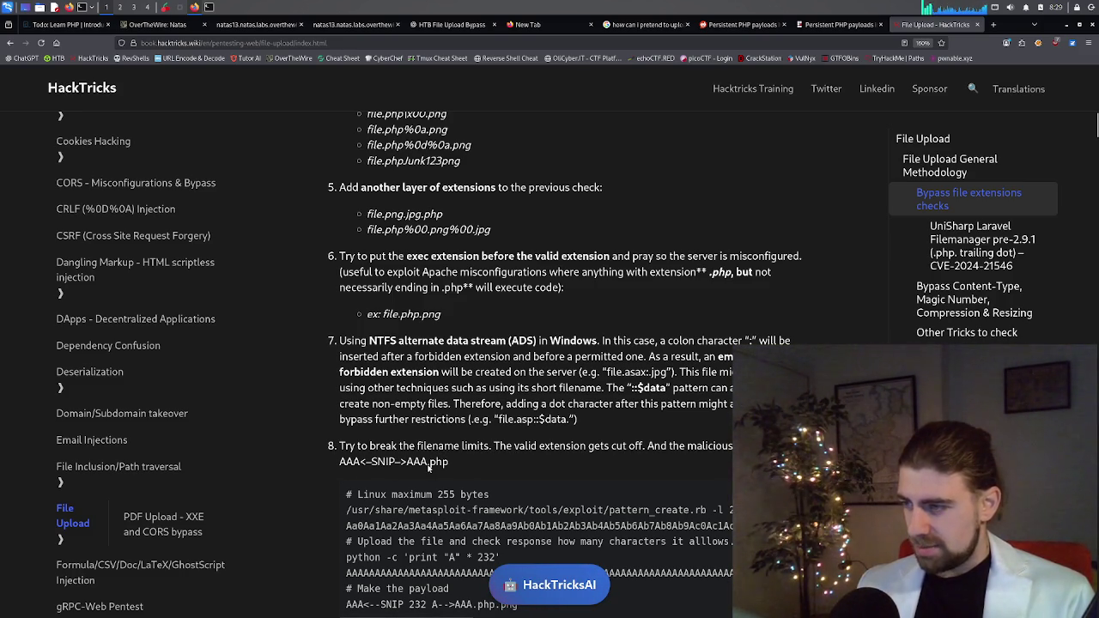
- Copy the Metasploit pattern_create.rb command line from HackTricks' item 8 filename-length truncation code block
scroll(443, 464, down, 2)
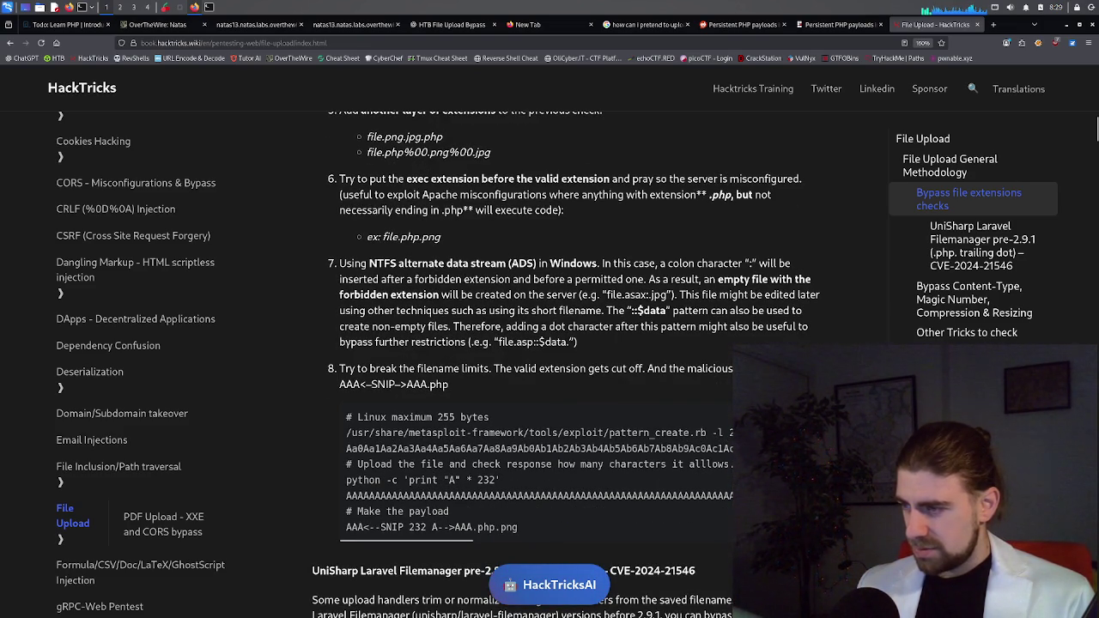
drag(731, 434, 346, 432)
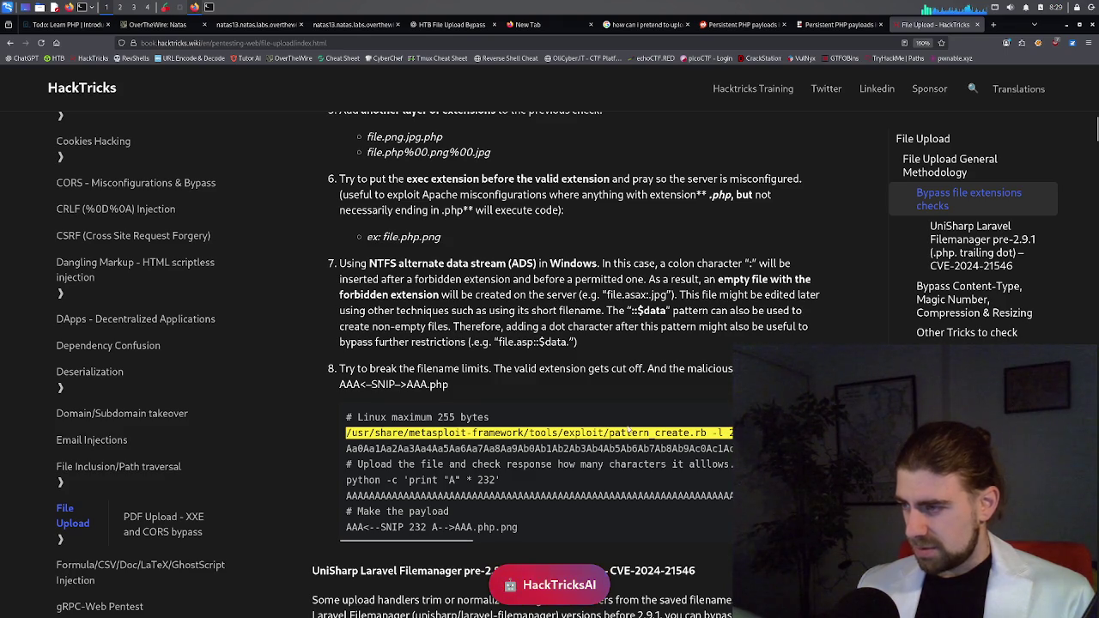
right_click(615, 436)
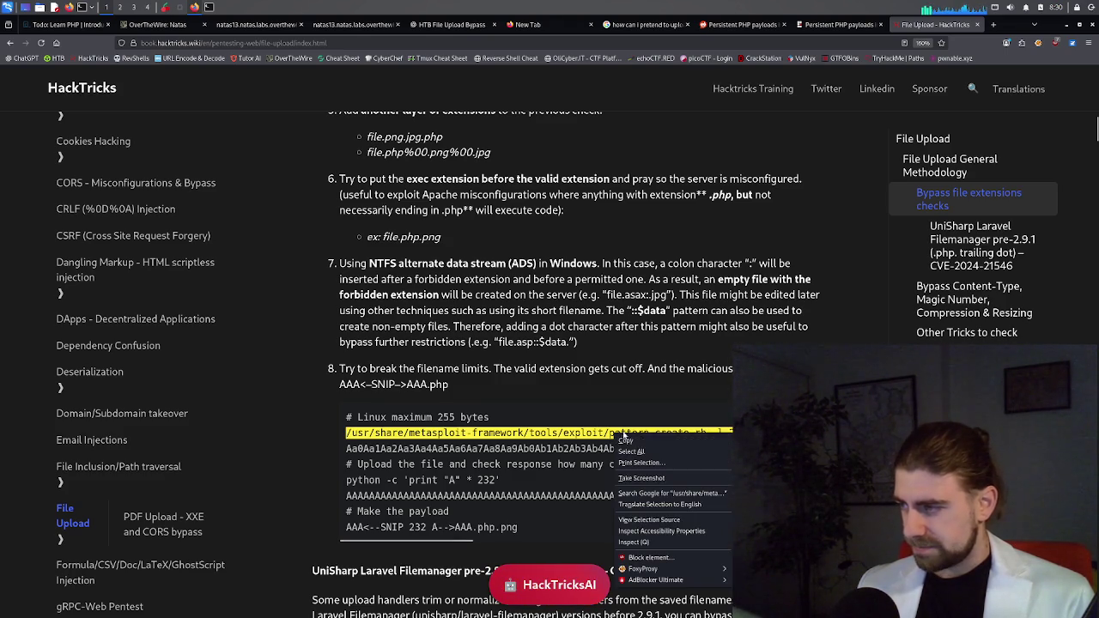
triple_click(532, 436)
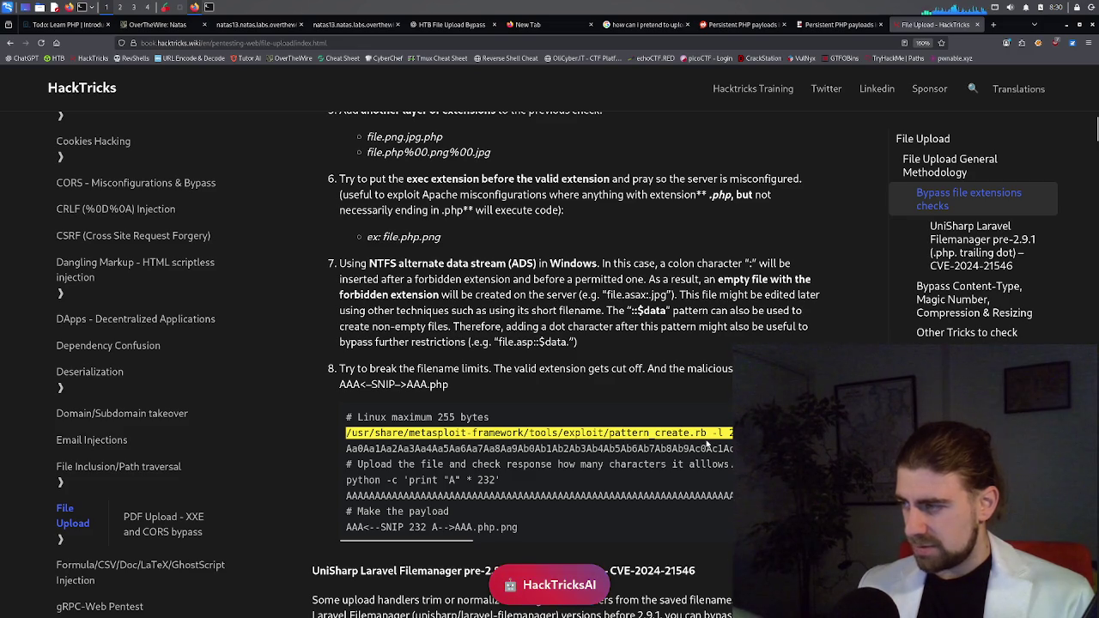
right_click(676, 438)
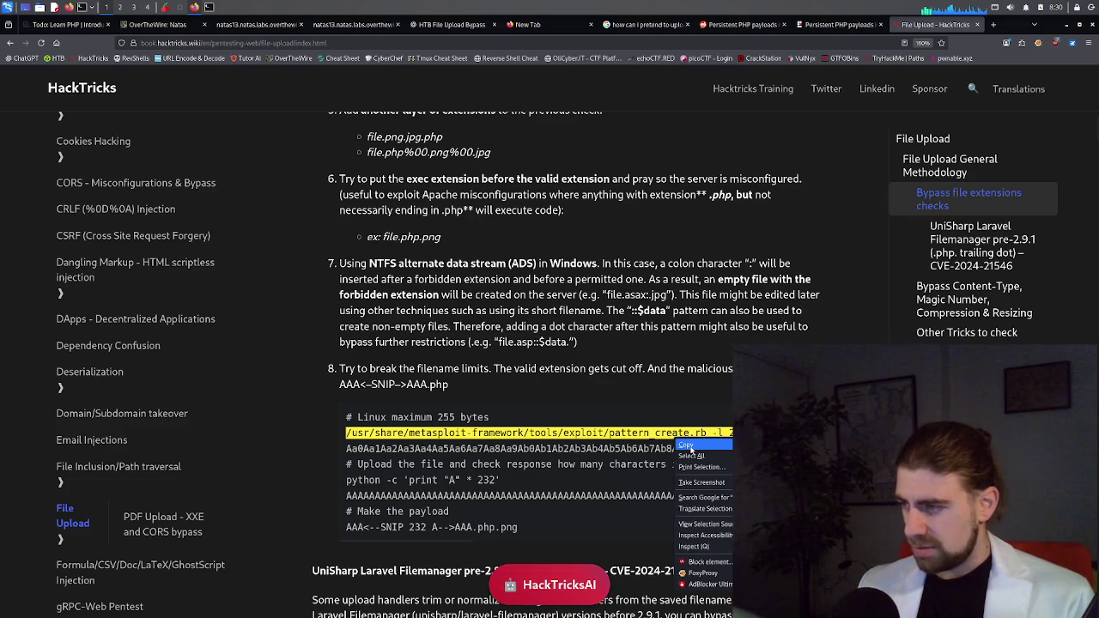
click(486, 471)
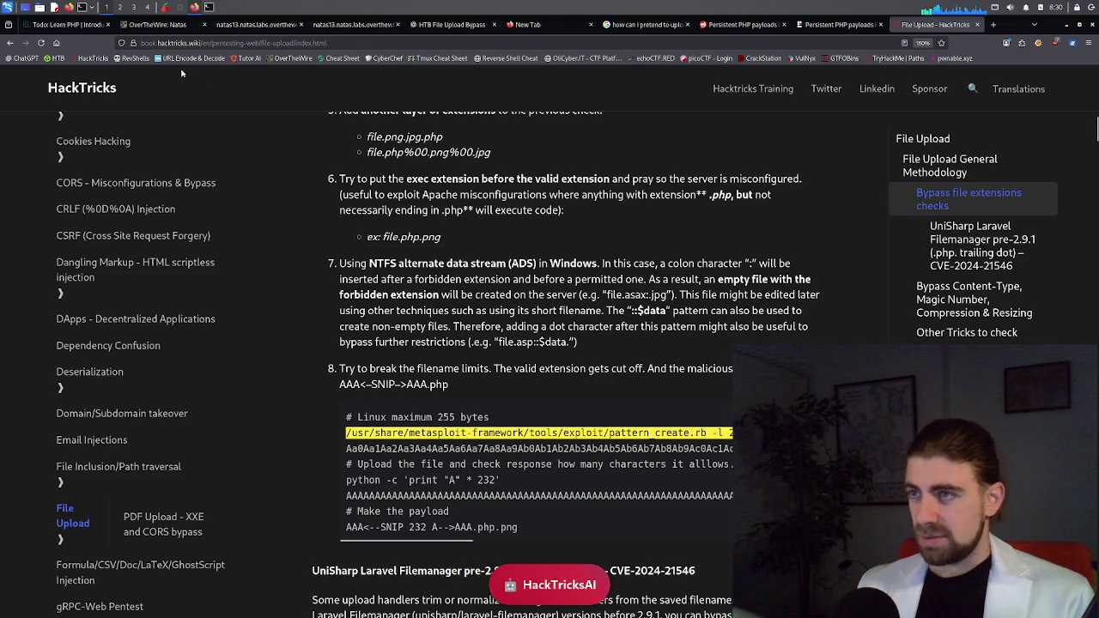
- Paste and run pattern_create.rb -l 255 in the Kali terminal, removing the stray ç, then go back to HackTricks
click(208, 7)
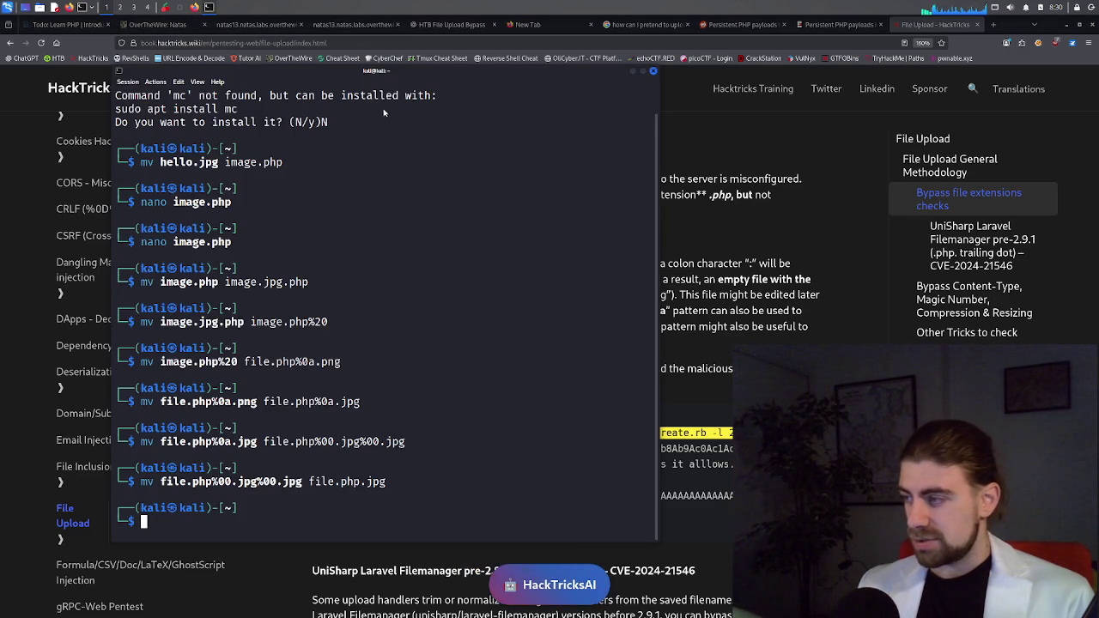
drag(382, 71, 361, 70)
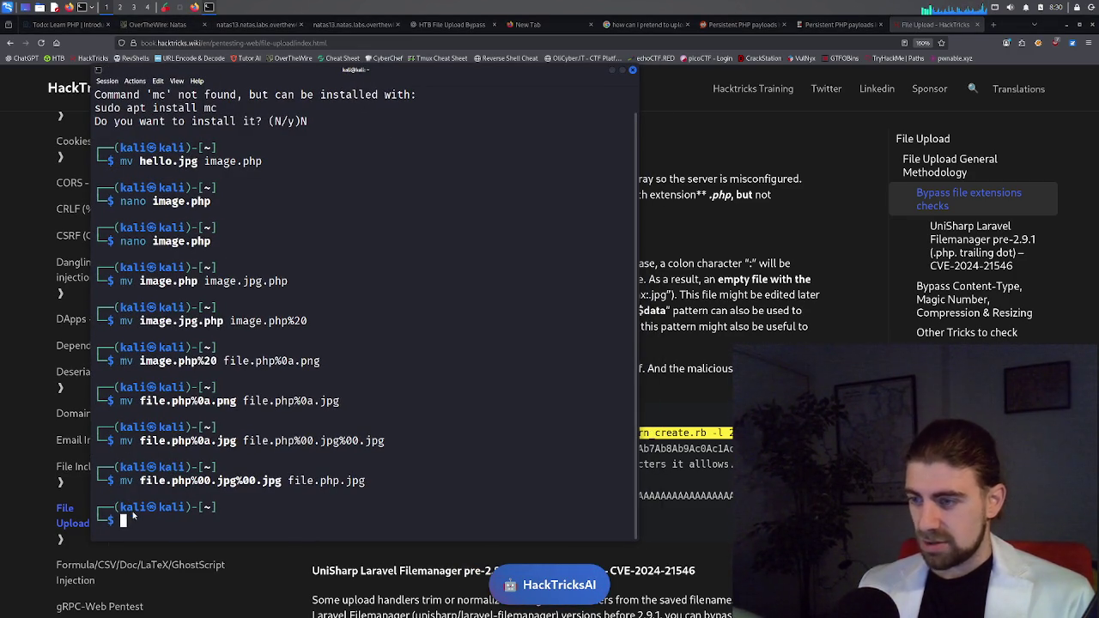
text(/usr/share/metasploit-framework/tools/exploit/pattern_create.rb -l 255)
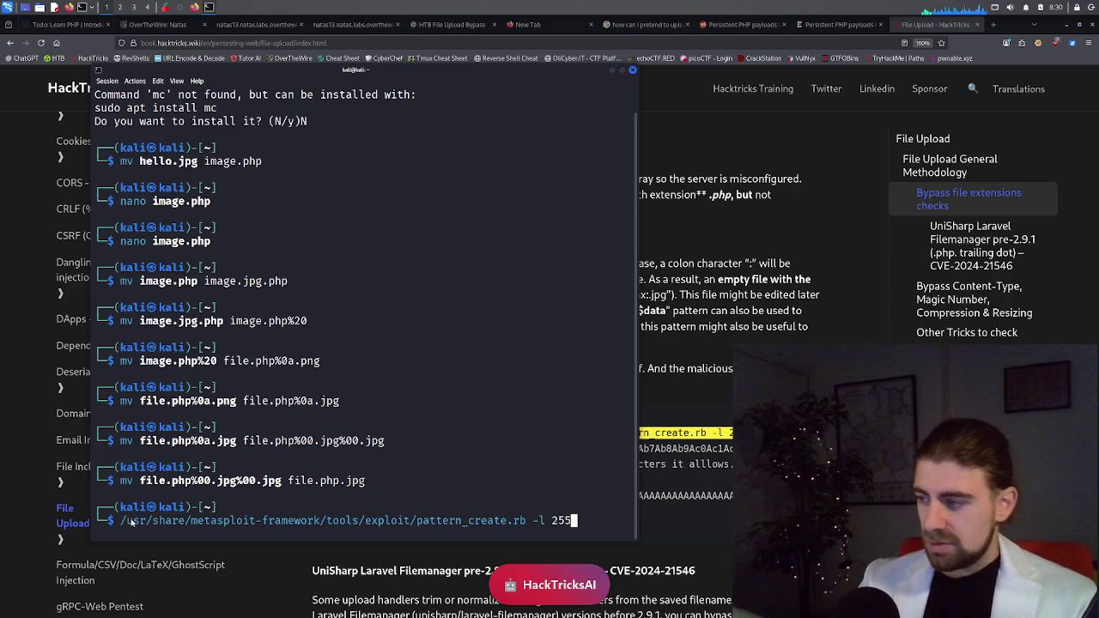
key(Return)
key(Up)
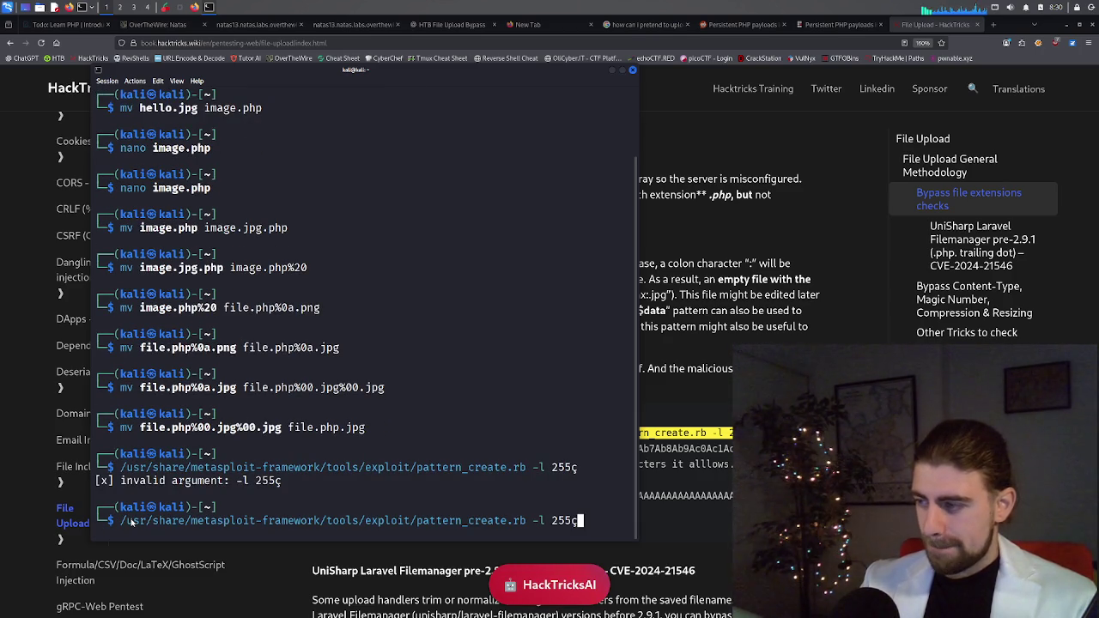
key(BackSpace)
key(Return)
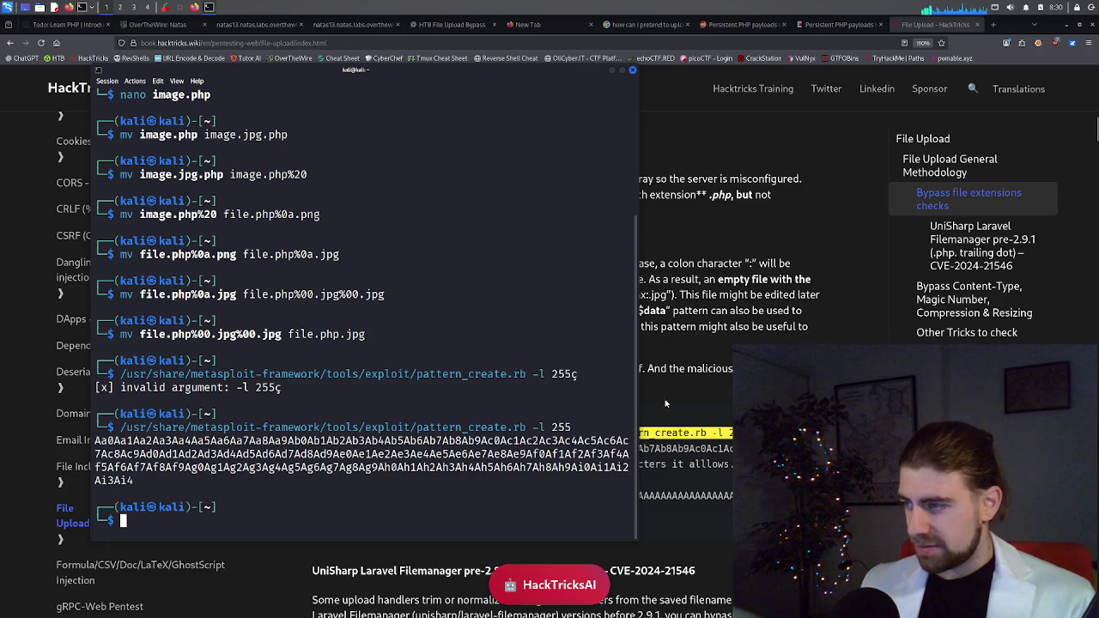
key(alt+Tab)
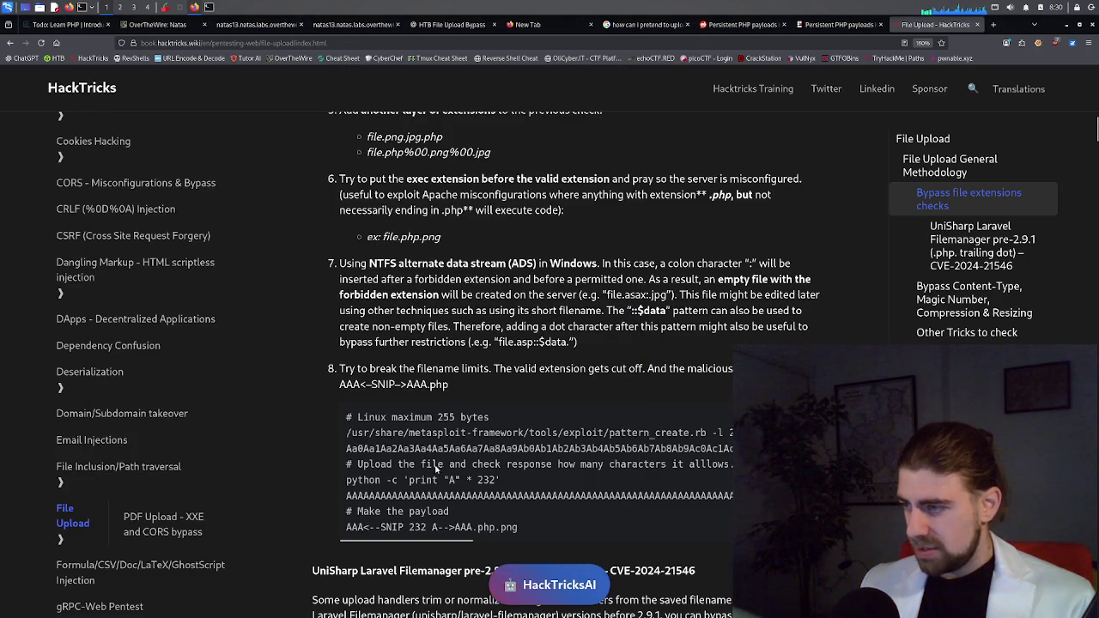
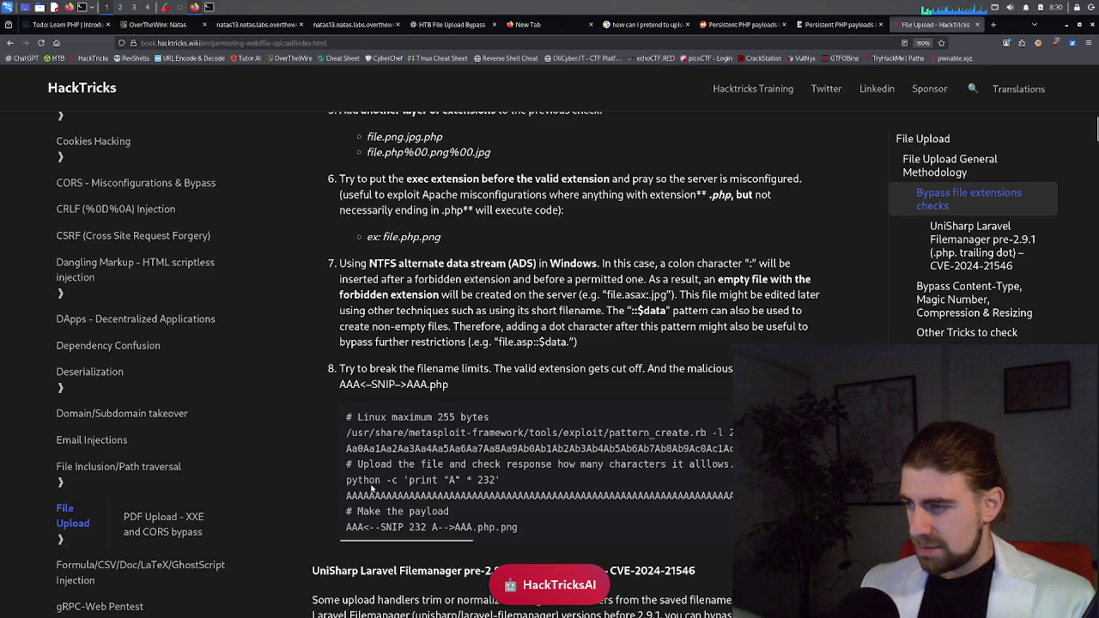
- Select the 232-A python line, then copy the pattern_create.rb command from HackTricks item 8
drag(347, 484, 535, 485)
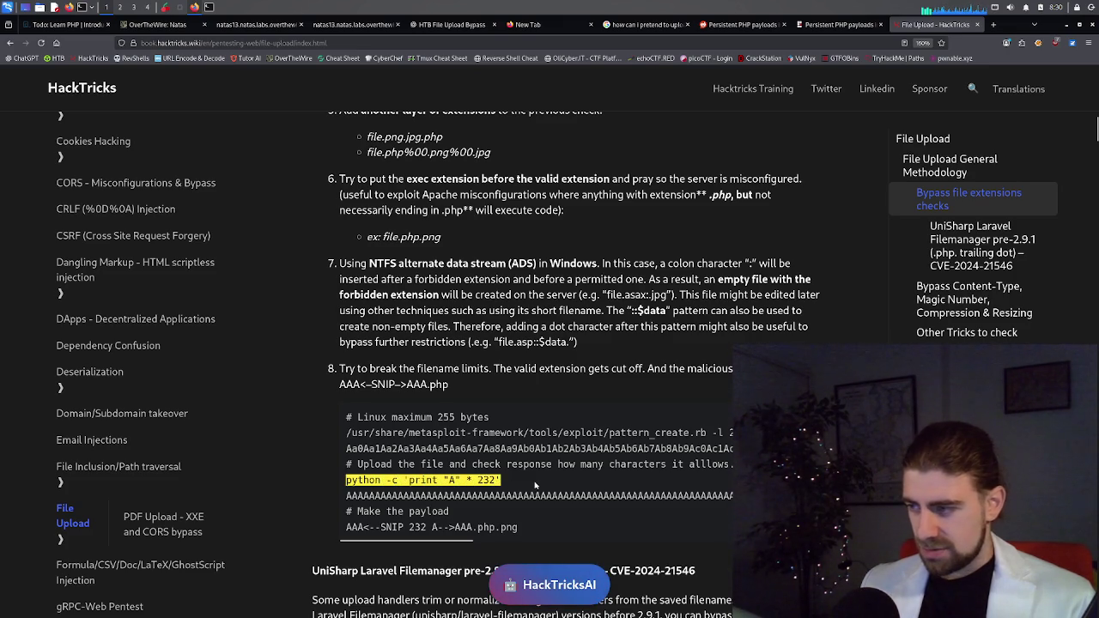
triple_click(692, 434)
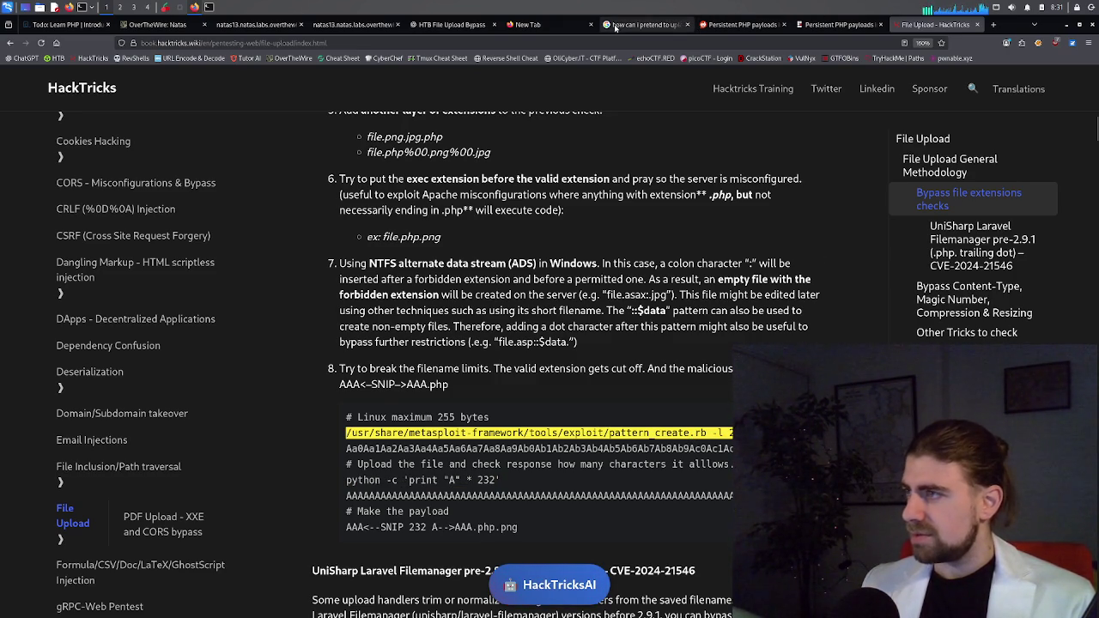
- Ask ChatGPT 'What is create.rb' with the pasted pattern_create.rb command on a new line
click(480, 25)
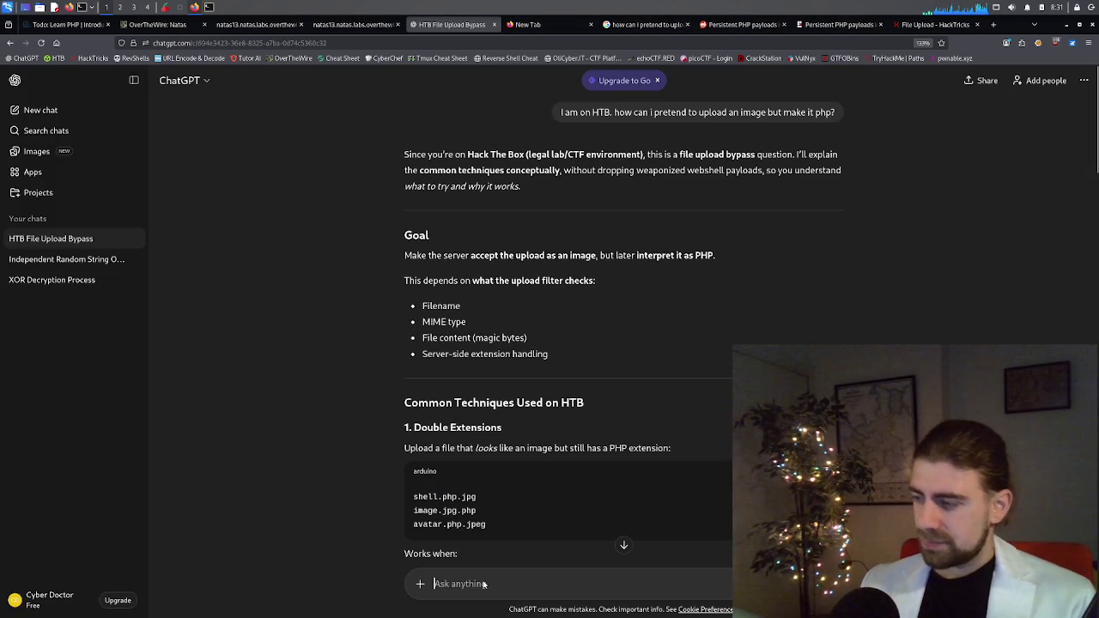
text(What is create)
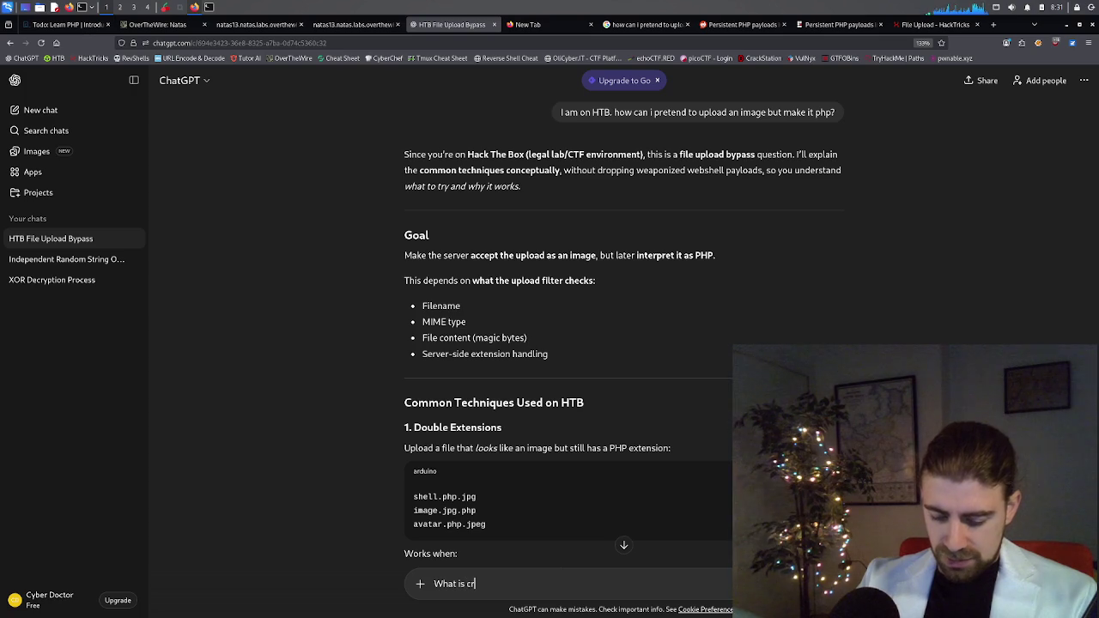
text(,)
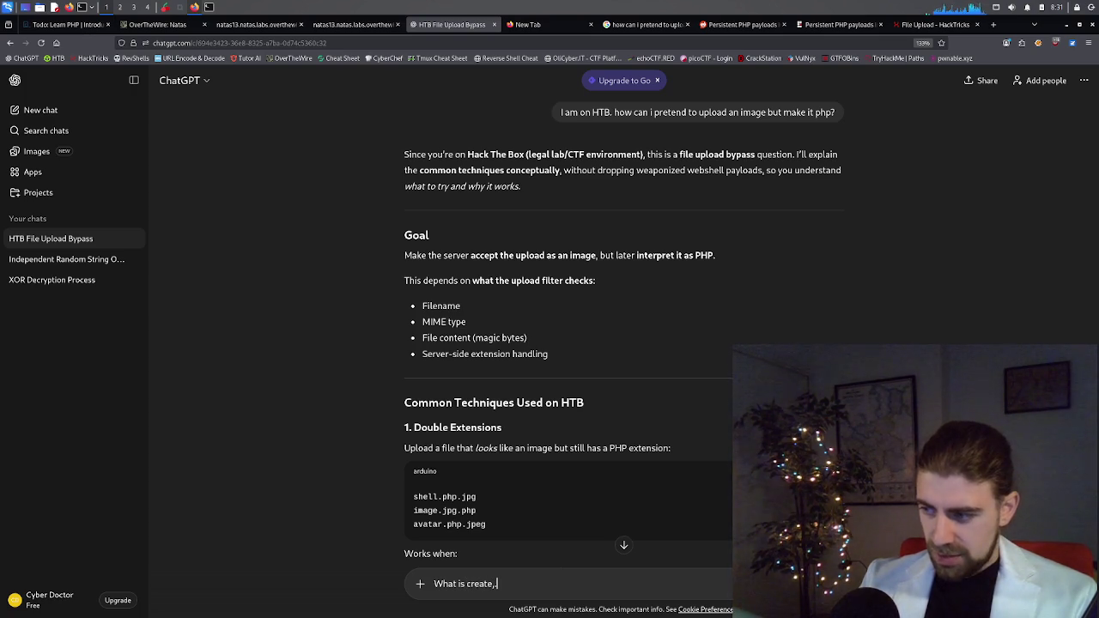
text(.rb)
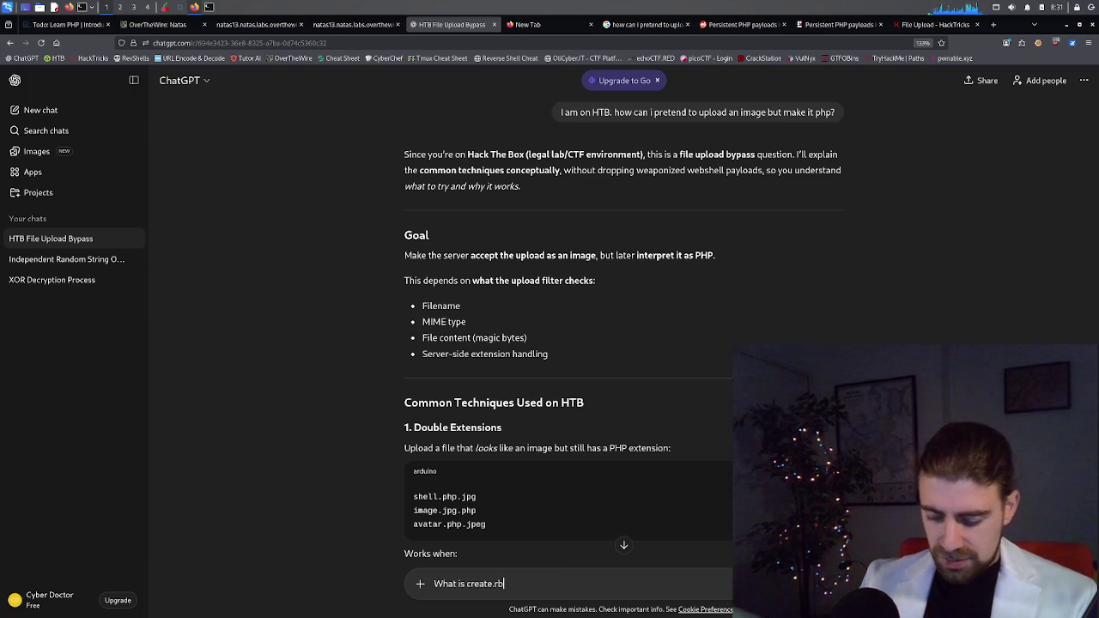
key(shift+Return)
text(/usr/share/metasploit-framework/tools/exploit/pattern_create.rb -l 255)
key(Return)
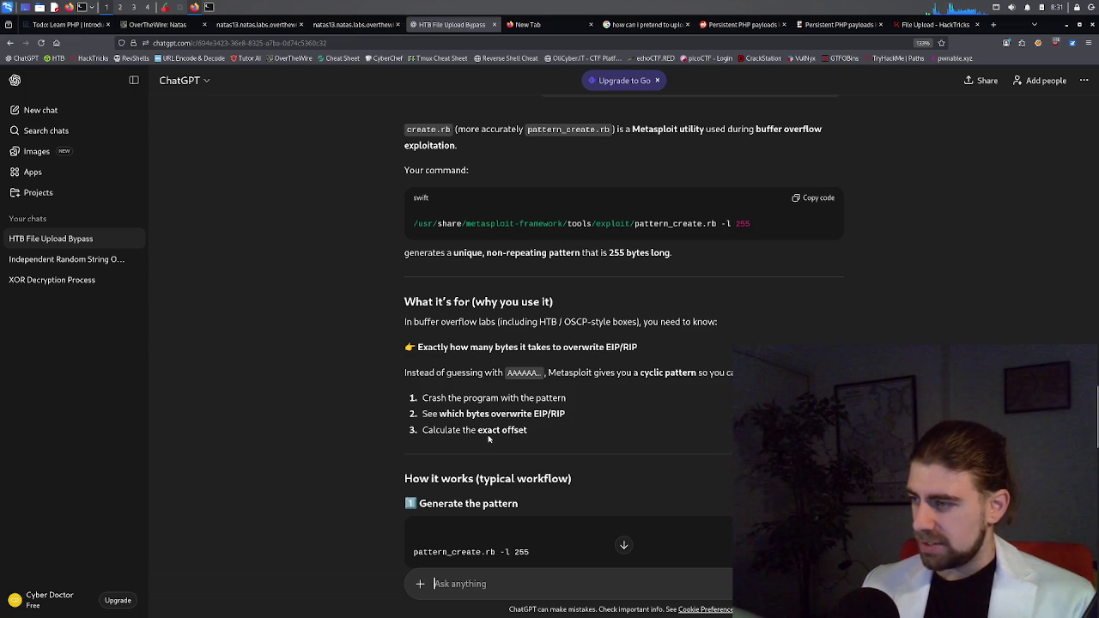
- Read ChatGPT's explanation of pattern_create and pattern_offset for buffer overflows
scroll(532, 439, down, 1)
scroll(528, 446, down, 1)
scroll(533, 439, down, 1)
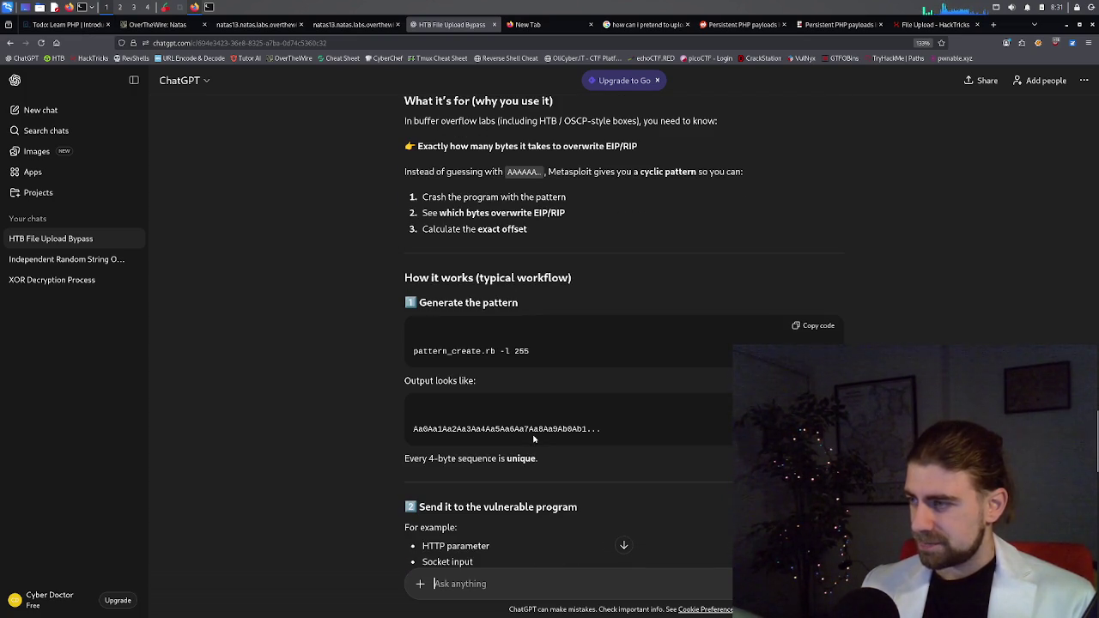
scroll(533, 439, up, 6)
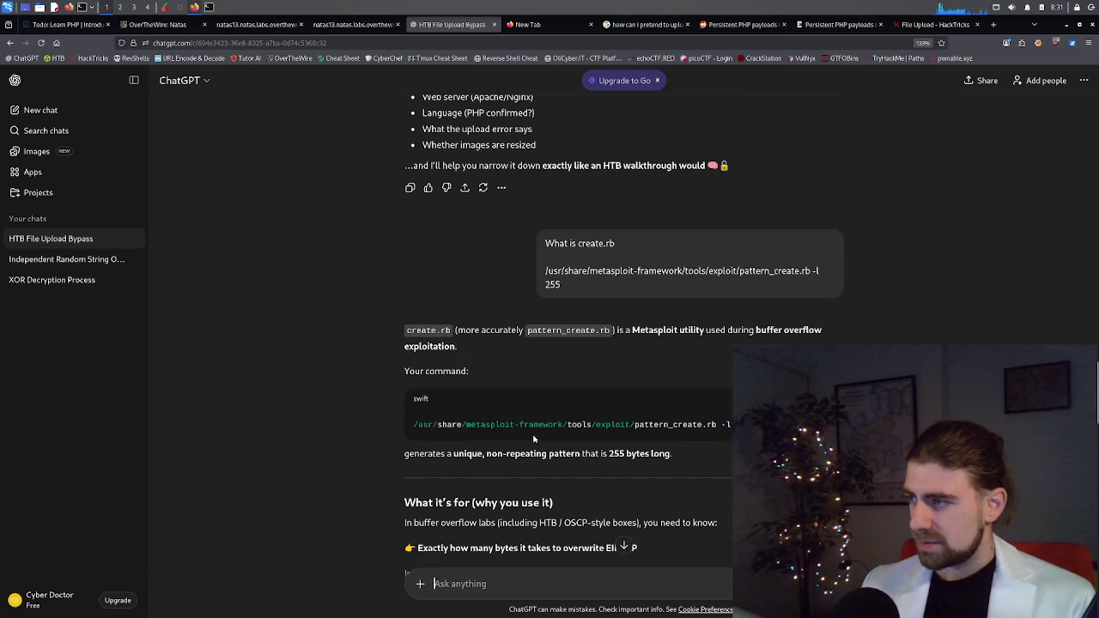
scroll(533, 439, down, 3)
scroll(533, 439, down, 4)
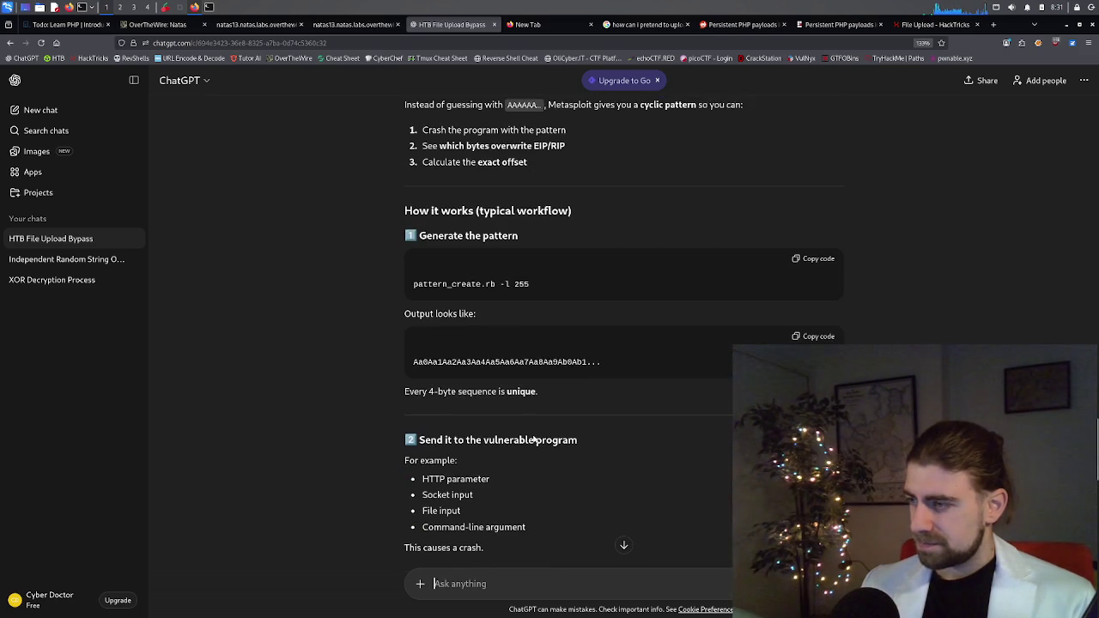
scroll(533, 439, down, 1)
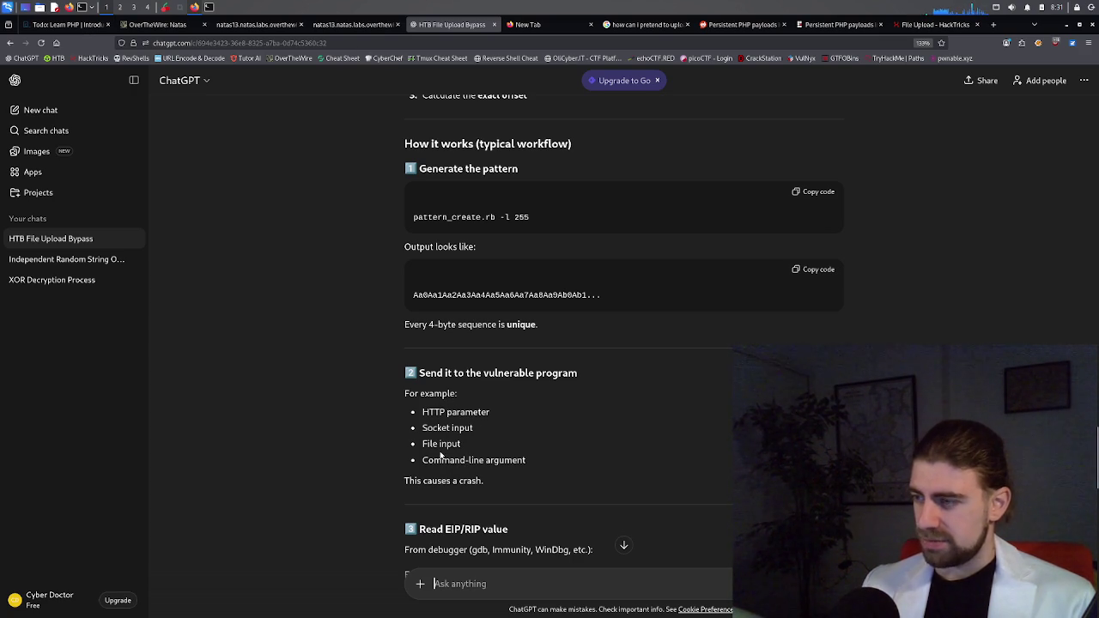
scroll(452, 471, down, 2)
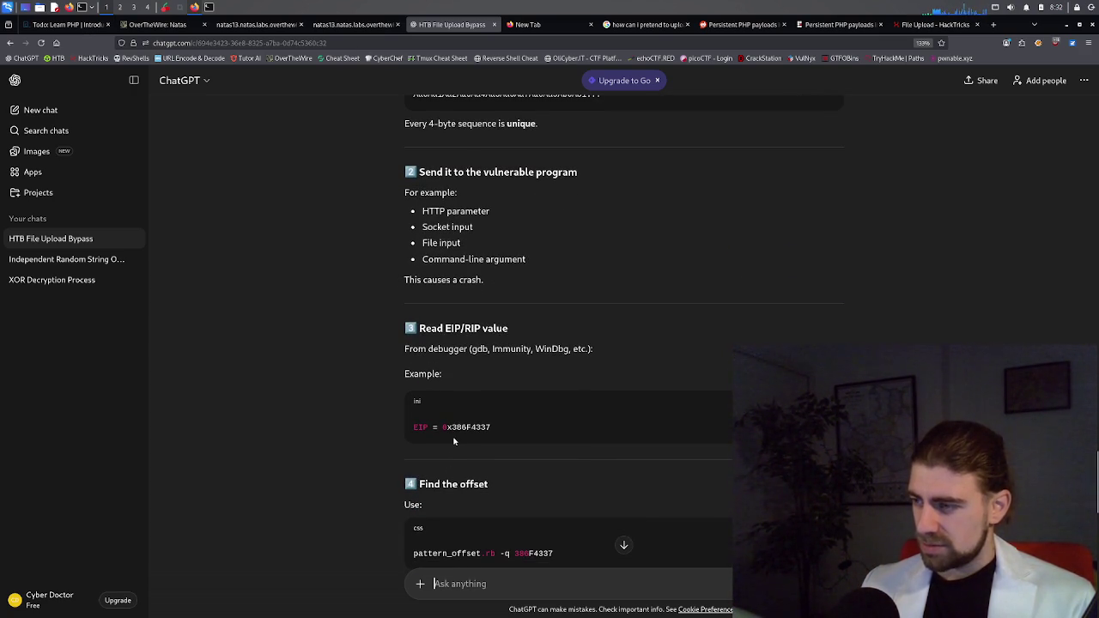
scroll(454, 441, down, 1)
scroll(454, 441, down, 3)
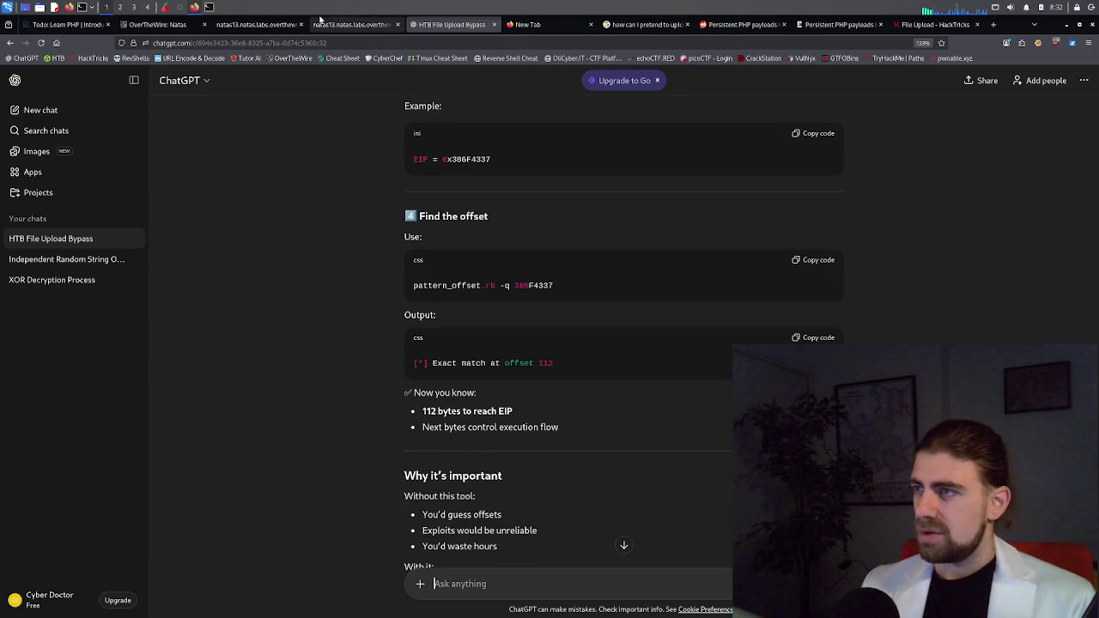
click(277, 26)
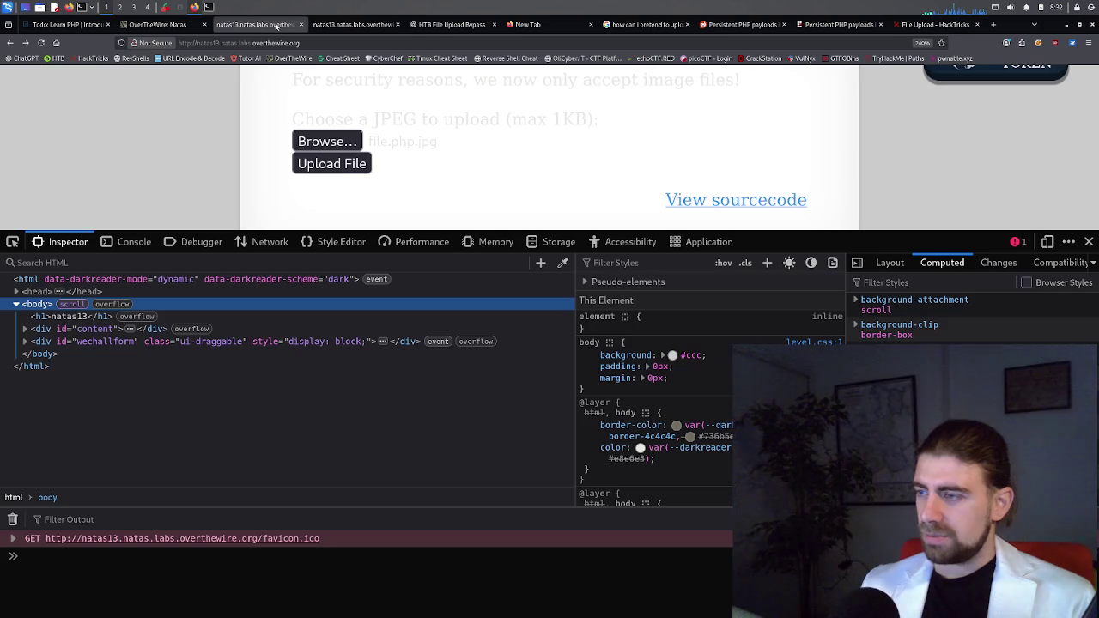
- View the natas13 PHP source, then return to the HackTricks File Upload article
click(347, 26)
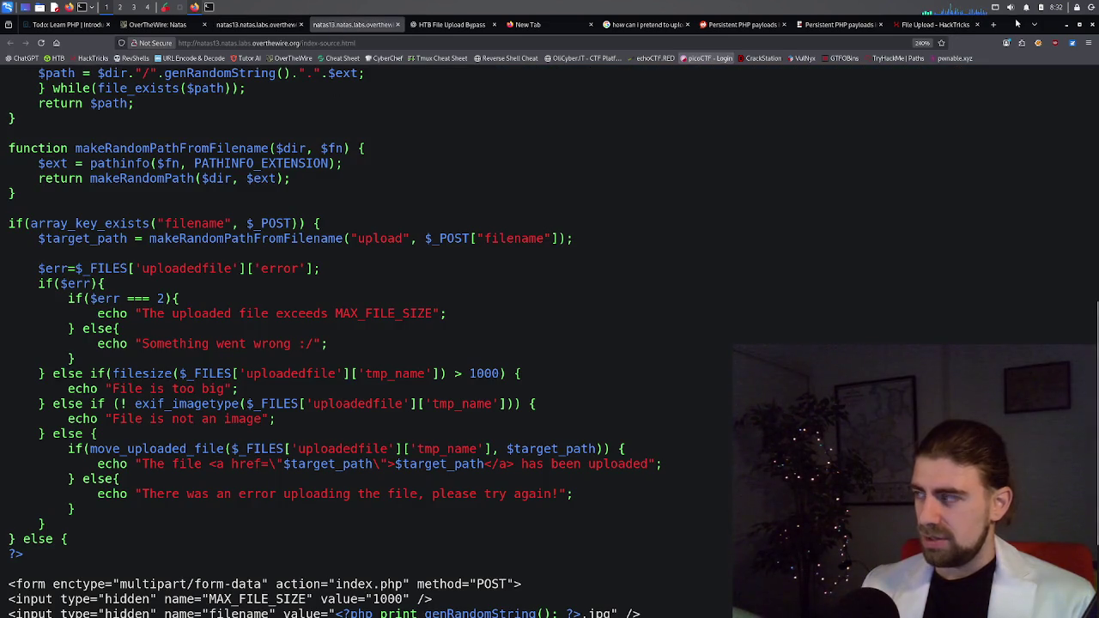
click(937, 26)
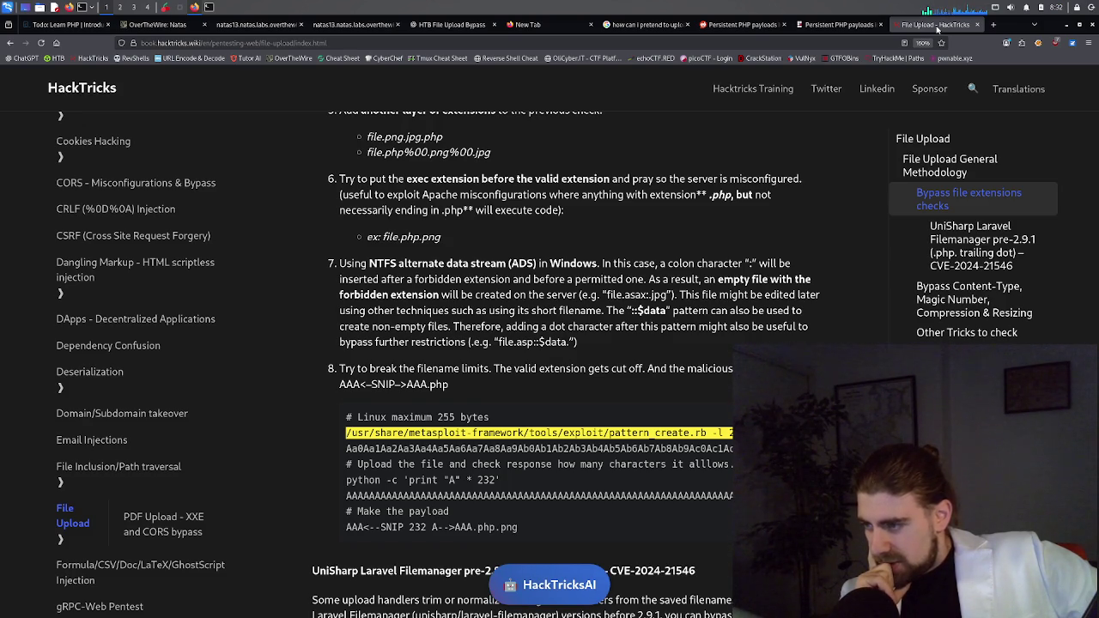
- Select and copy HackTricks item 8 with its example code block down to AAA.php.png
triple_click(550, 447)
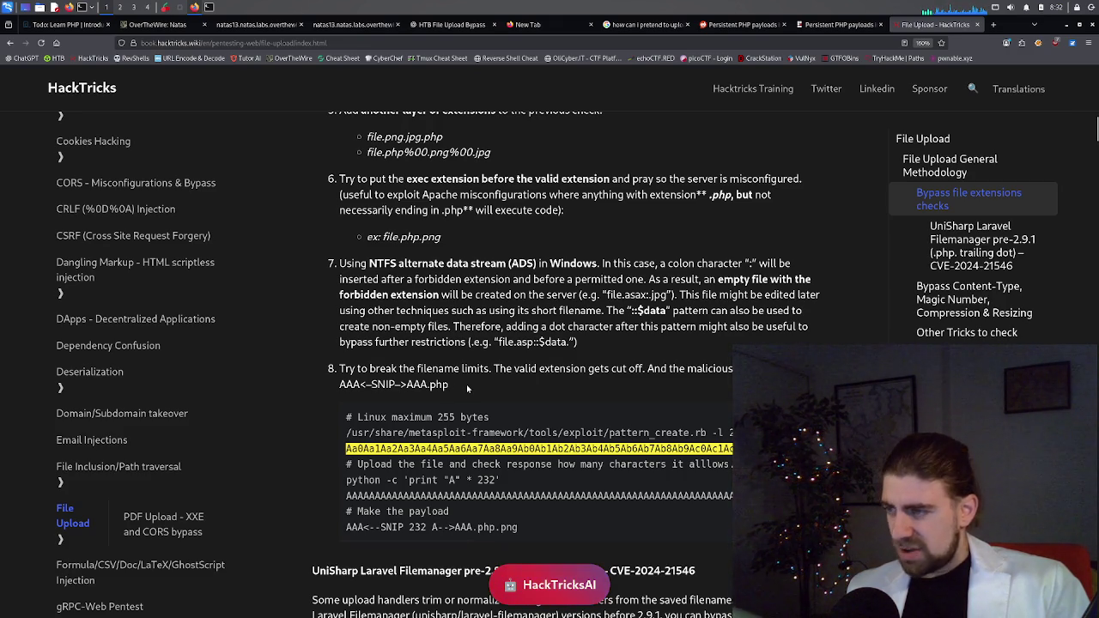
click(401, 376)
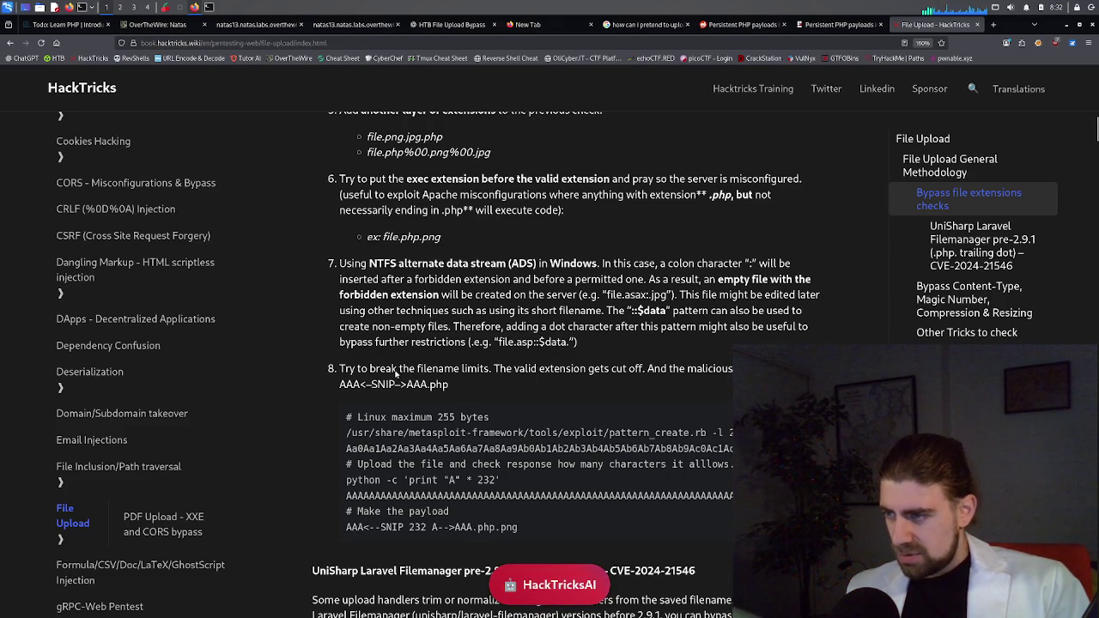
mouse_move(335, 371)
mouse_down()
mouse_move(455, 399)
mouse_move(583, 538)
mouse_up()
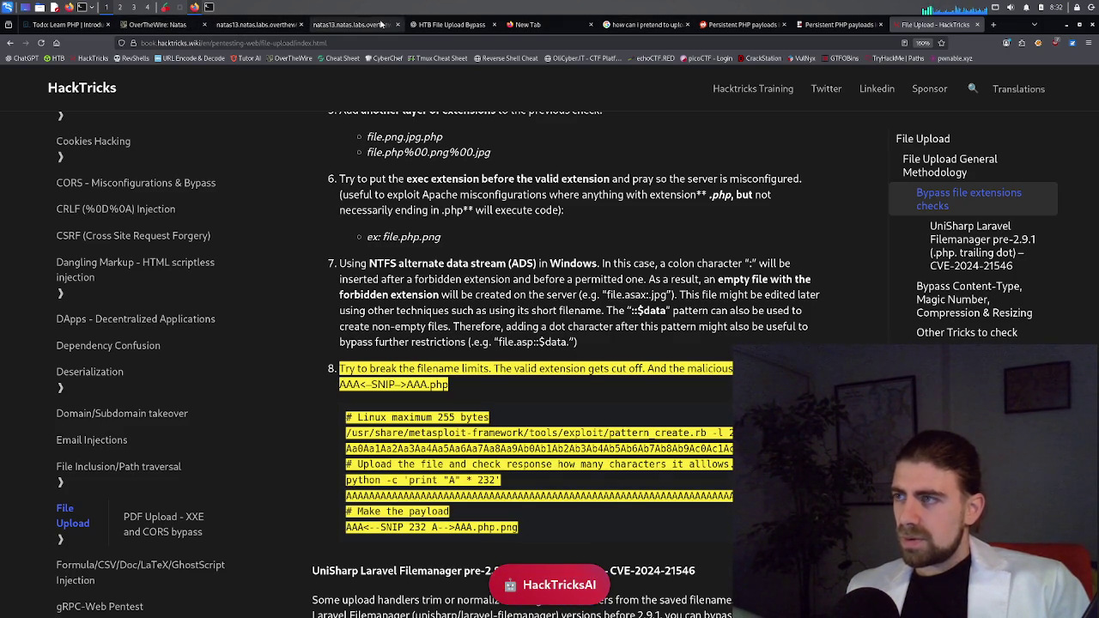
click(448, 24)
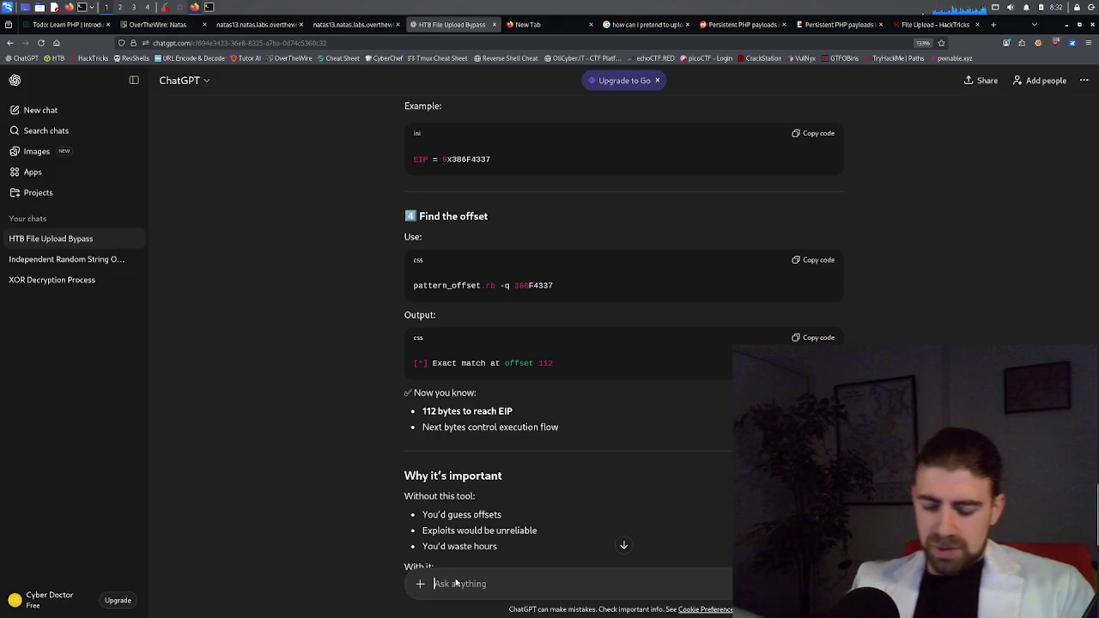
- Ask ChatGPT whether the trick goes into the file itself or the filename, pasting the tip
text(How do i aplpy this?)
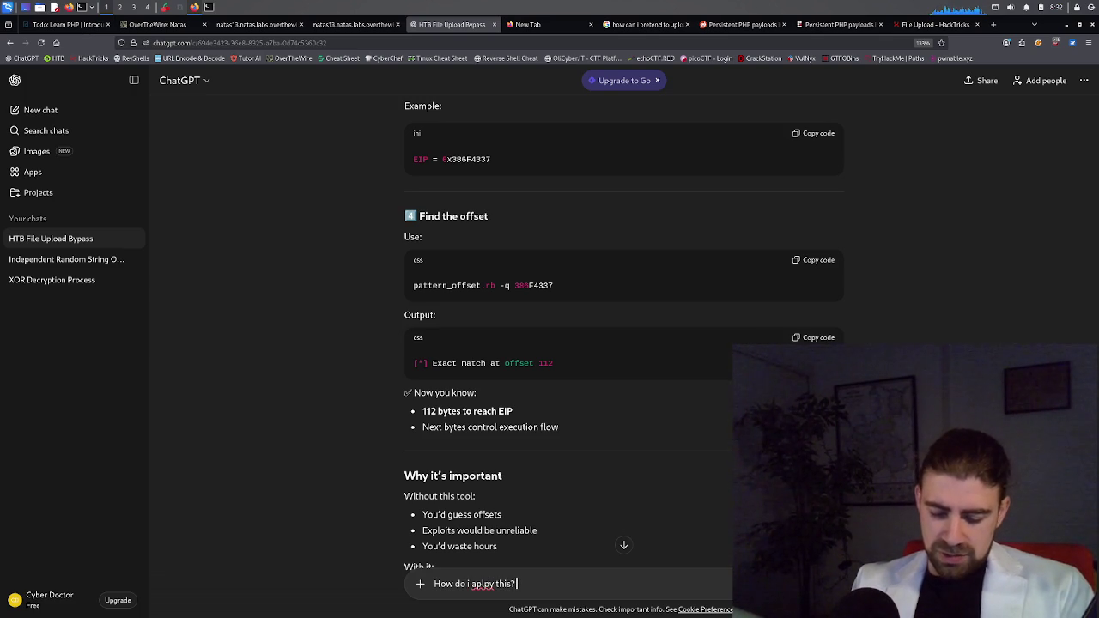
text( Do i input the)
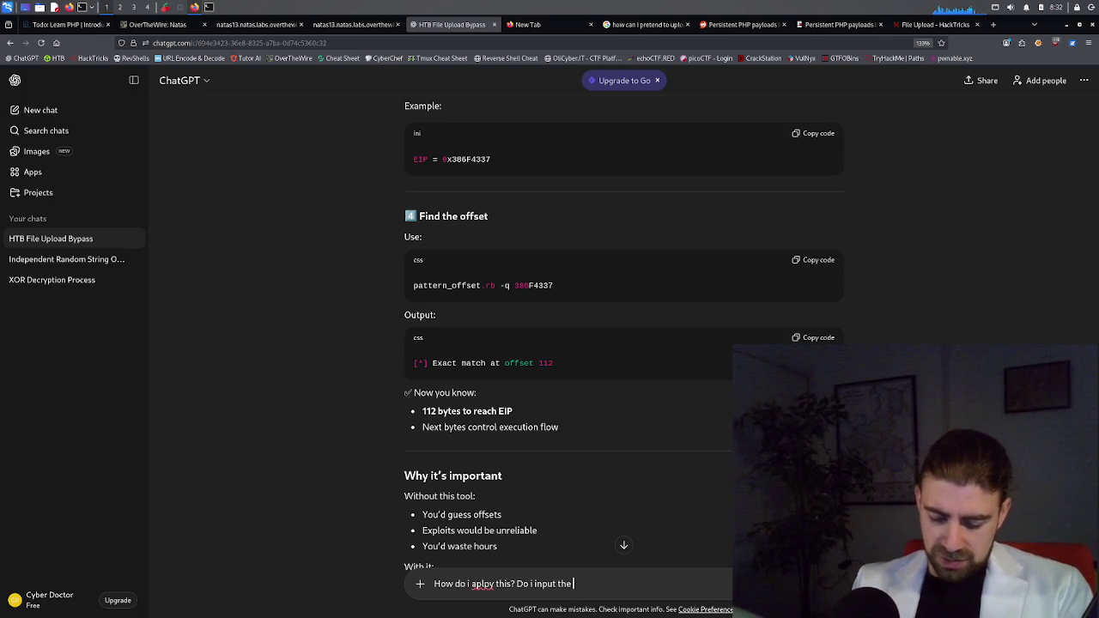
text( file it)
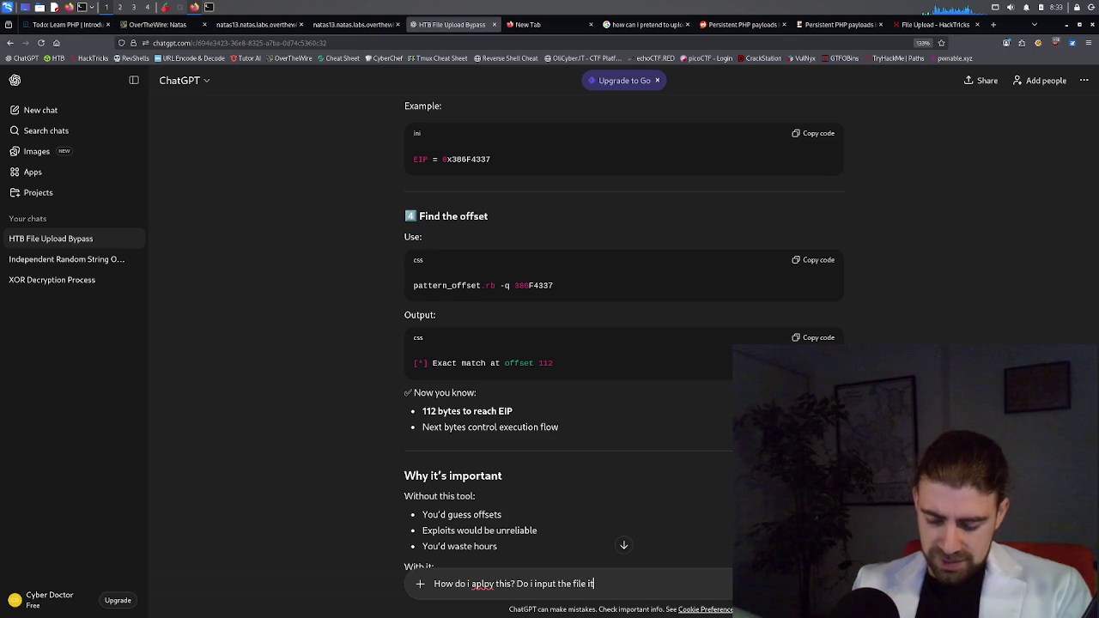
key(BackSpace)
key(BackSpace)
key(BackSpace)
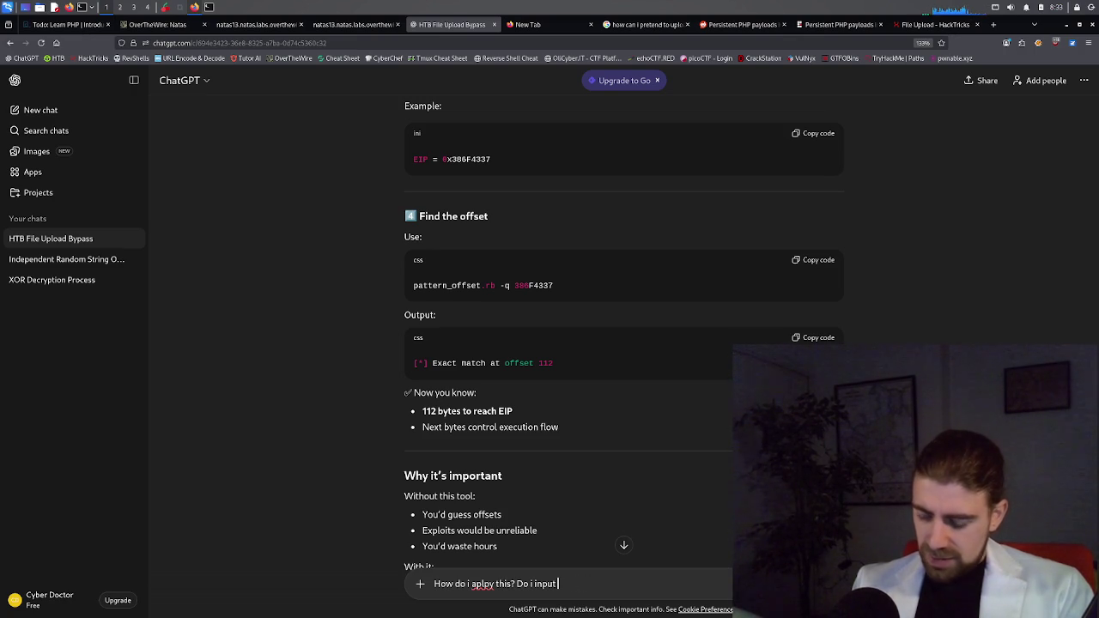
text(into the file itself)
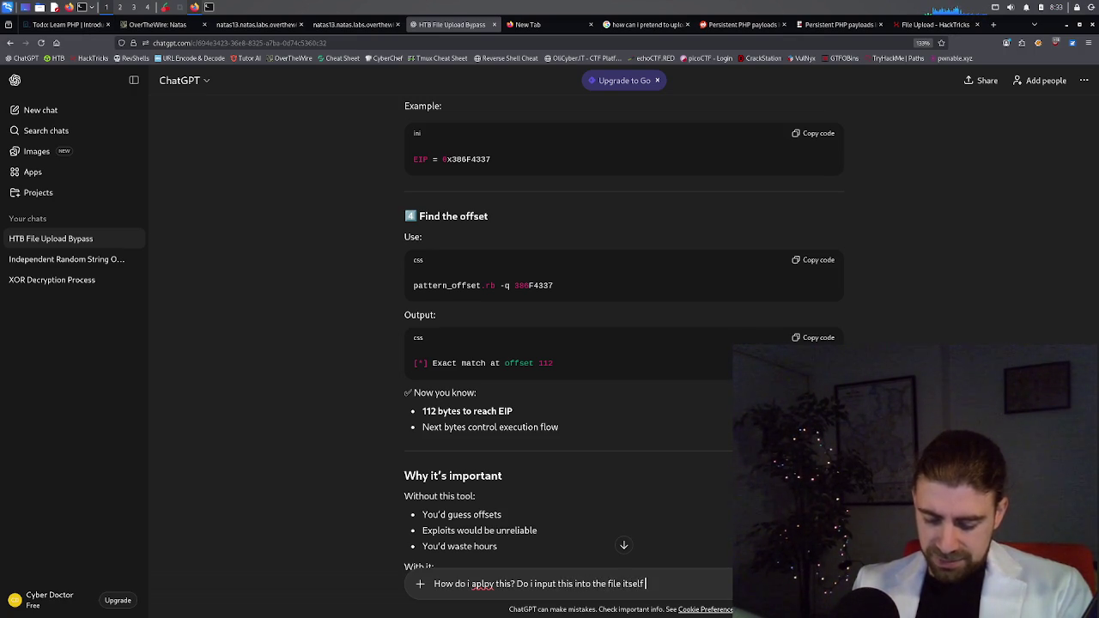
text( or the file name)
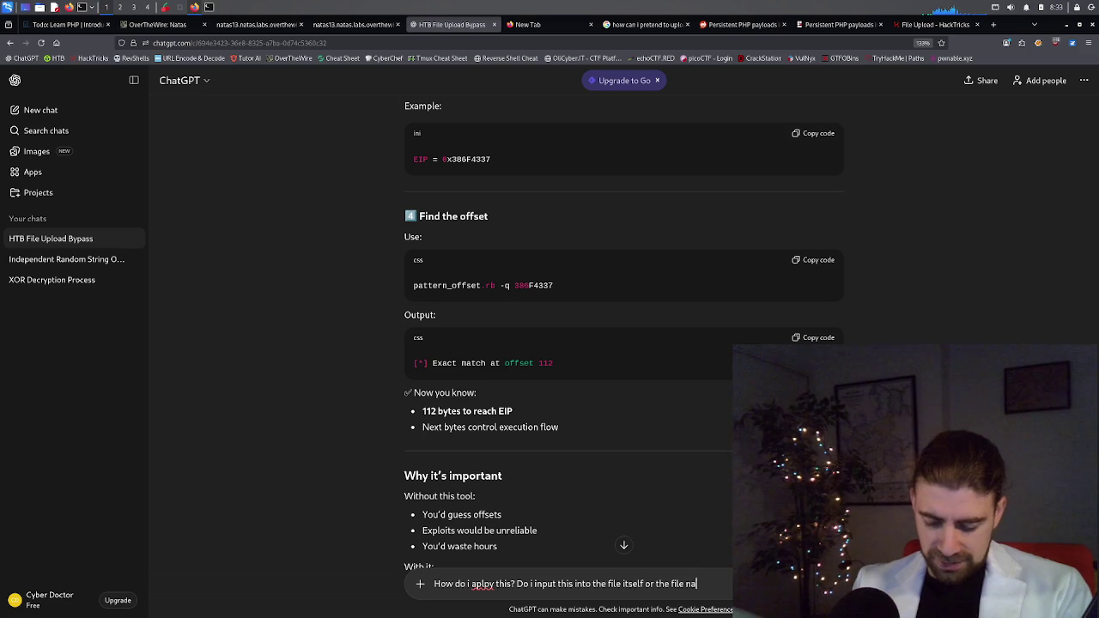
key(shift+Return)
key(shift+Return)
key(ctrl+v)
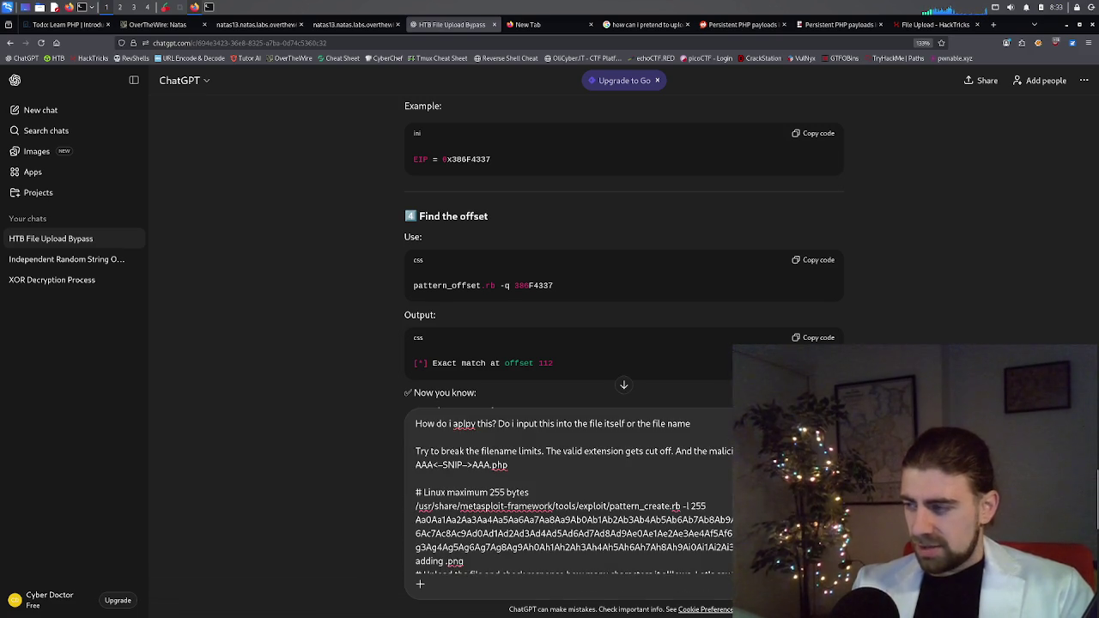
key(Return)
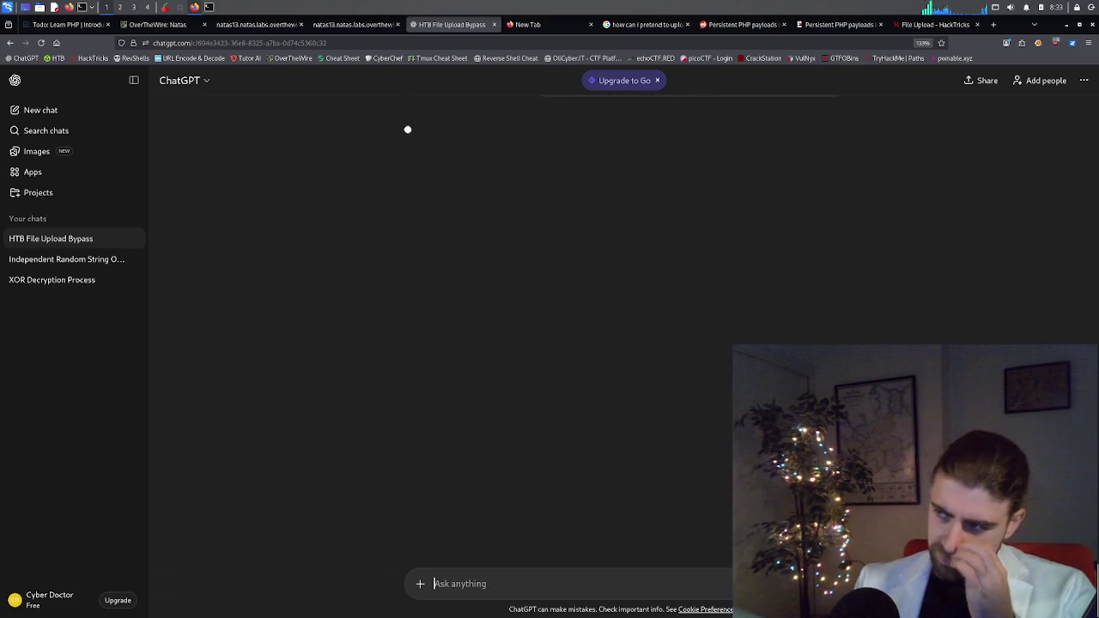
- Read the reply explaining that the truncation bypass applies to the filename
scroll(515, 215, up, 2)
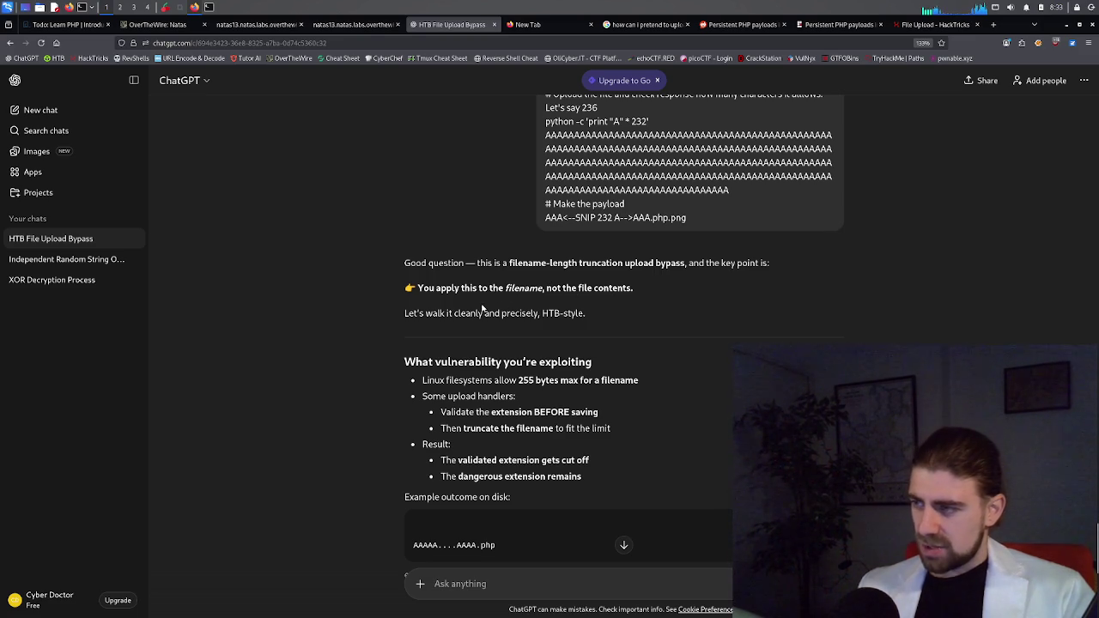
scroll(487, 314, down, 1)
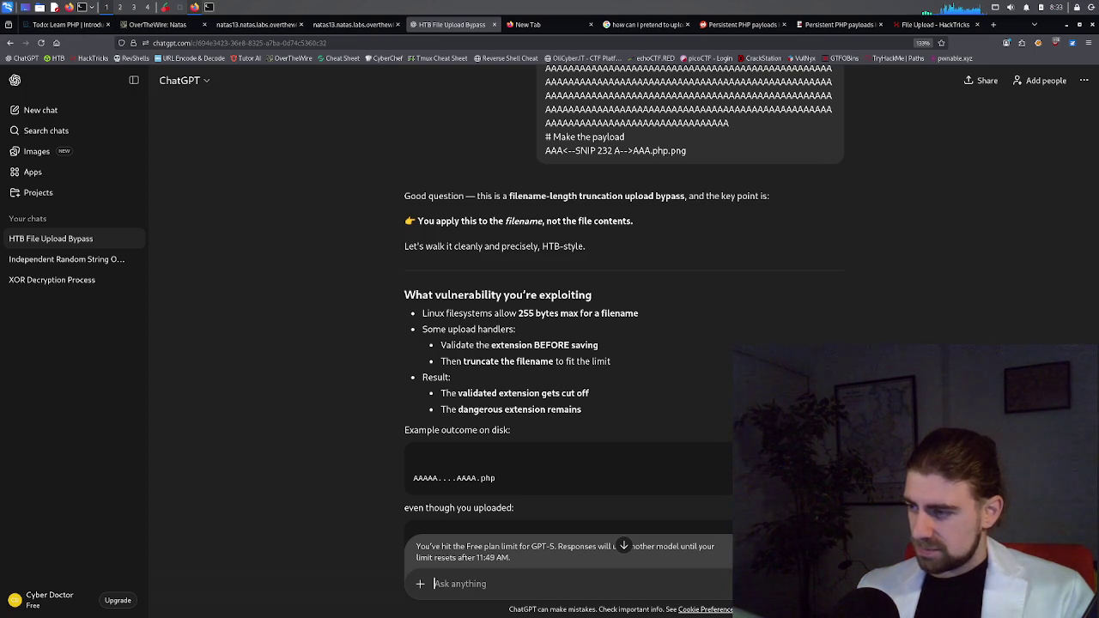
scroll(623, 546, down, 1)
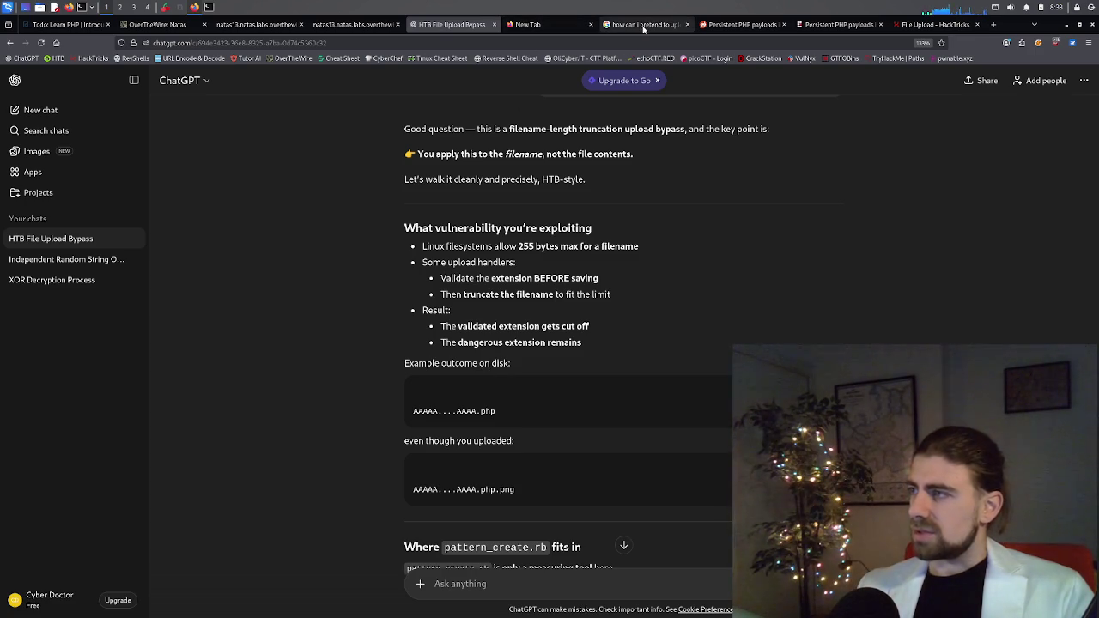
click(356, 26)
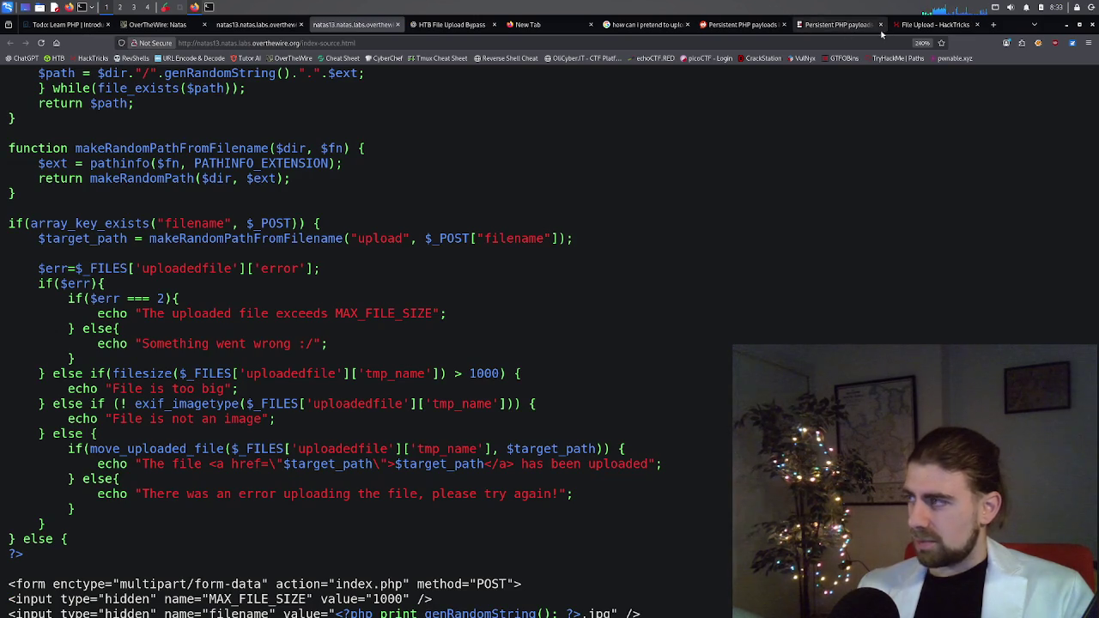
- Select the line of 232 A characters in HackTricks item 8's code block
click(936, 25)
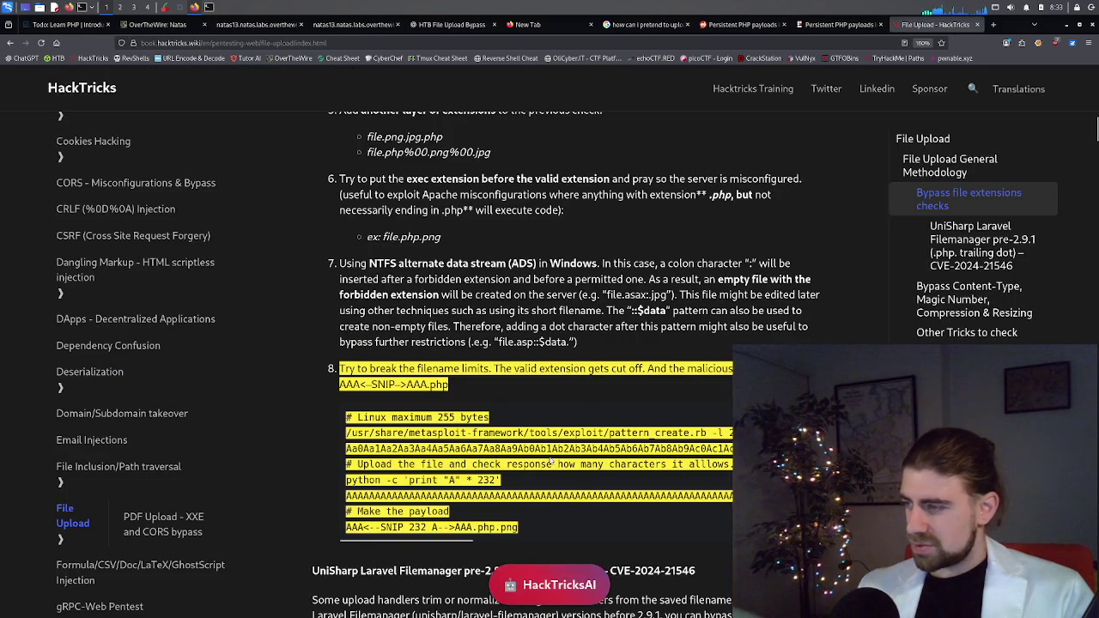
double_click(536, 497)
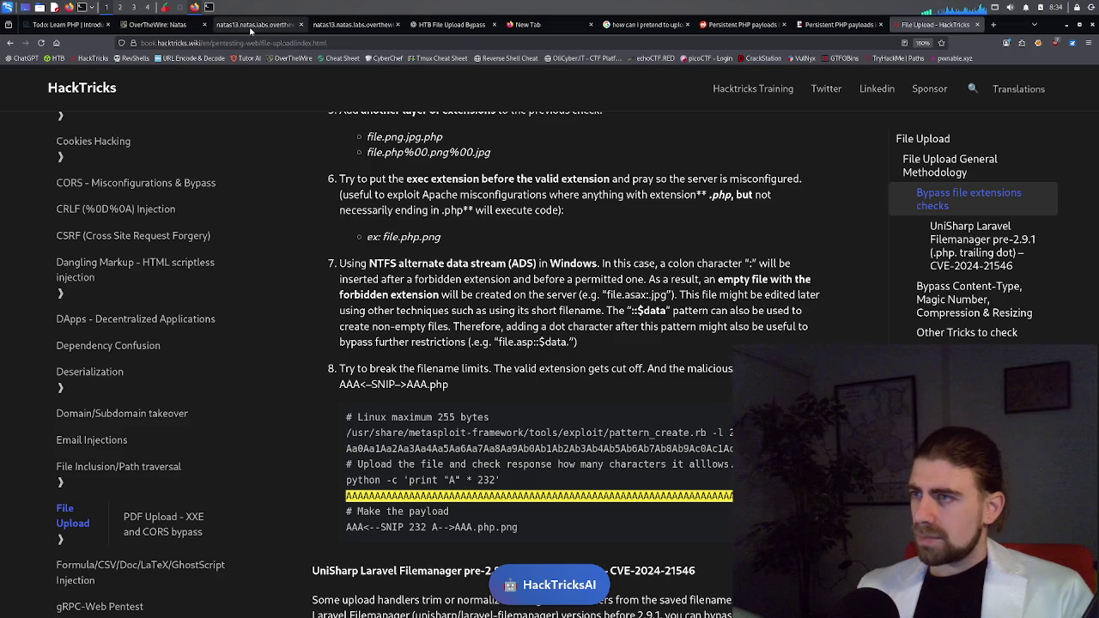
- Rename file.php.jpg in the terminal to the pasted run of A characters ending in .php
click(208, 8)
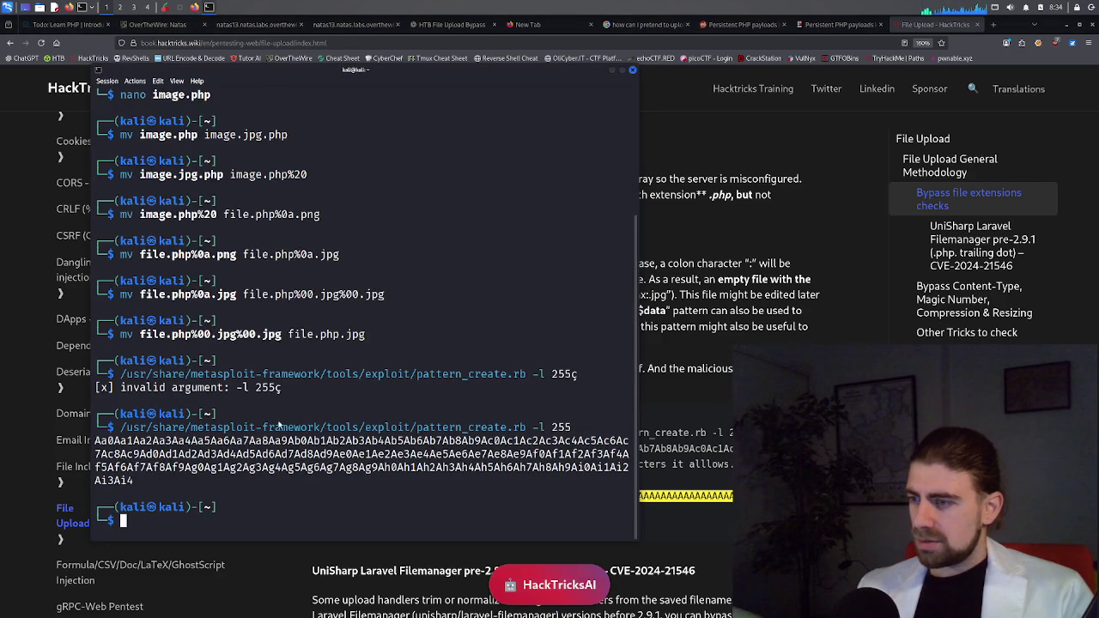
key(Up)
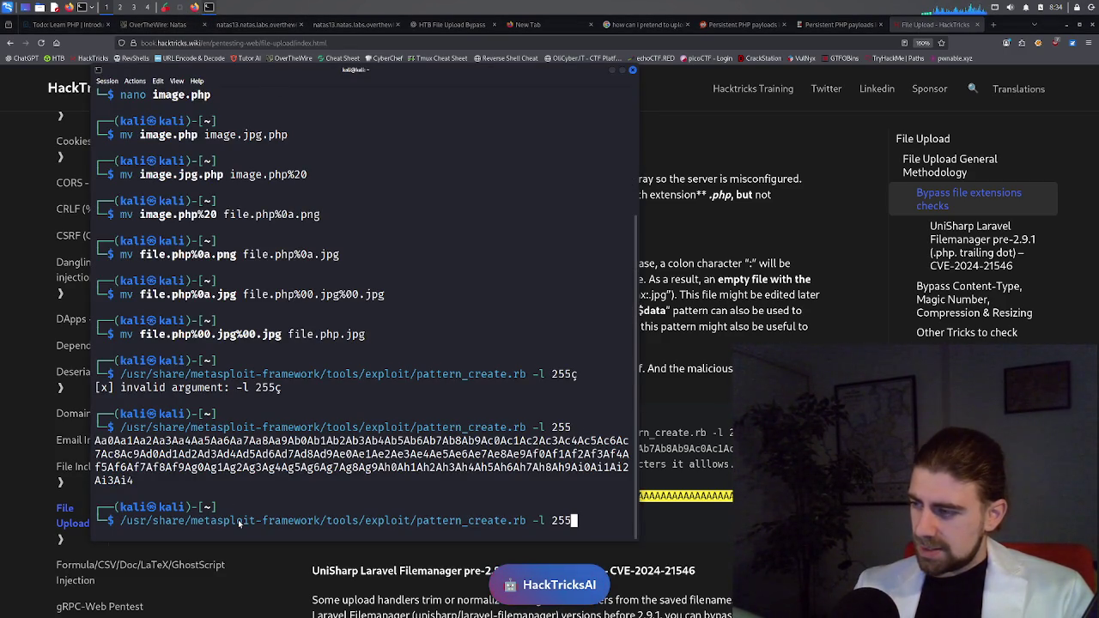
key(Down)
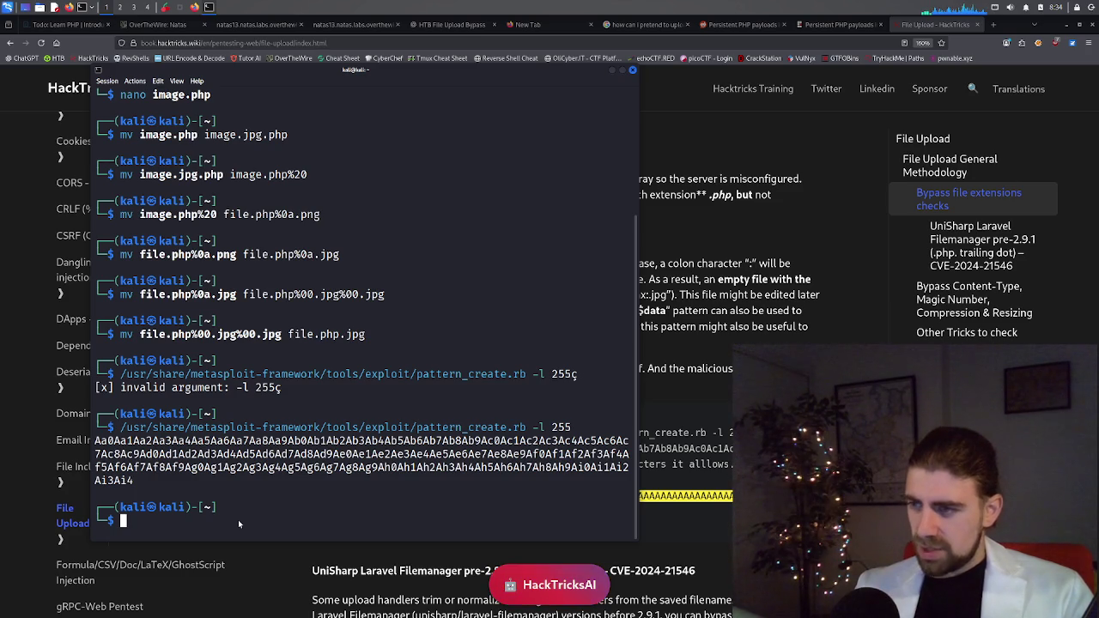
key(Up)
key(Up)
key(Up)
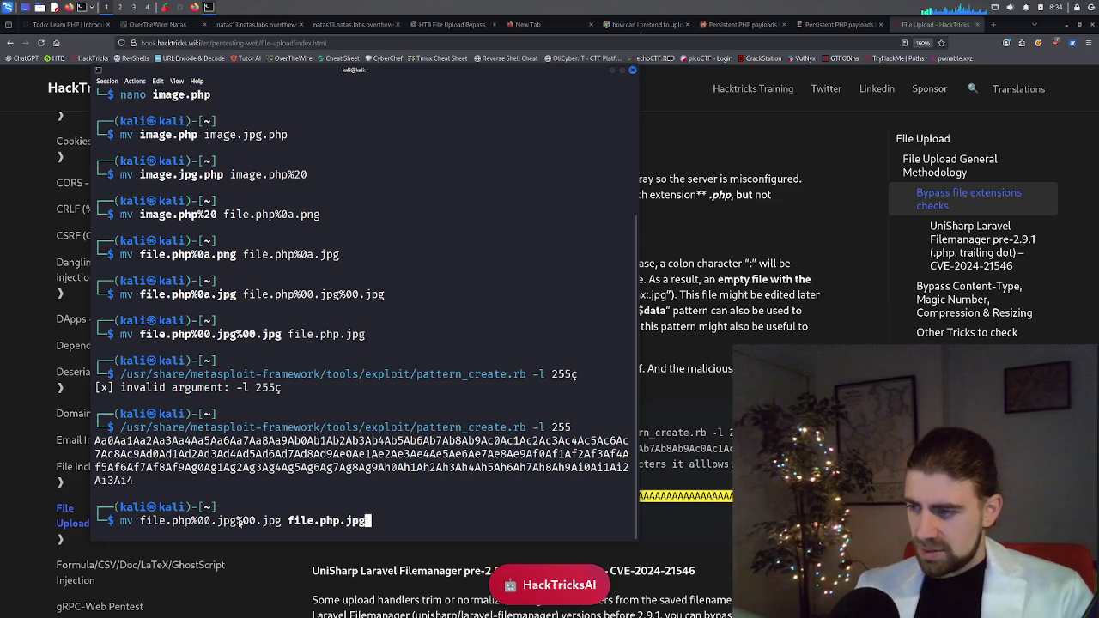
key(ctrl+Left)
key(ctrl+Left)
key(ctrl+Left)
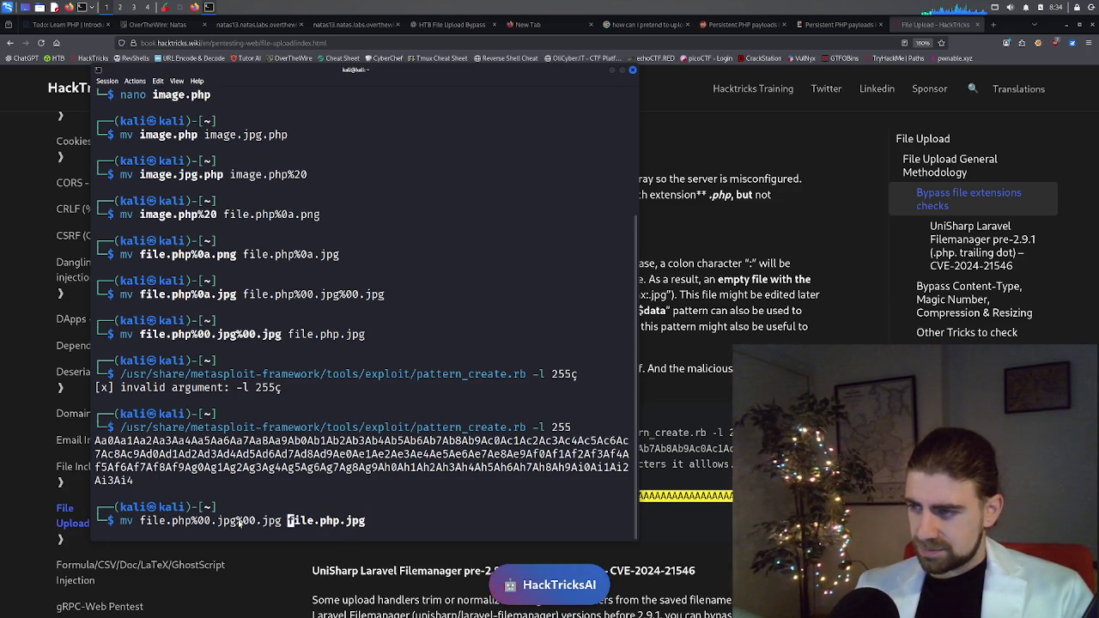
key(BackSpace)
key(BackSpace)
key(BackSpace)
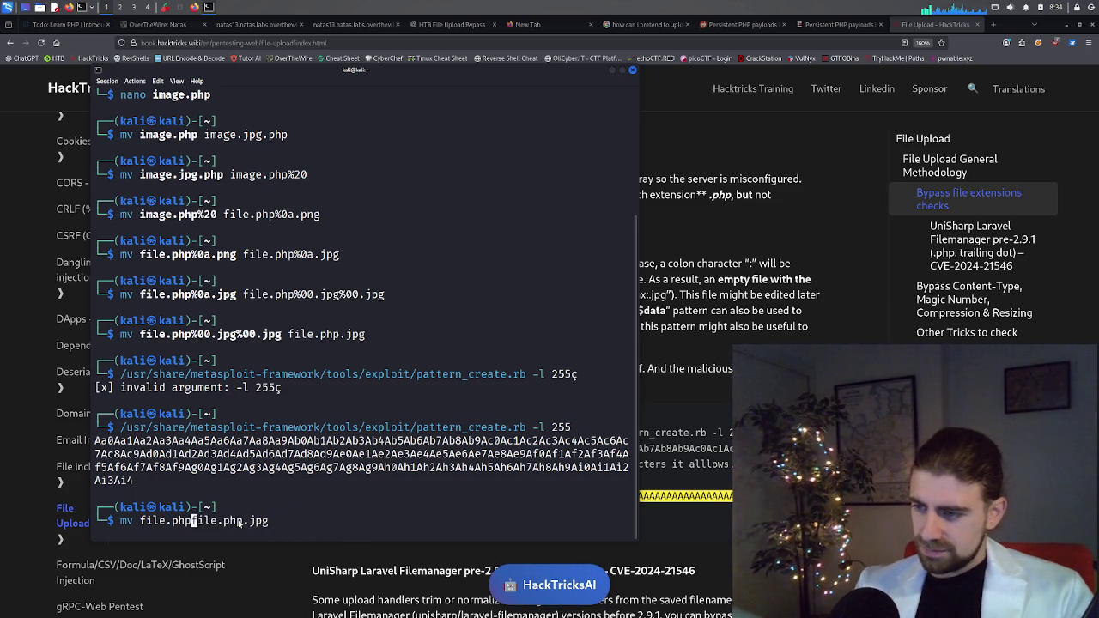
key(BackSpace)
key(BackSpace)
key(ctrl+Right)
key(ctrl+Right)
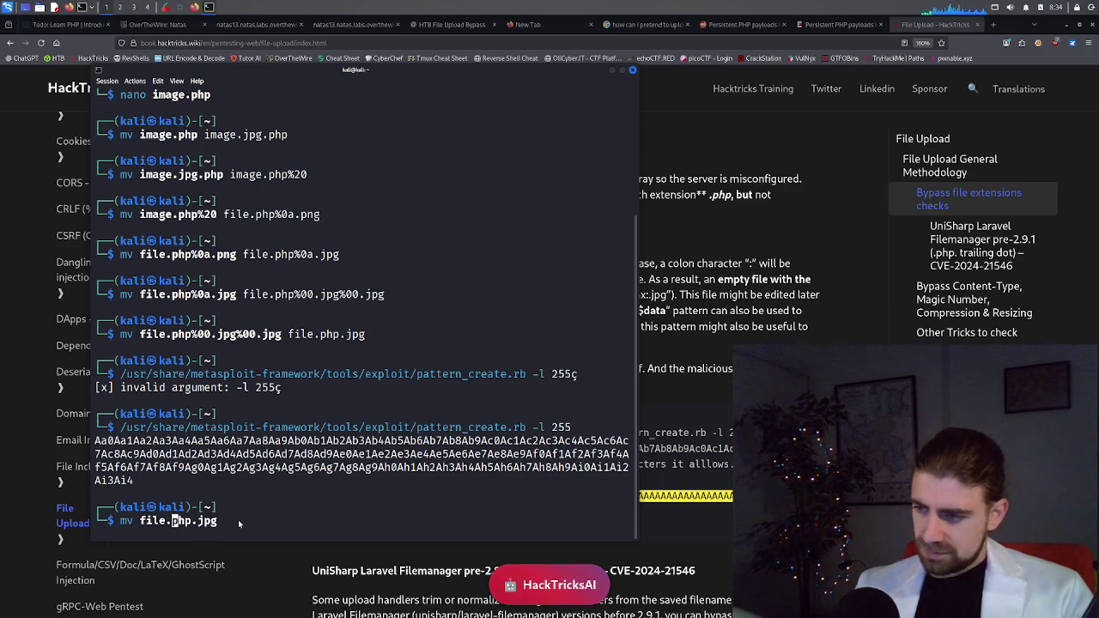
key(End)
text(AAAAAAAAAAAAAAAAAAAAAAAAAAAAAAAAAAAAAAAAAAAAAAAAAAAAAAAAAAAAAAAAAAAAAAAAAAAAAAAAAAAAAAAAAAAAAAAAAAAAAAAAAAAAAAAAAAAAAAAAAAAAAAAAAAAAAAAAAAAAAAAAAAAAAAAAAAAAAAAAAAAAAAAAAAAAAAAAAAAAAAAAAAAAAAAAAAAAAAAAAAAAAAAAAAAAAAAAAAAAAAAAAAAAAAAAAAA)
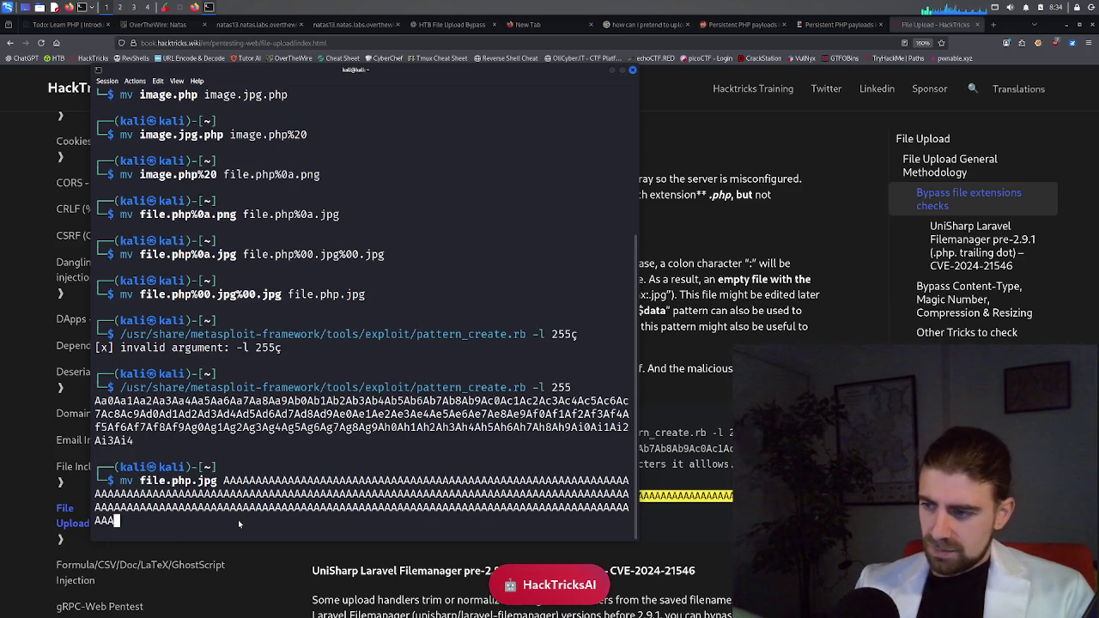
text(.php)
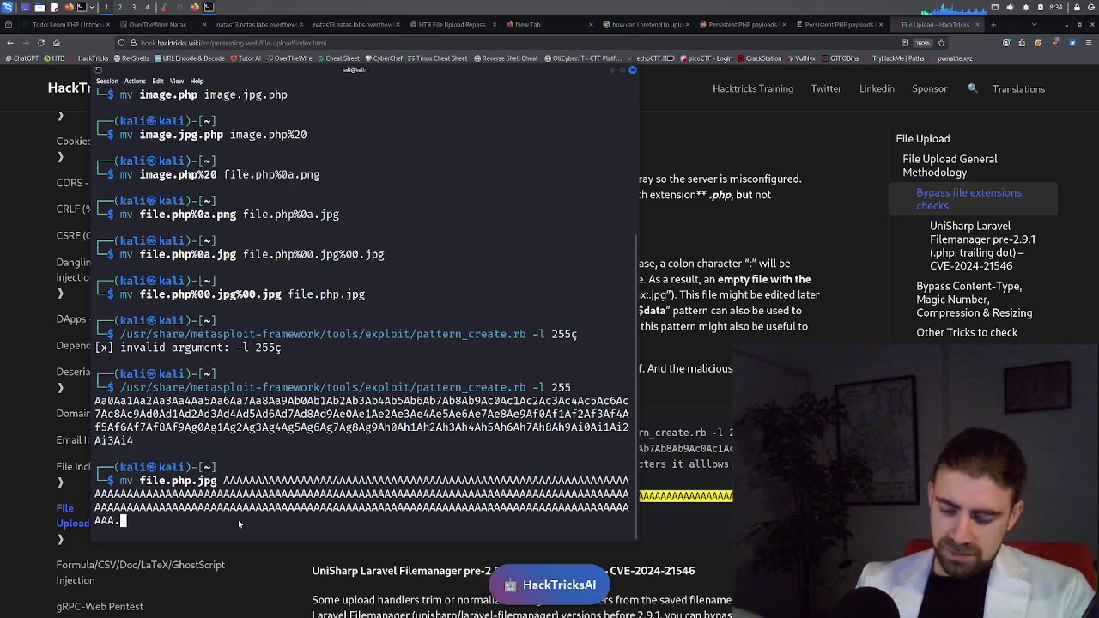
key(Return)
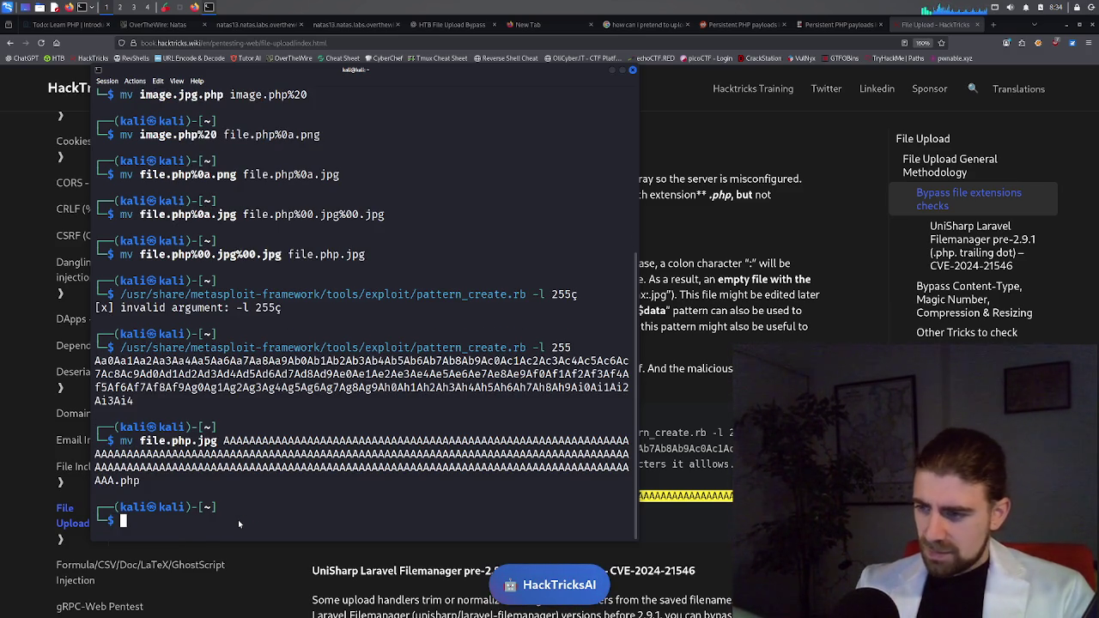
click(666, 111)
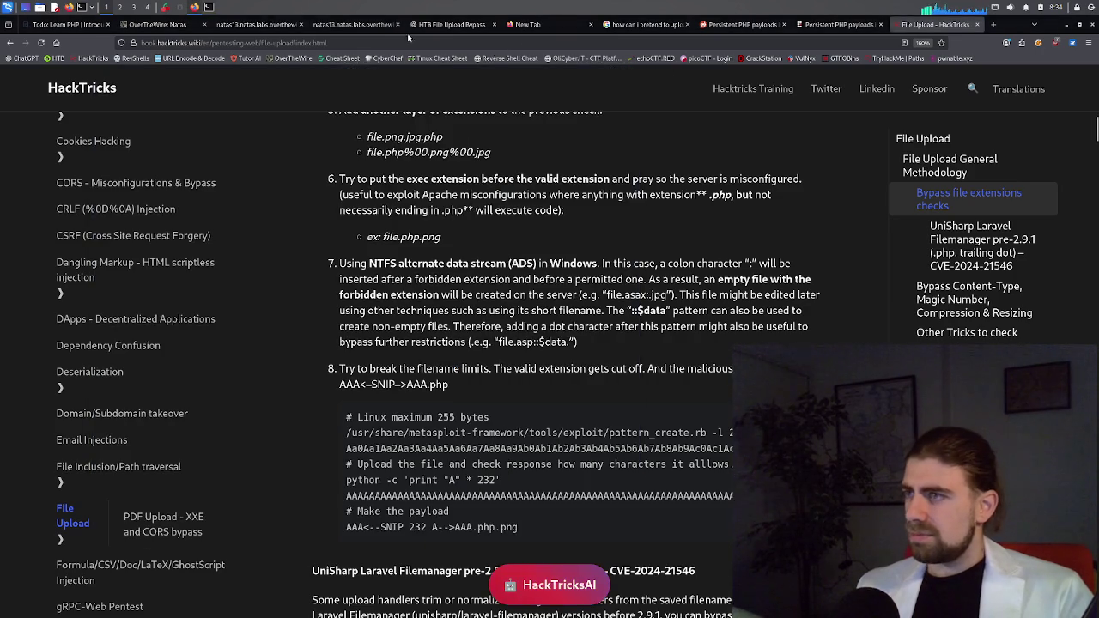
- Choose the long A-named file in the natas13 upload form
click(273, 29)
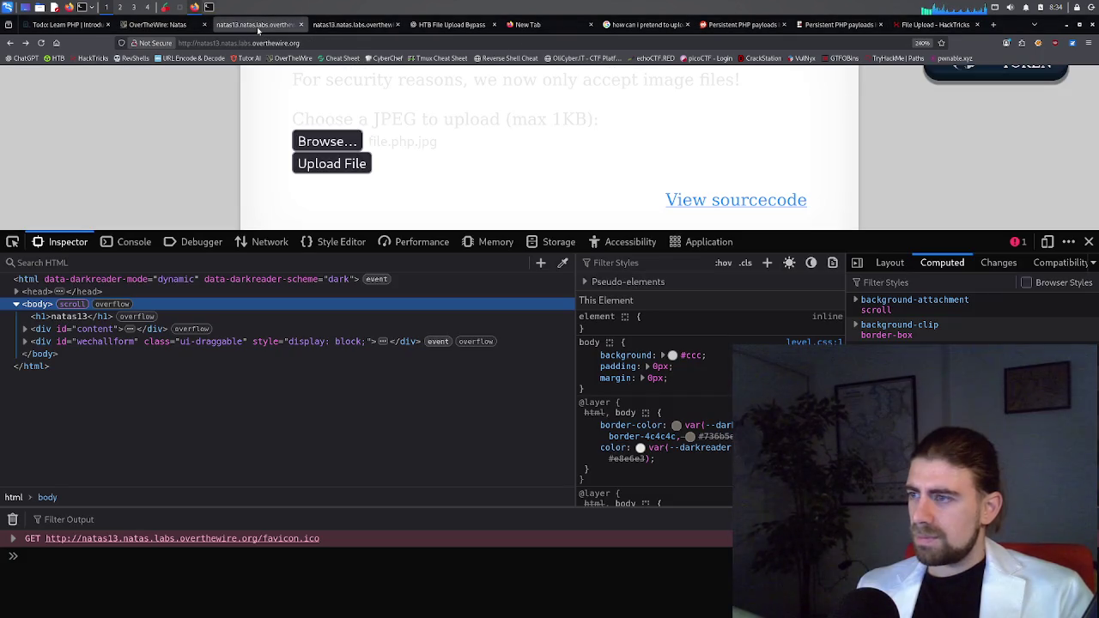
click(318, 141)
scroll(448, 337, down, 2)
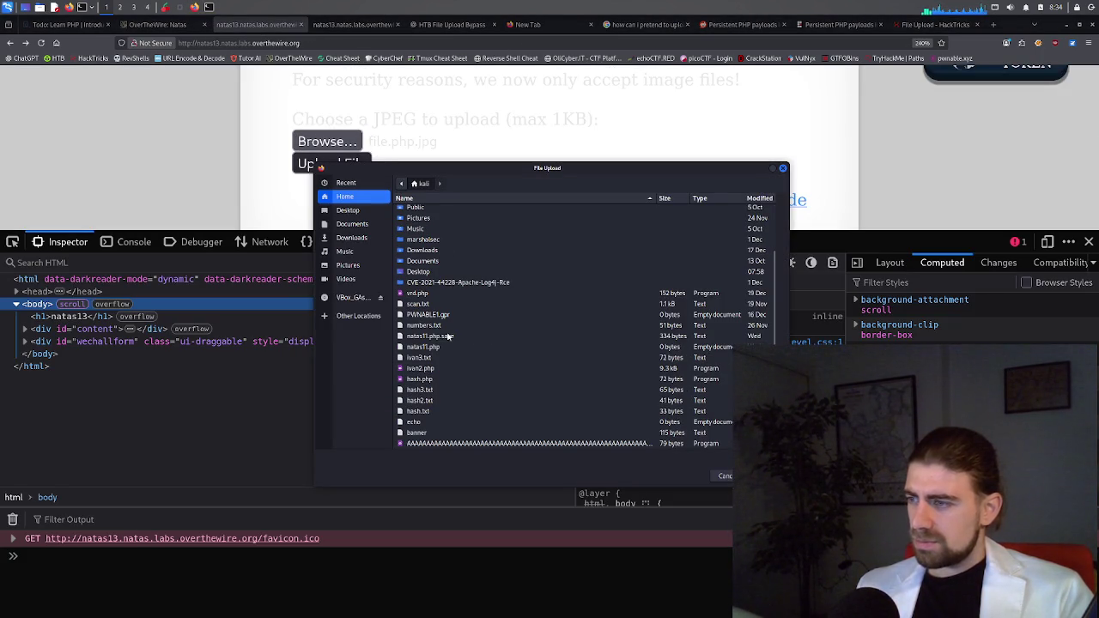
double_click(457, 443)
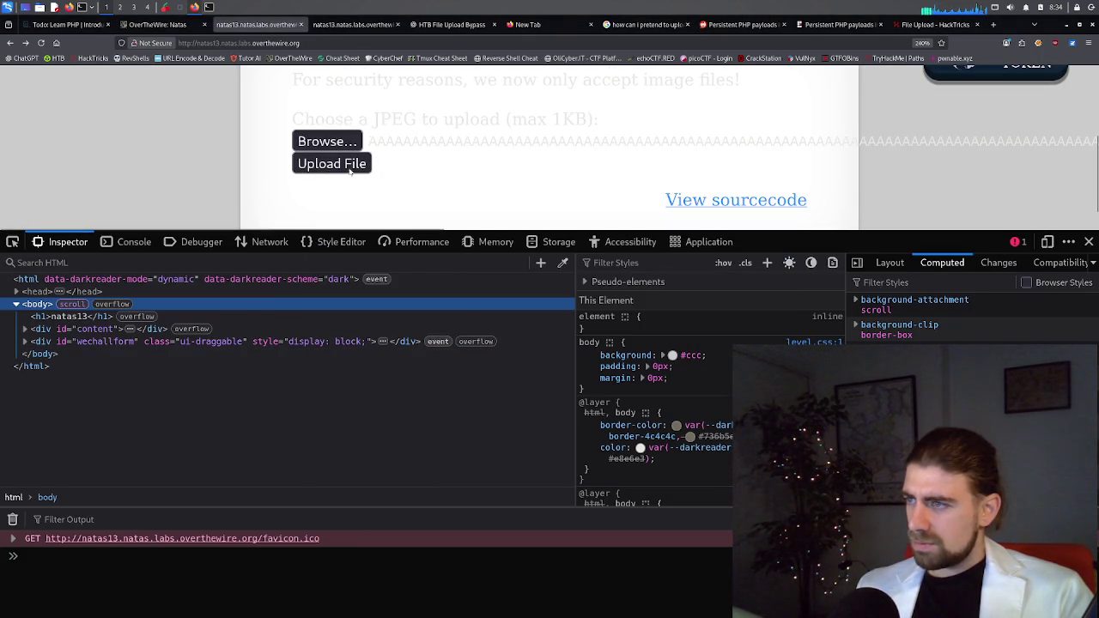
- Change the hidden filename value's .jpg to .php and upload, getting 'File is not an image'
click(26, 331)
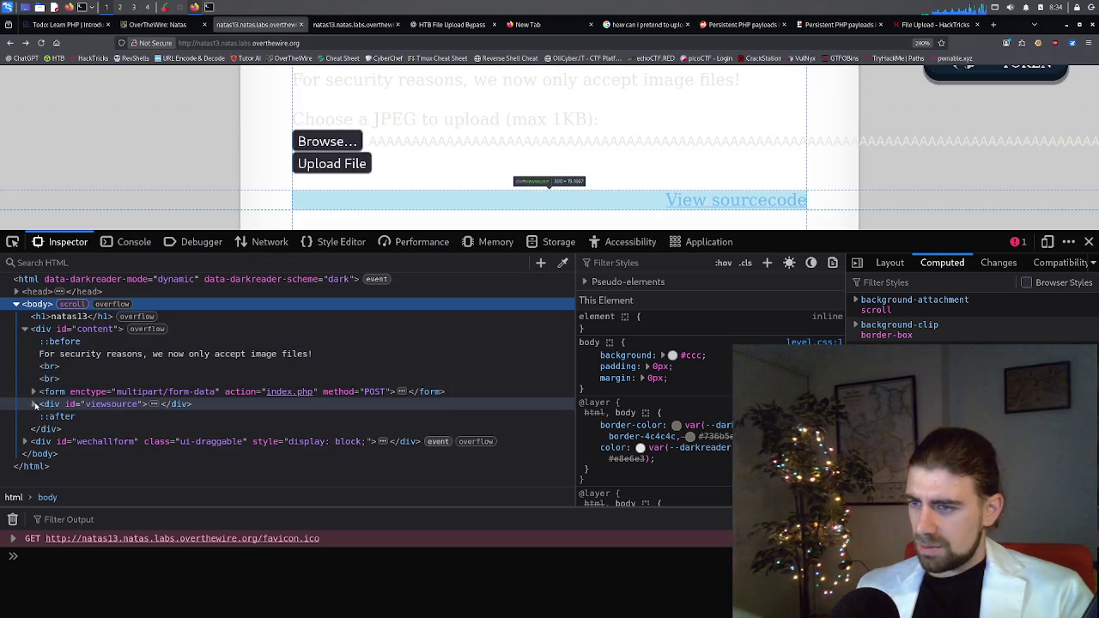
click(34, 392)
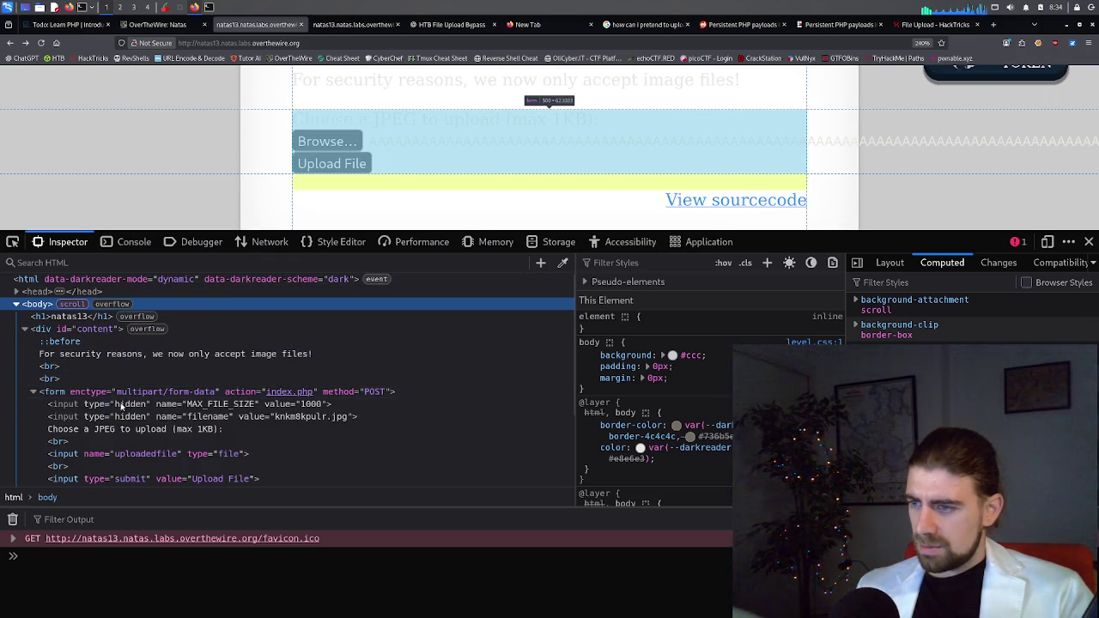
double_click(332, 416)
double_click(339, 417)
text(php)
key(Return)
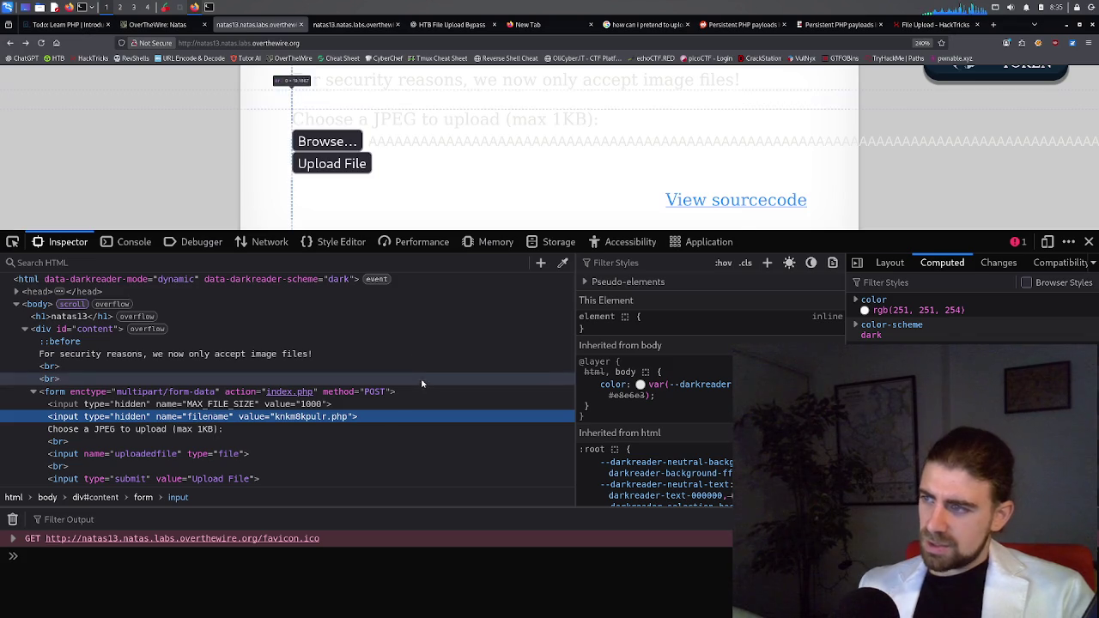
click(341, 171)
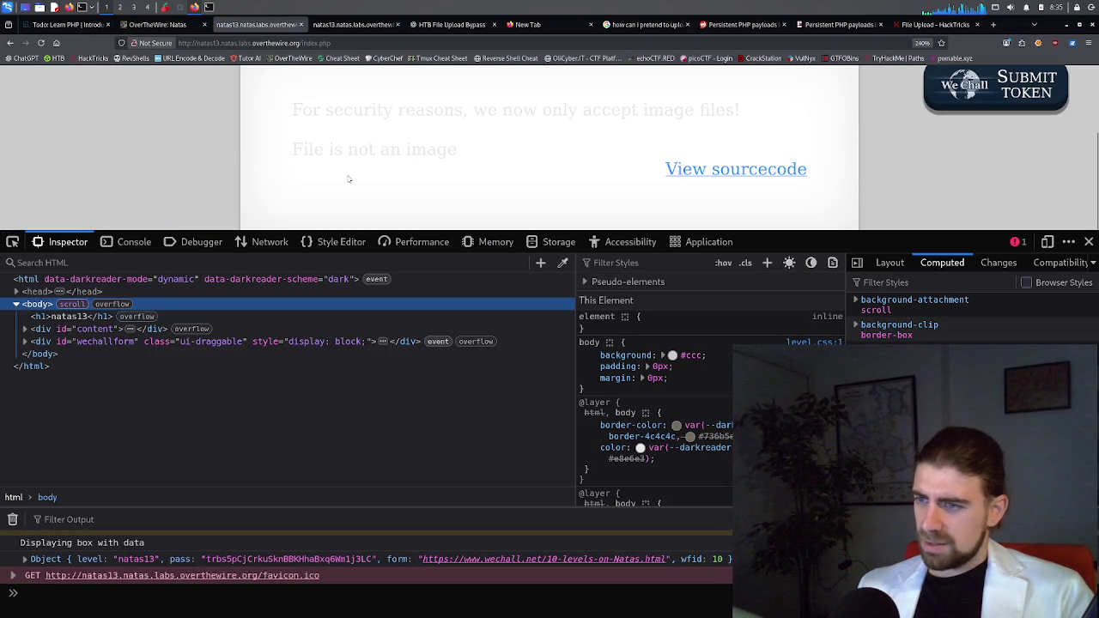
click(7, 43)
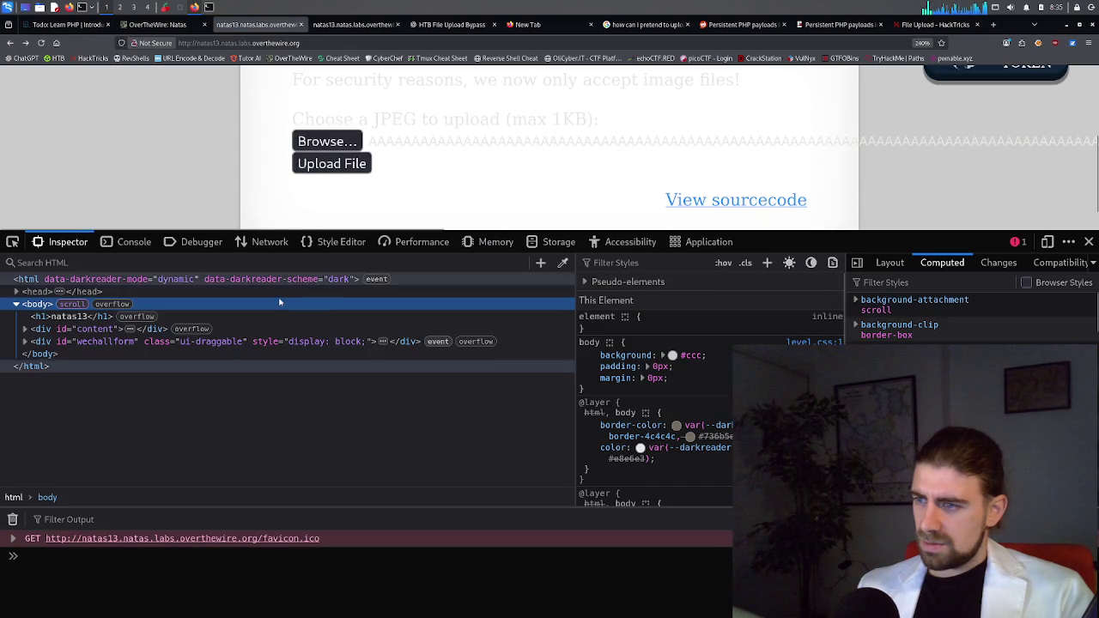
- Reload the natas13 upload page and resubmit the upload
click(40, 43)
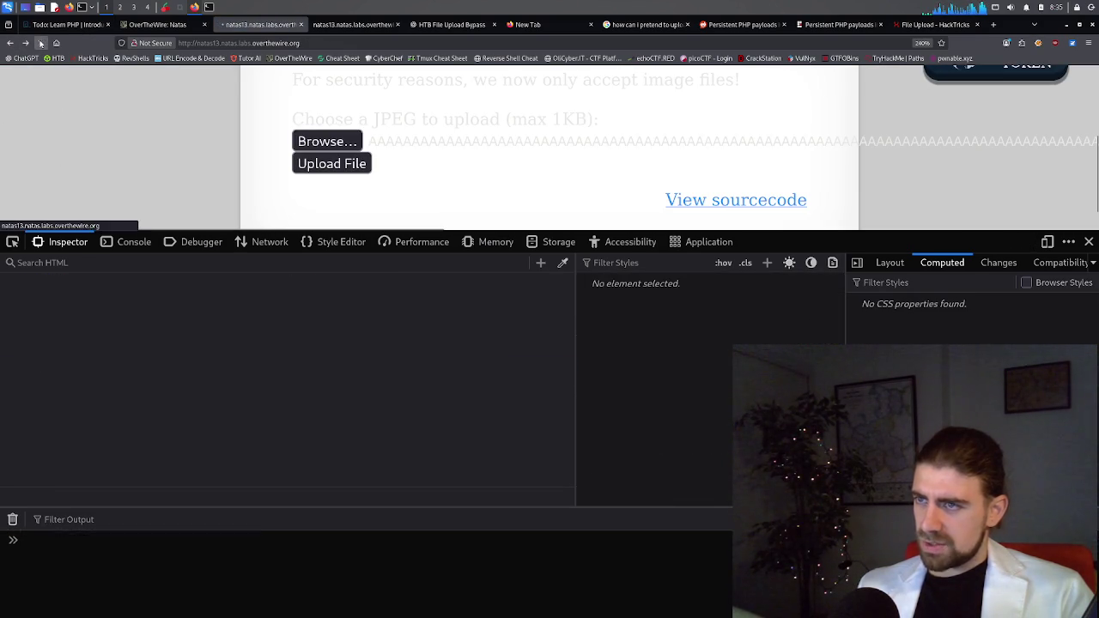
click(337, 165)
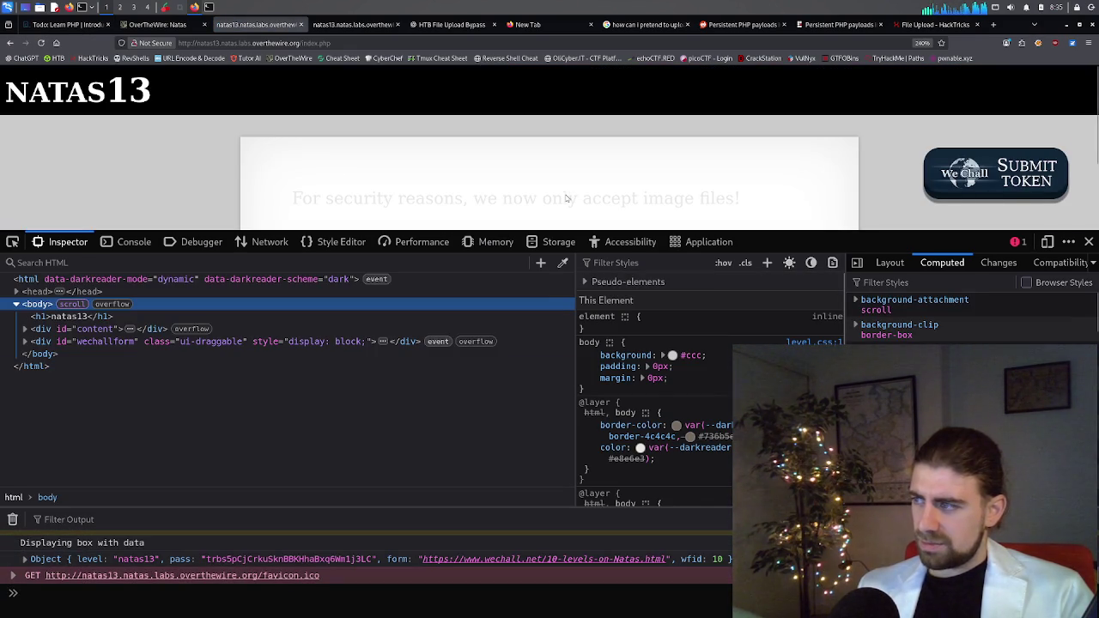
scroll(565, 199, up, 2)
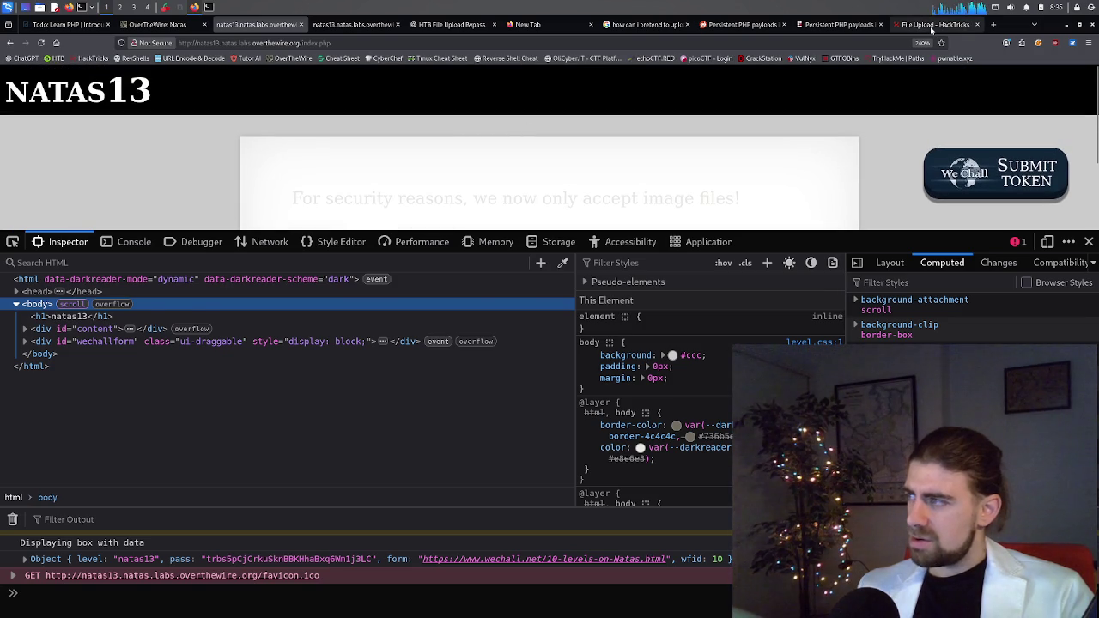
- Review the open tabs and scroll HackTricks to item 8 on breaking filename limits
click(930, 28)
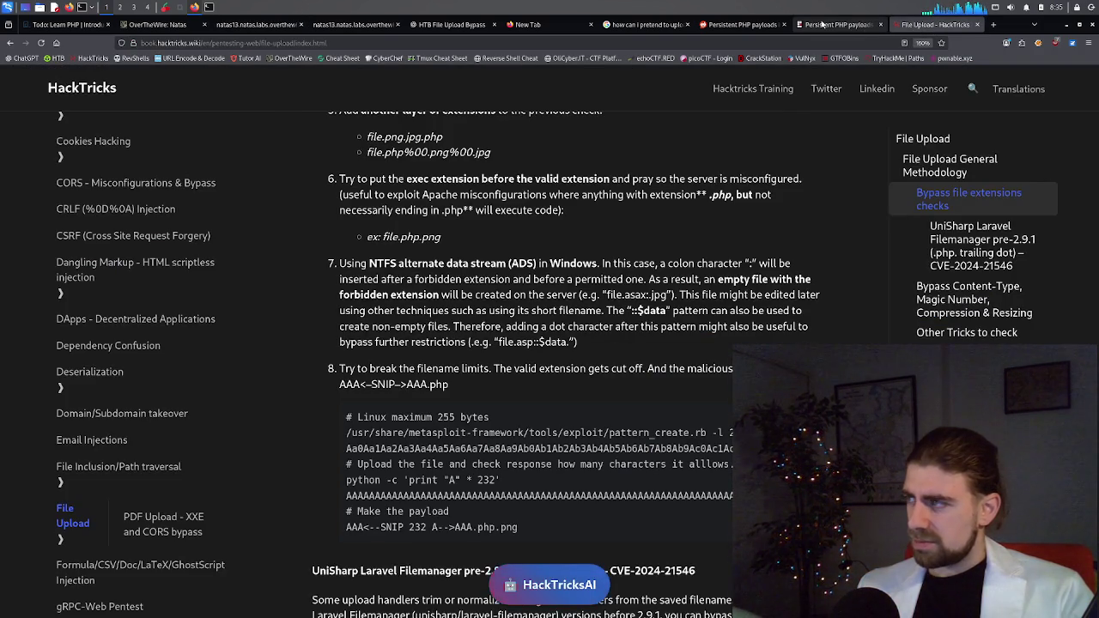
click(822, 24)
click(743, 24)
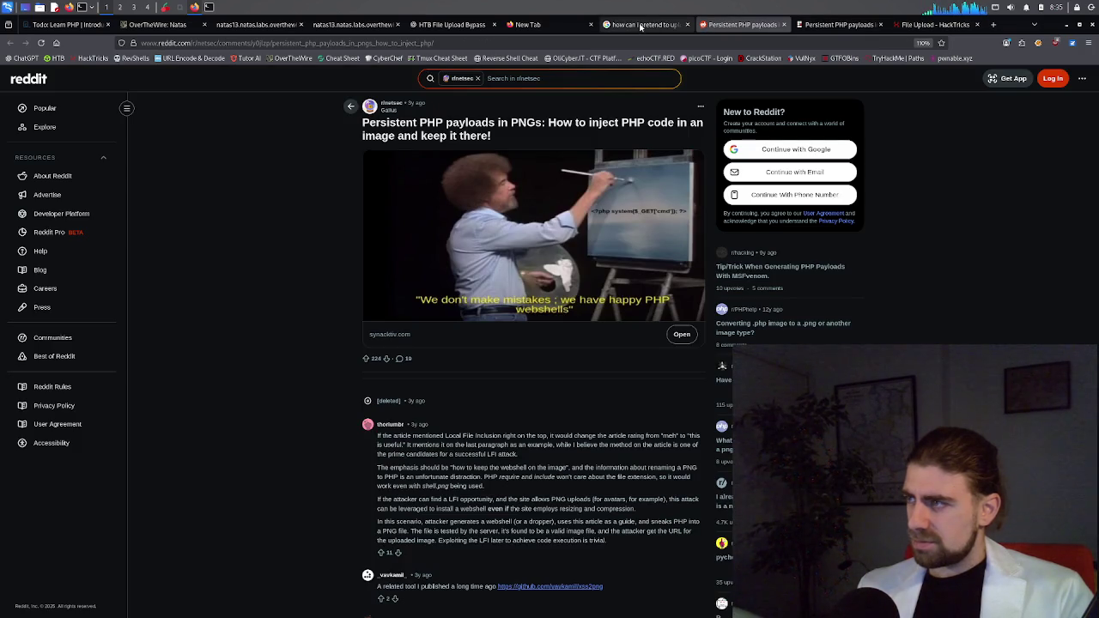
click(451, 25)
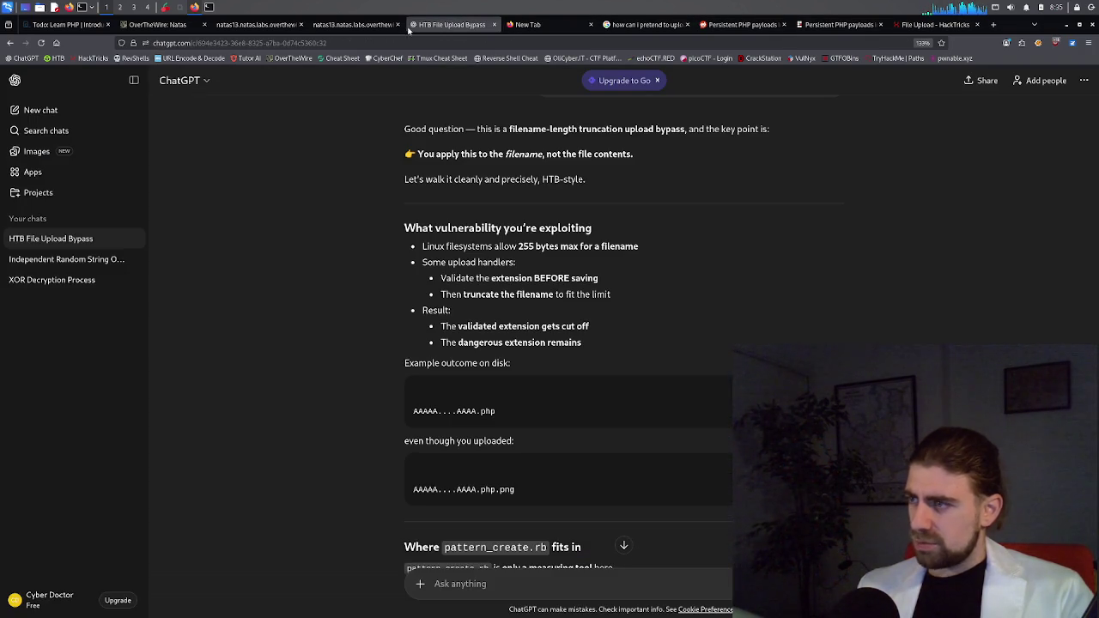
click(342, 25)
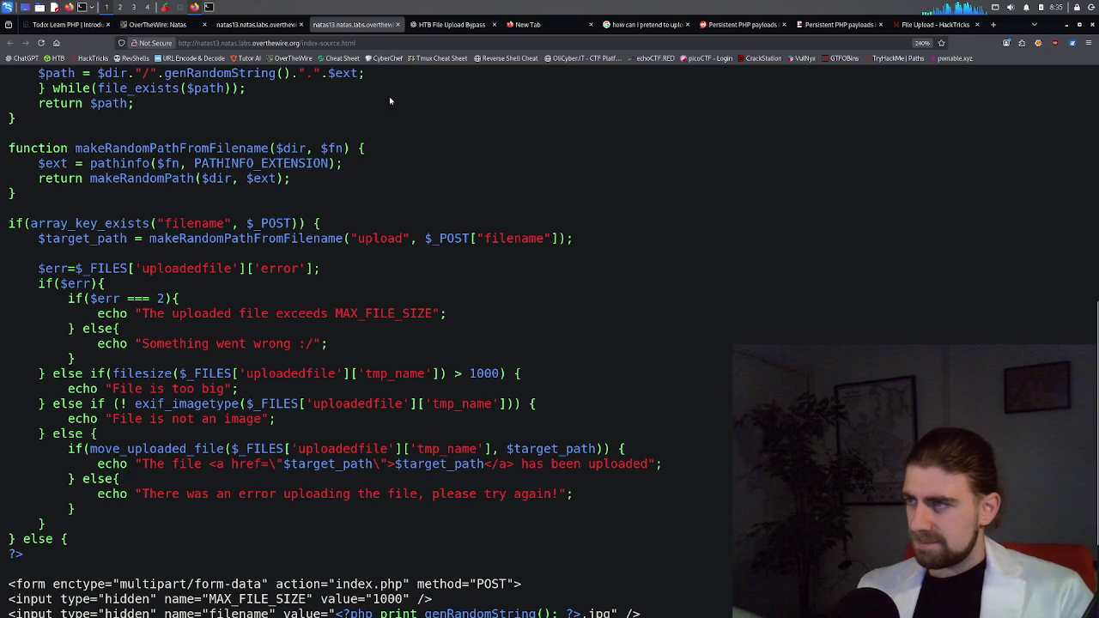
drag(936, 24, 554, 24)
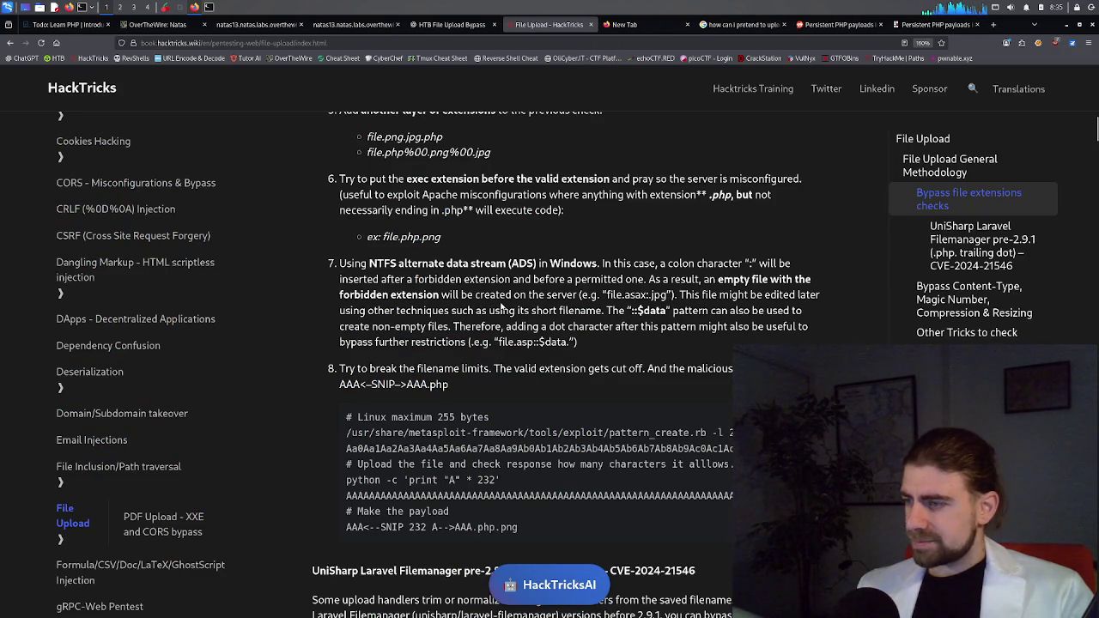
scroll(434, 455, down, 1)
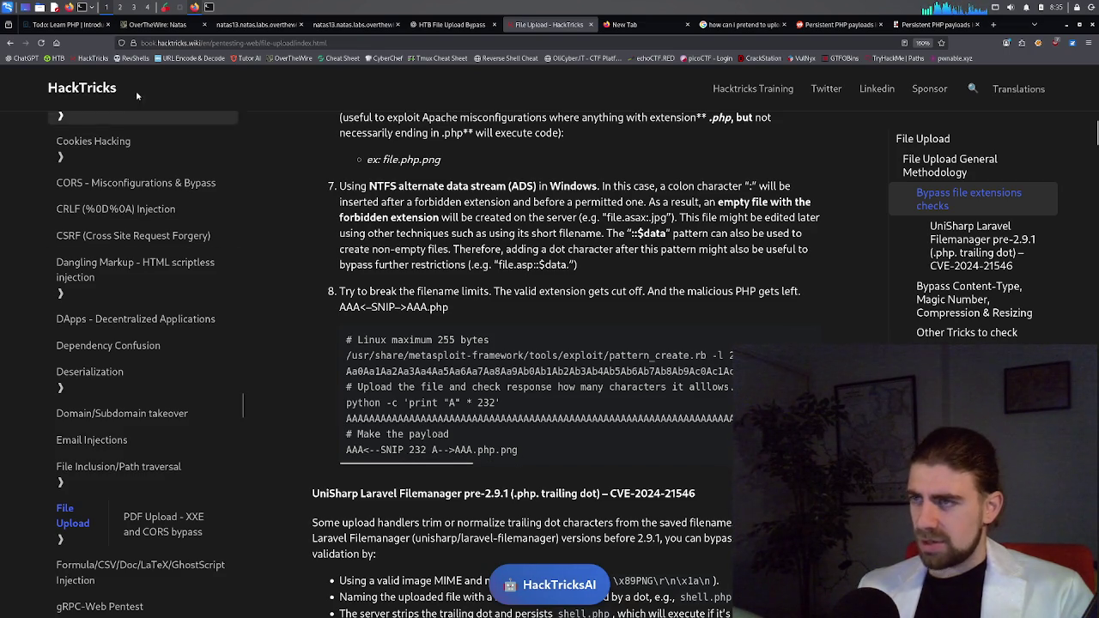
click(221, 10)
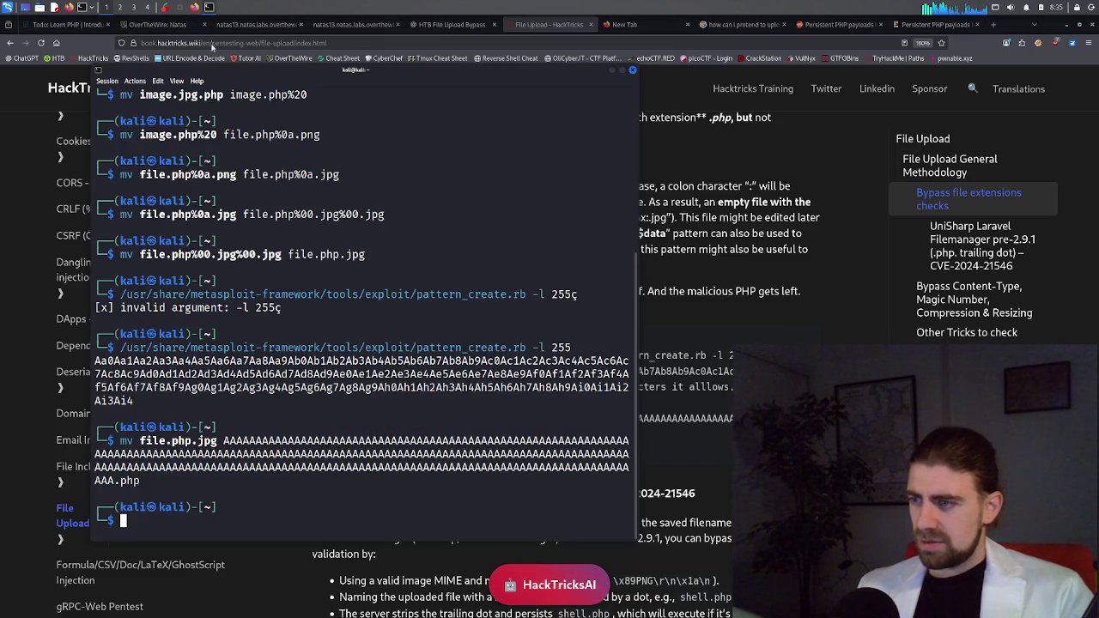
- Recall the earlier mv command and remove the old file.php.jpg source name
key(Up)
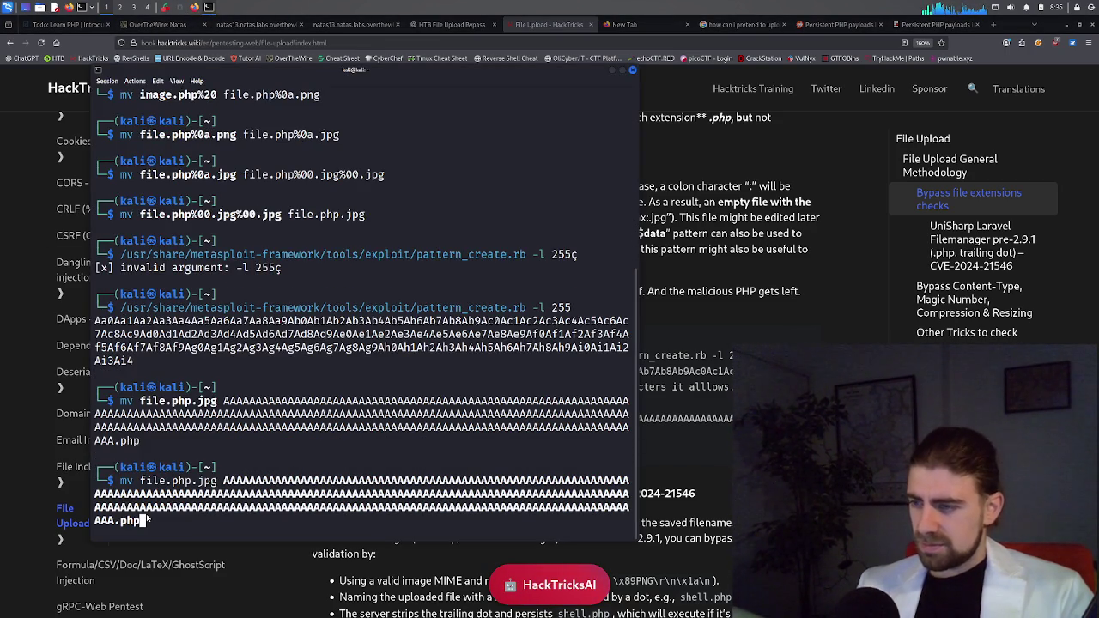
key(Up)
key(Down)
key(Left)
key(Left)
key(Left)
key(Left)
key(Left)
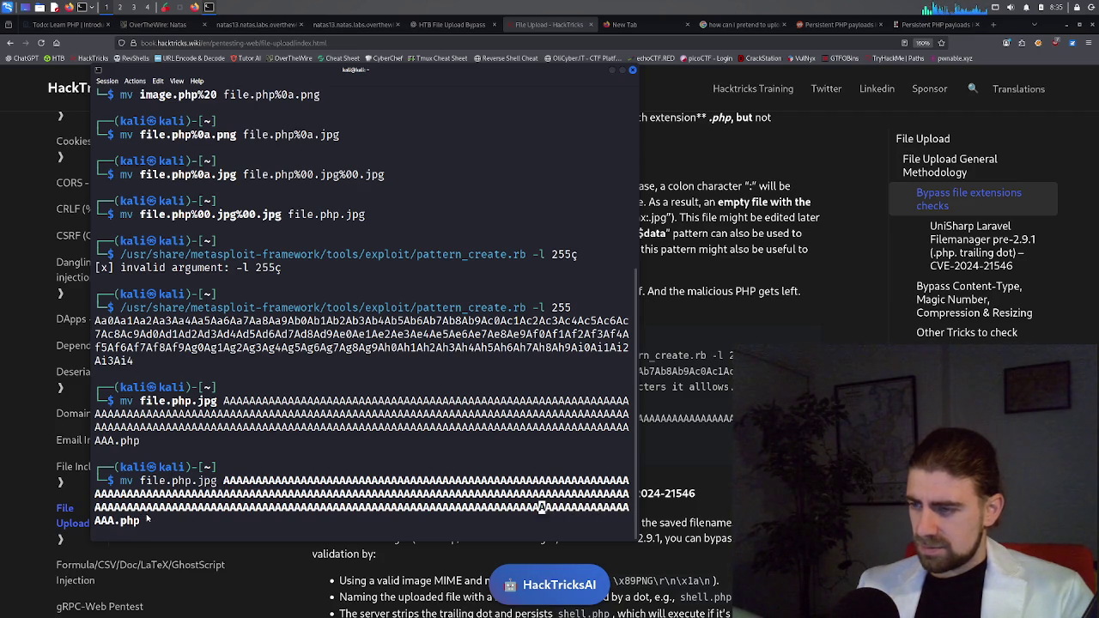
key(Up)
key(Left)
key(Down)
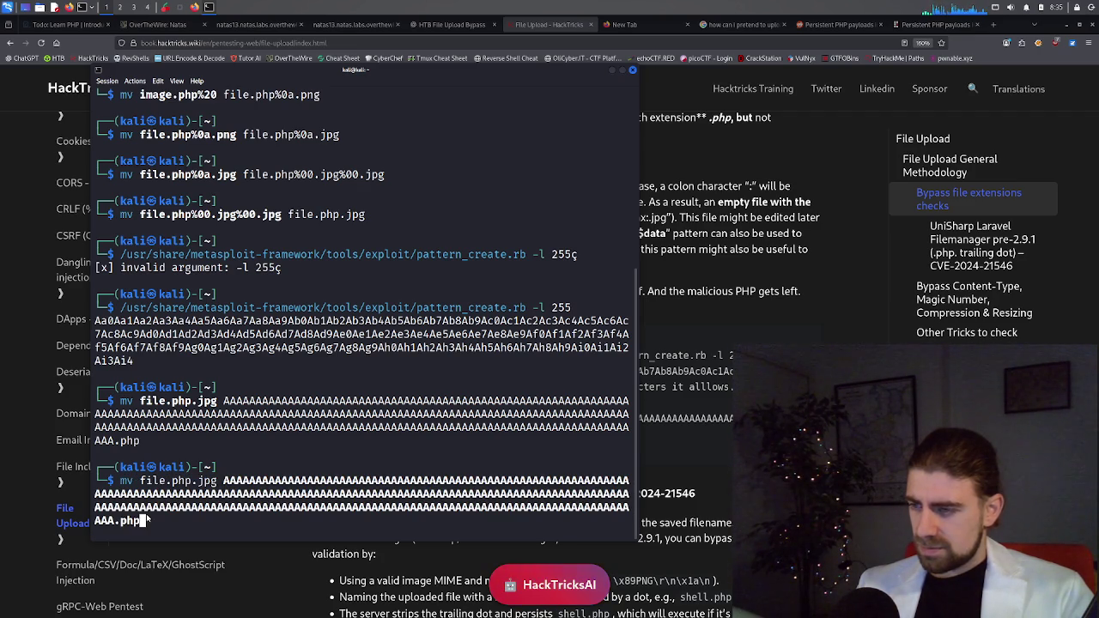
key(Left)
key(Left)
key(Left)
key(Left)
key(Left)
key(Left)
key(ctrl+Left)
key(ctrl+Left)
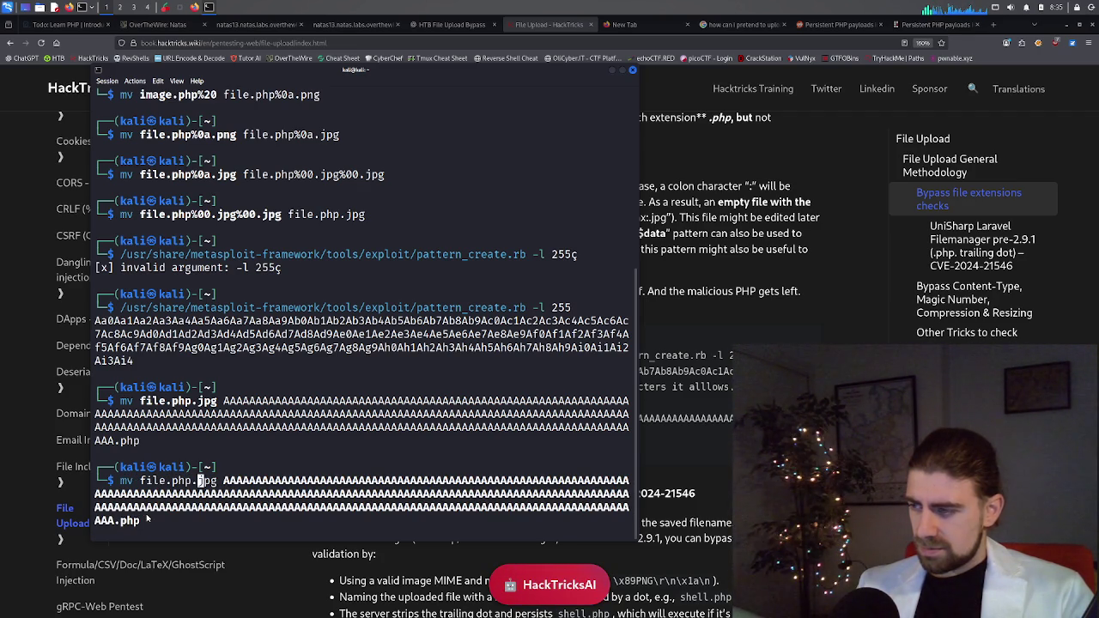
key(Right)
key(Right)
key(Delete)
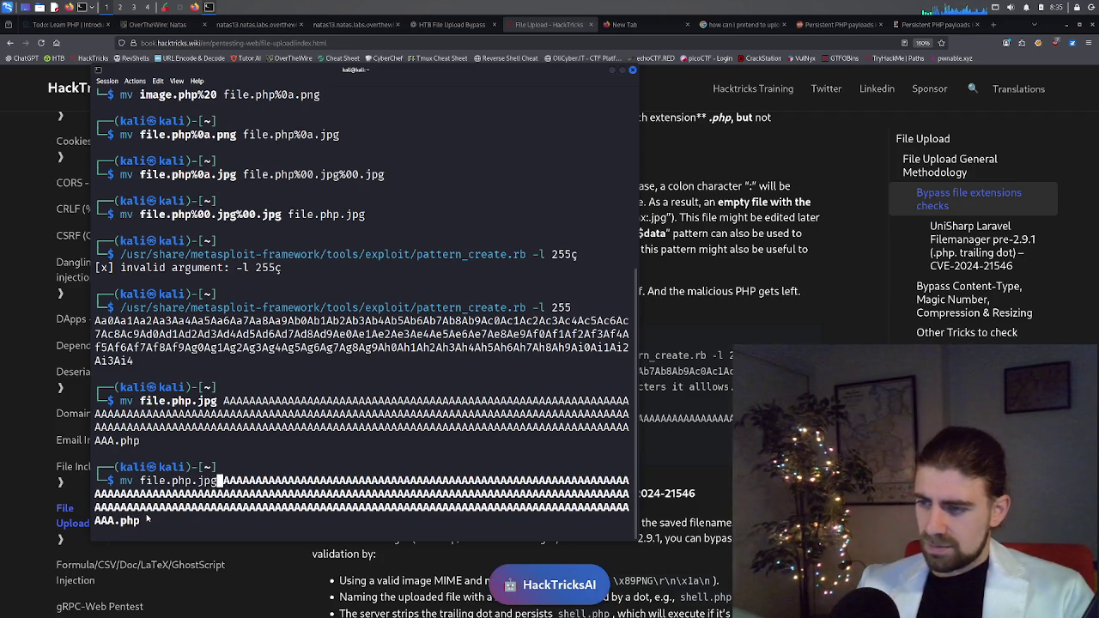
key(BackSpace)
key(BackSpace)
key(BackSpace)
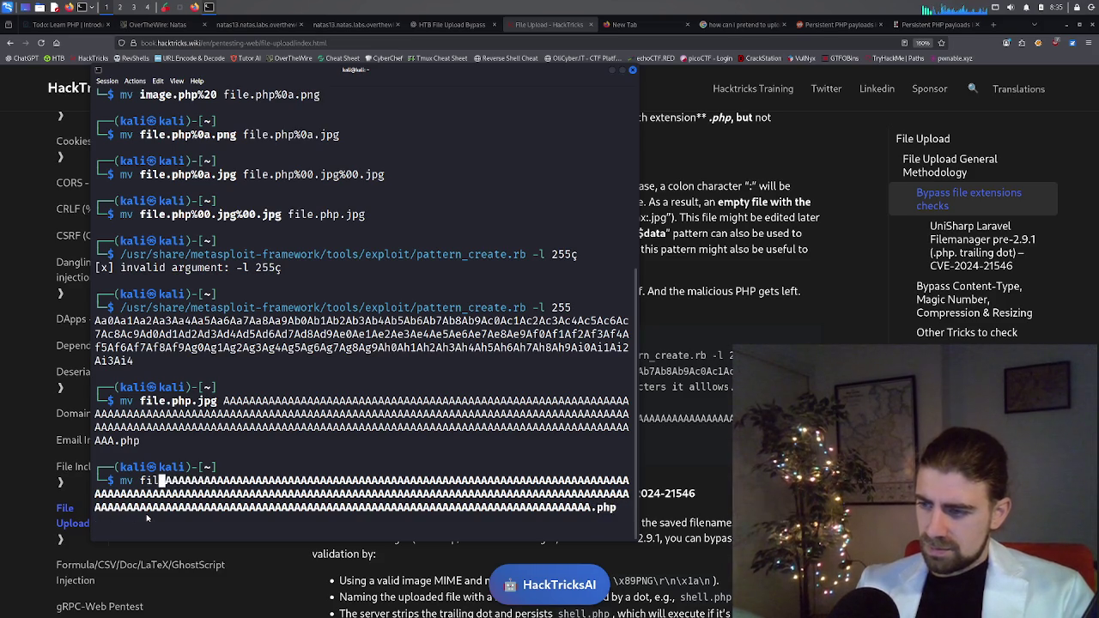
key(BackSpace)
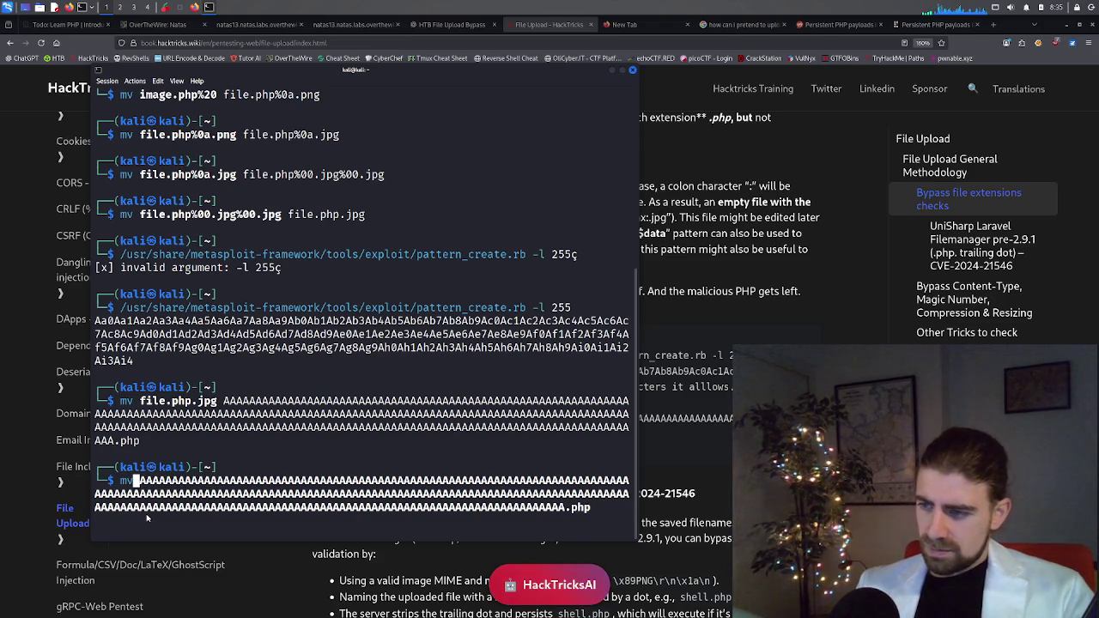
- Rename the A-padded .php file to the same name ending in .php.png
key(End)
key(Left)
key(Left)
key(Left)
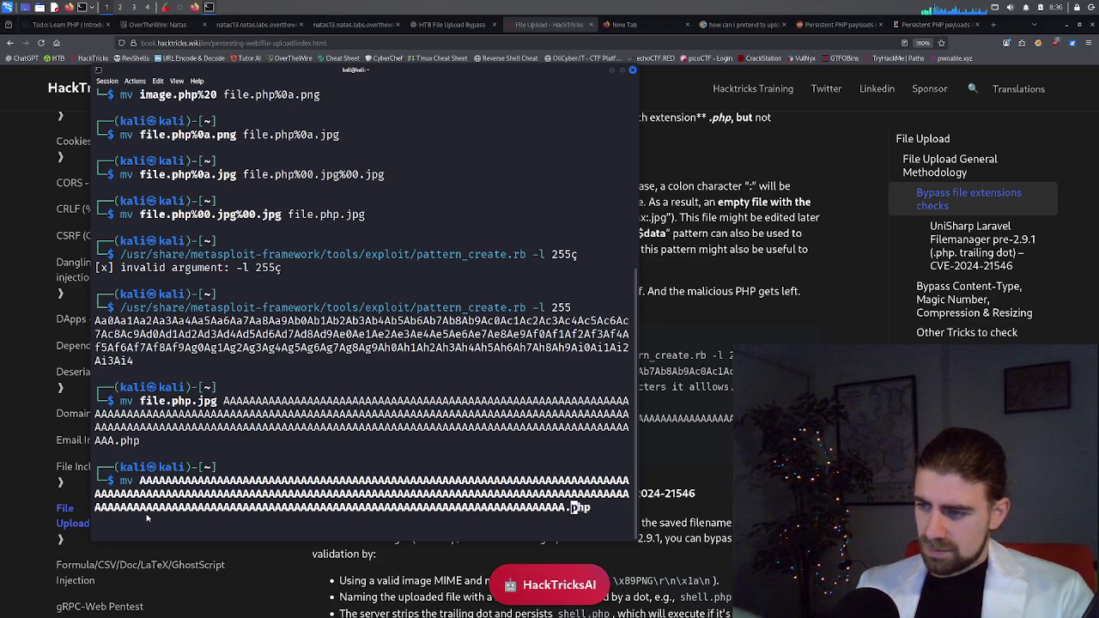
key(Right)
key(Right)
key(Right)
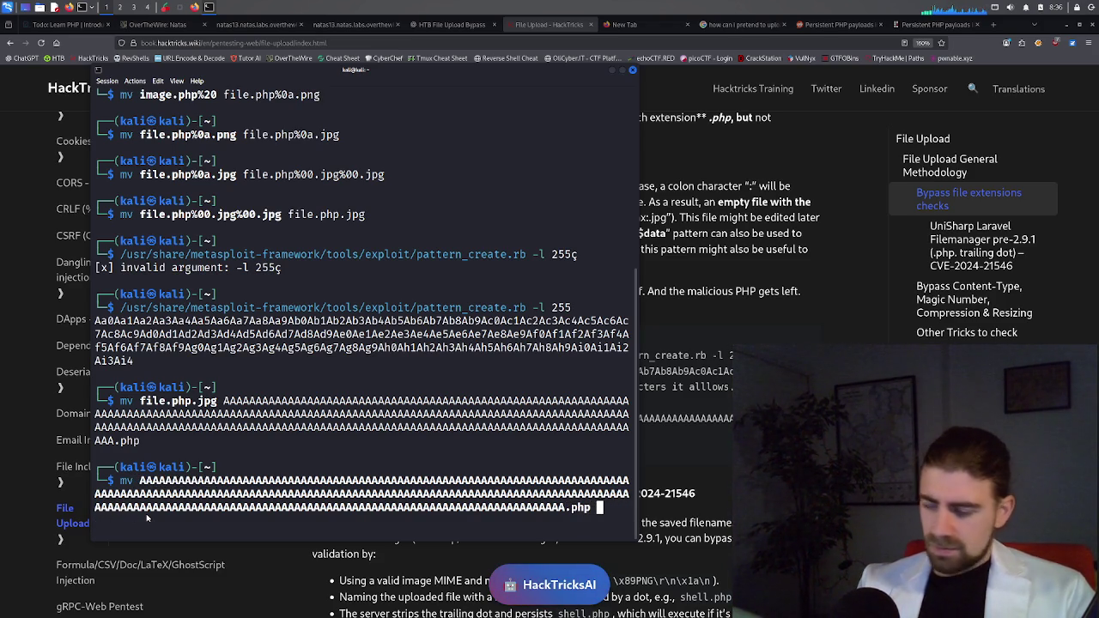
key(ctrl+shift+v)
text(.php.p)
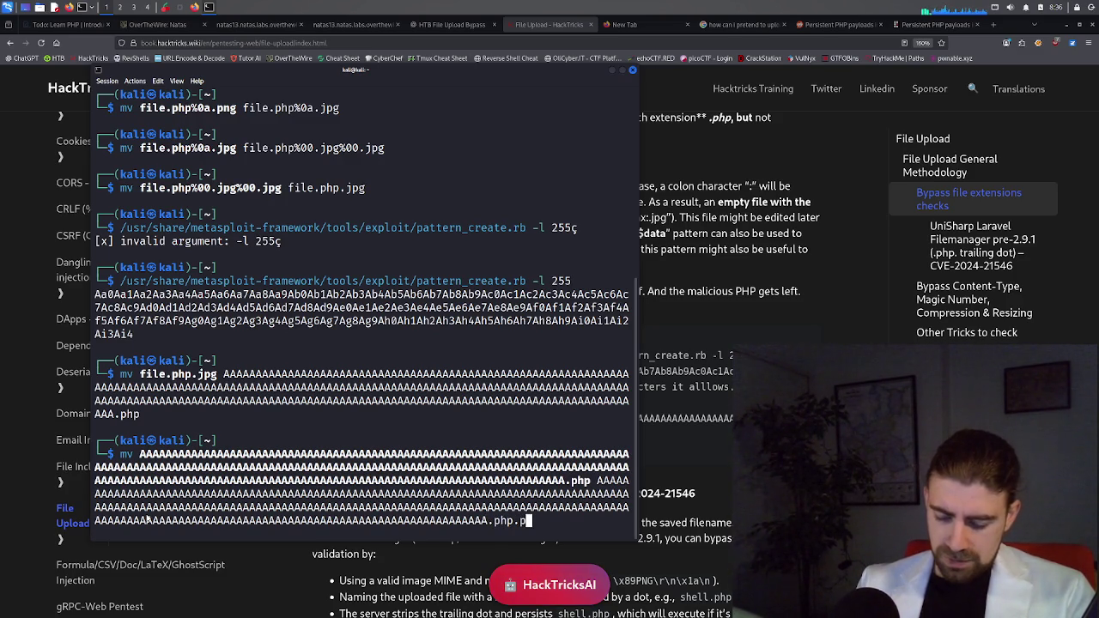
text(ng)
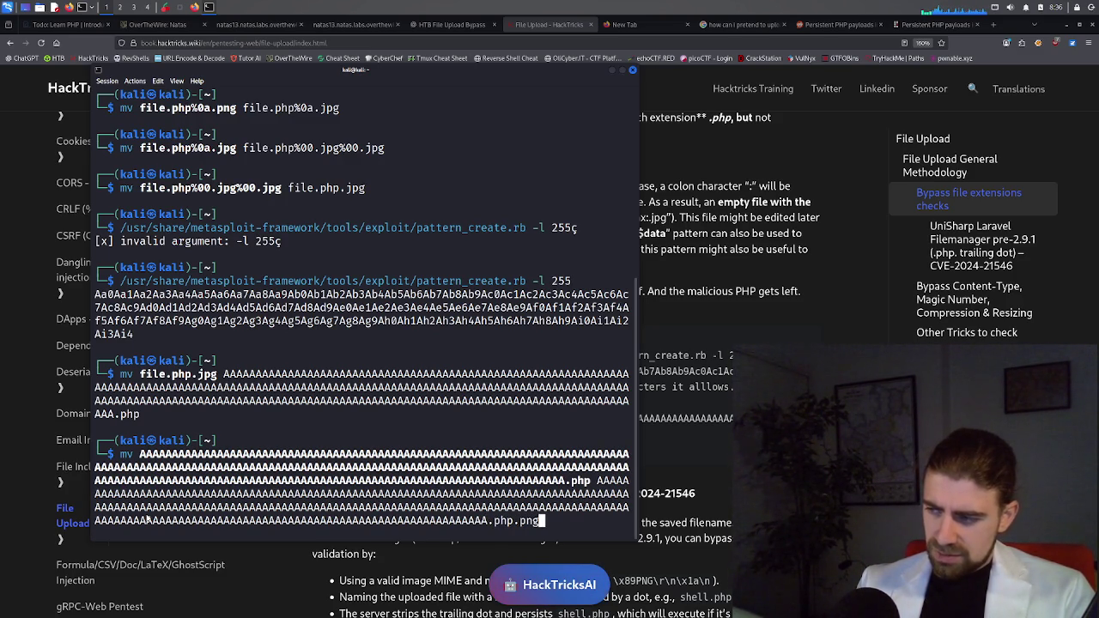
key(Return)
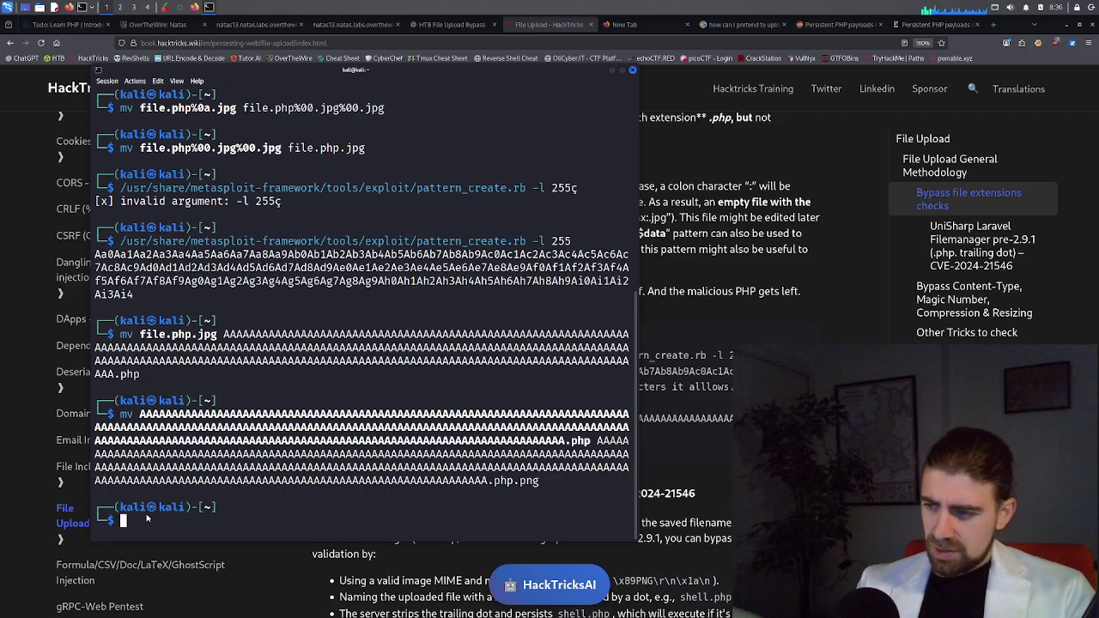
key(F12)
click(228, 26)
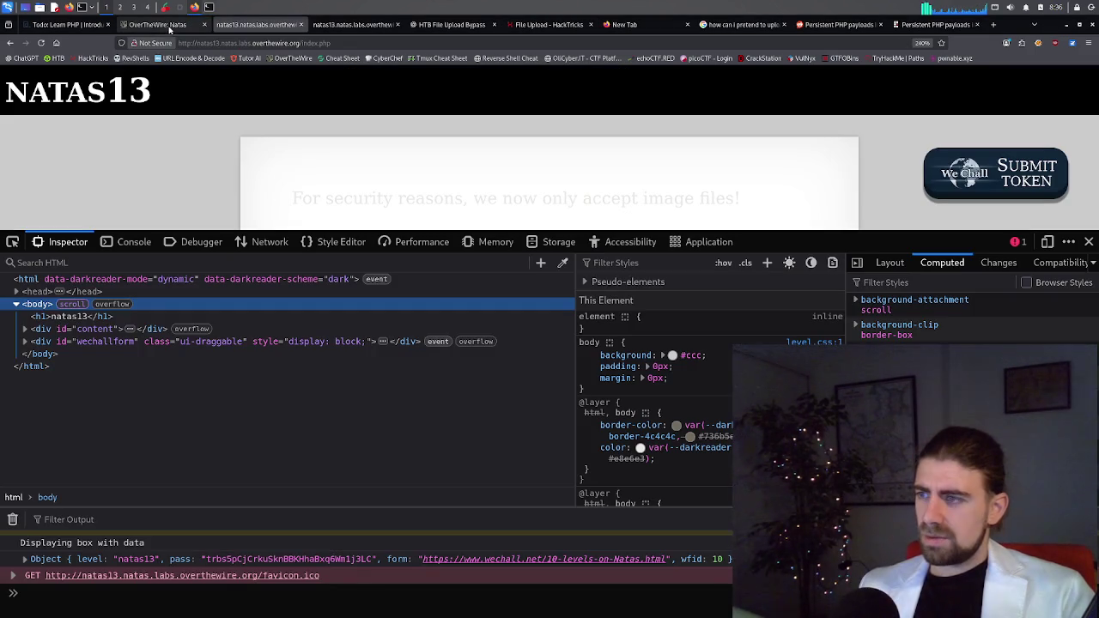
- Go back to the natas13 form and upload the long all-A .php.png payload file
key(alt+Left)
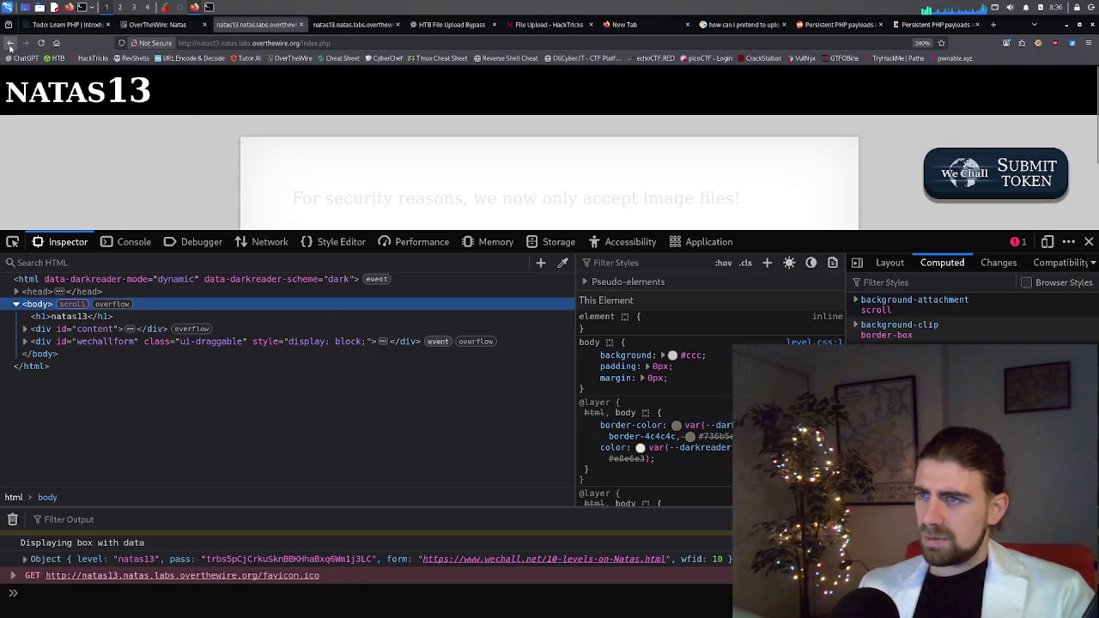
click(323, 144)
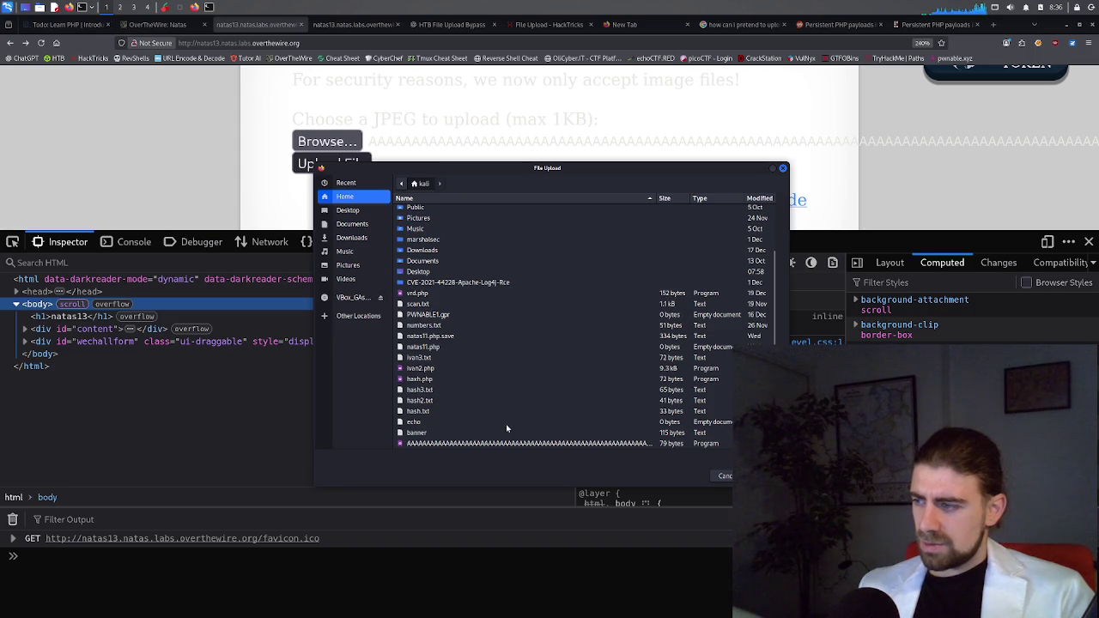
double_click(510, 443)
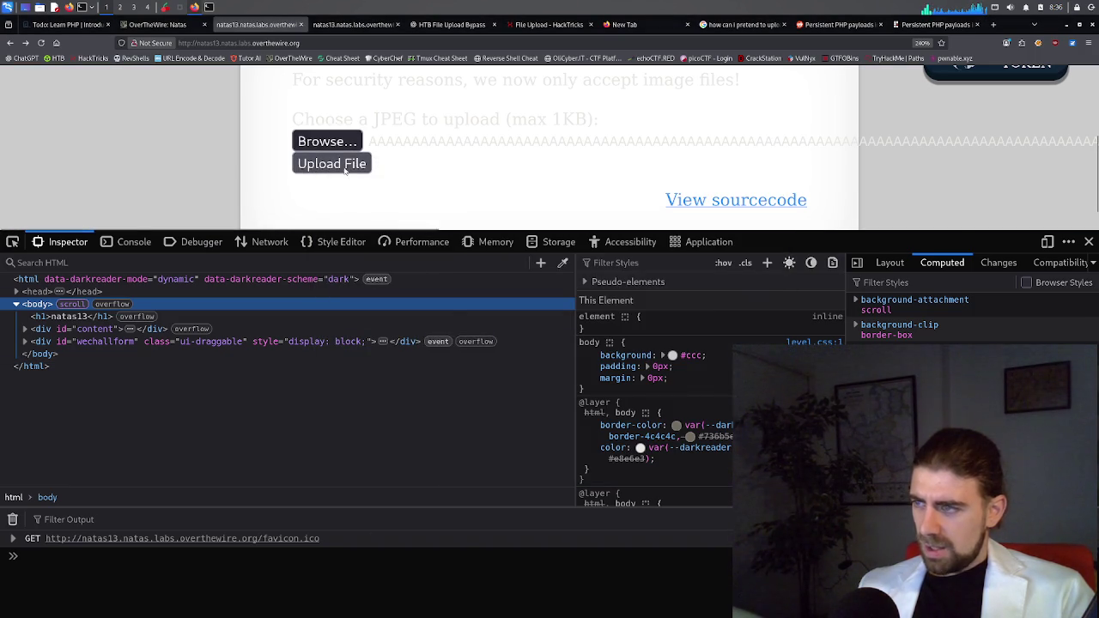
click(345, 170)
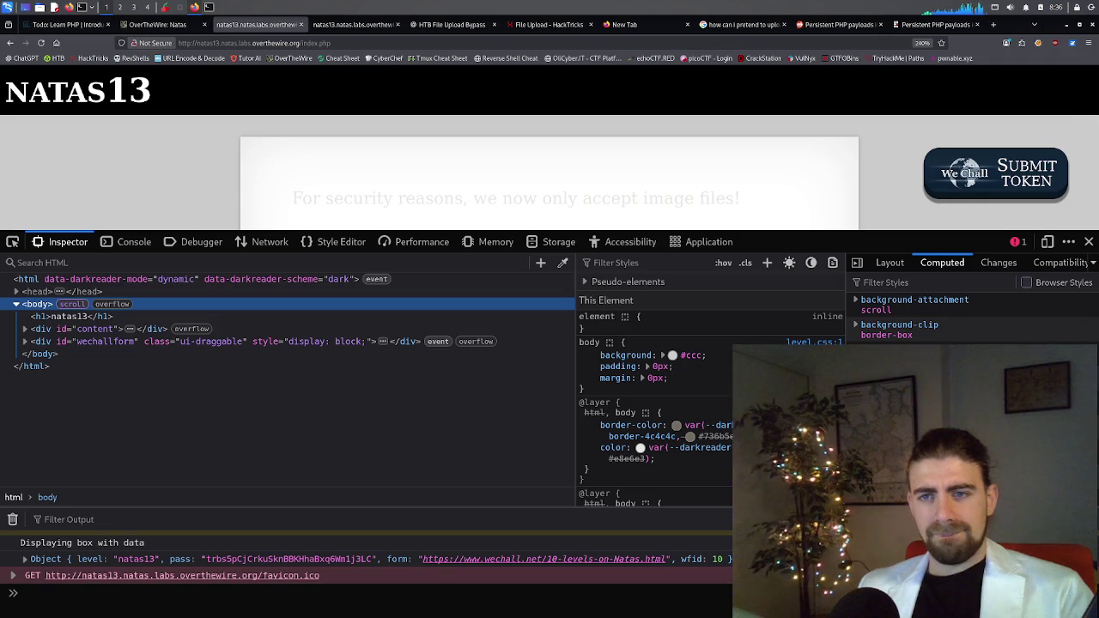
- Revisit the persistent PHP payloads article, the Reddit thread and the fake image search results
click(897, 24)
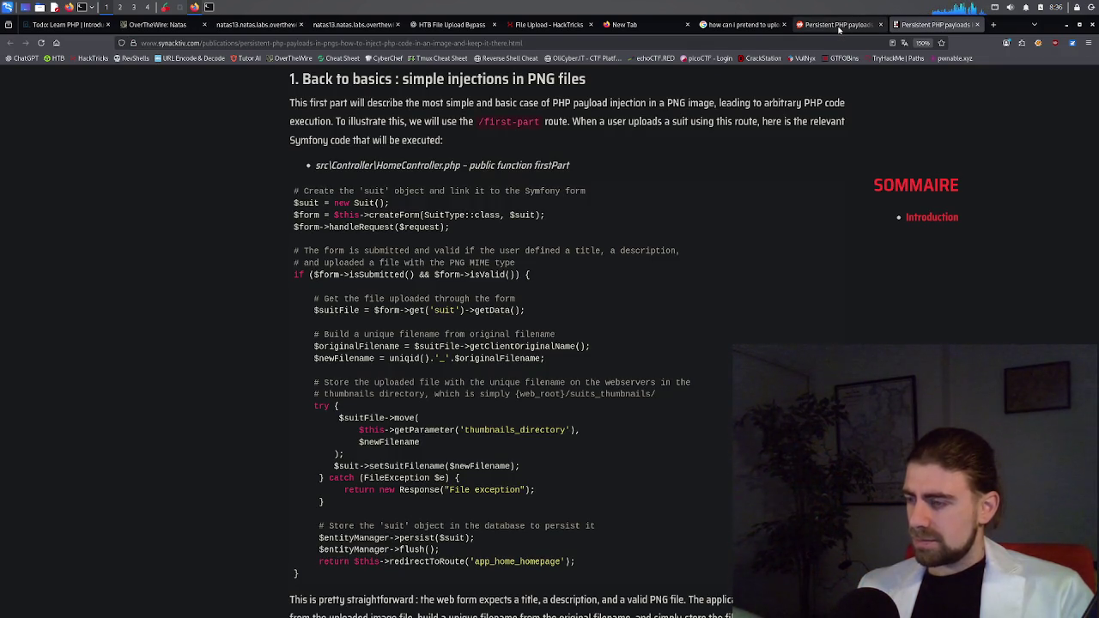
click(839, 26)
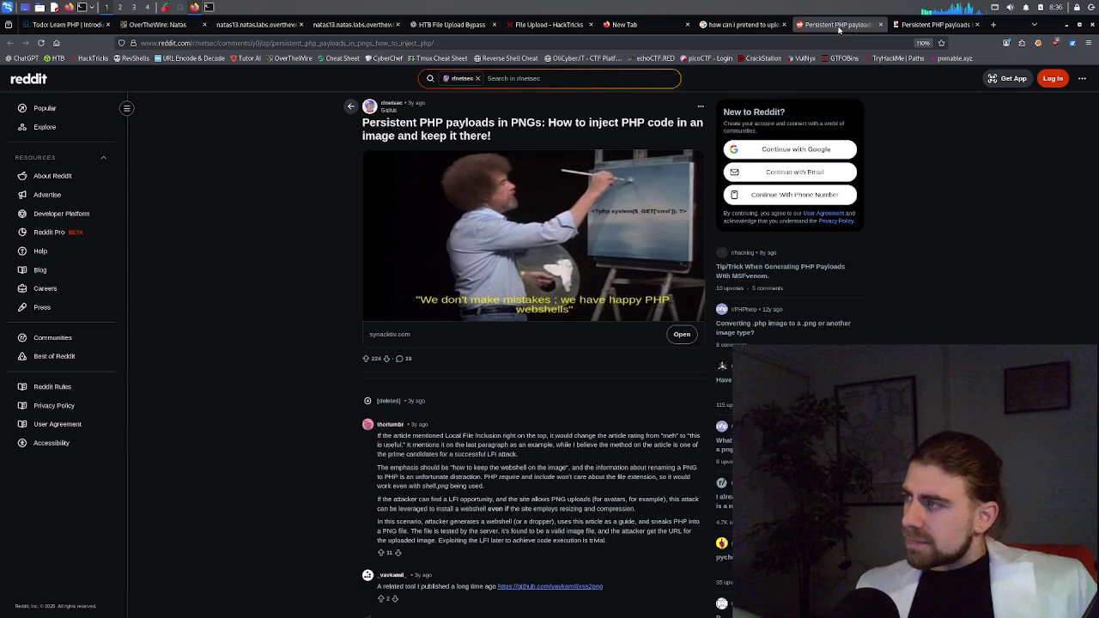
click(744, 24)
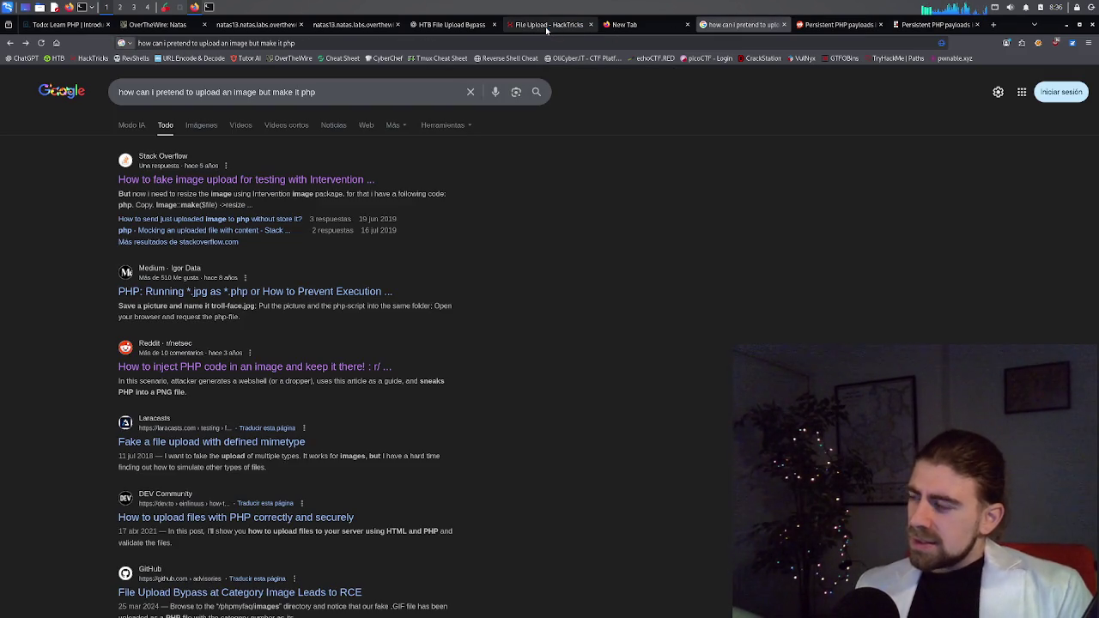
click(546, 26)
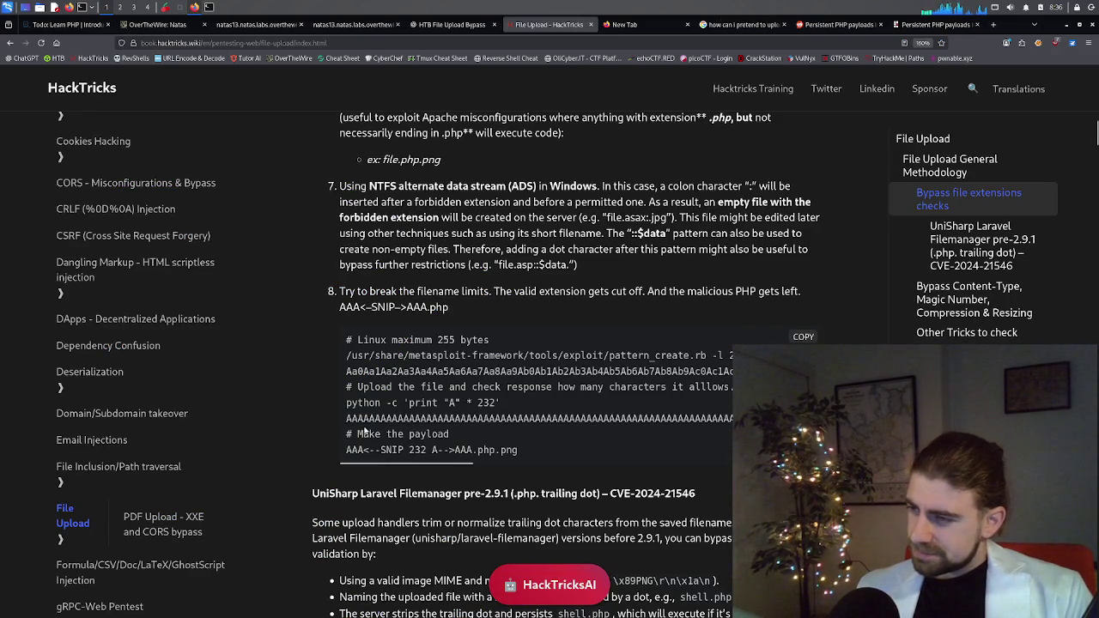
- Scroll through the HackTricks File Upload bypass sections, including extension and magic-number tricks
scroll(365, 431, down, 3)
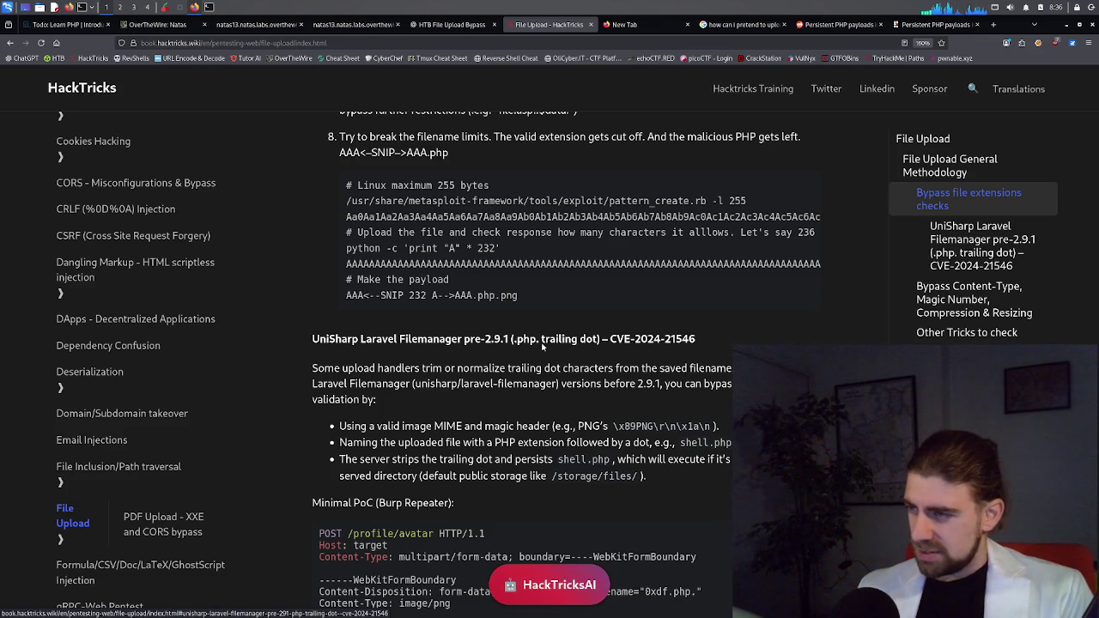
scroll(447, 370, down, 5)
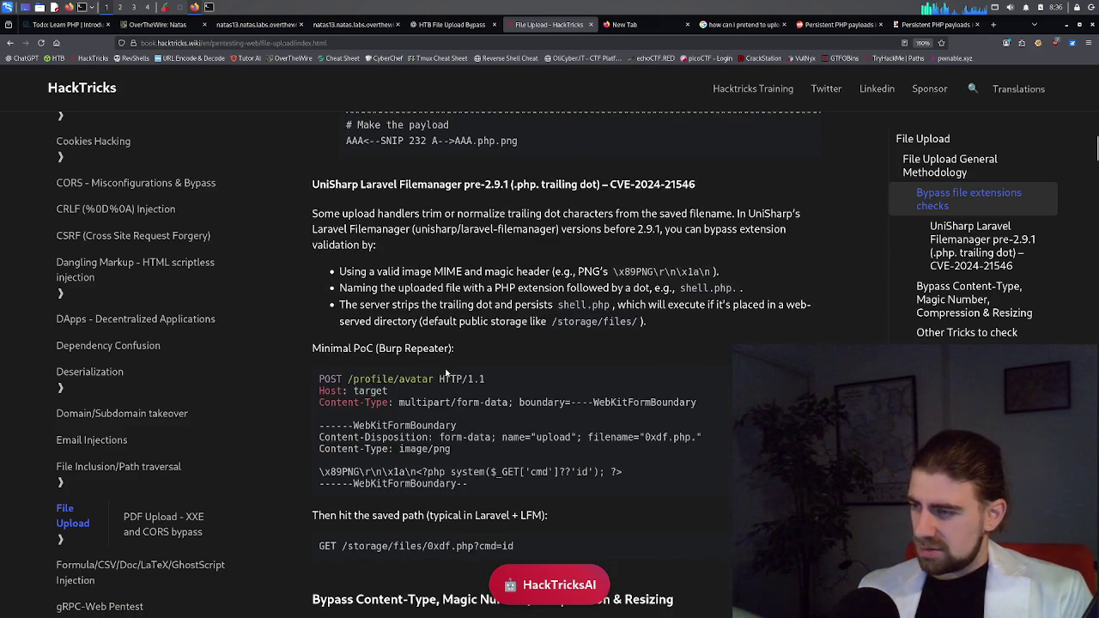
scroll(447, 371, down, 4)
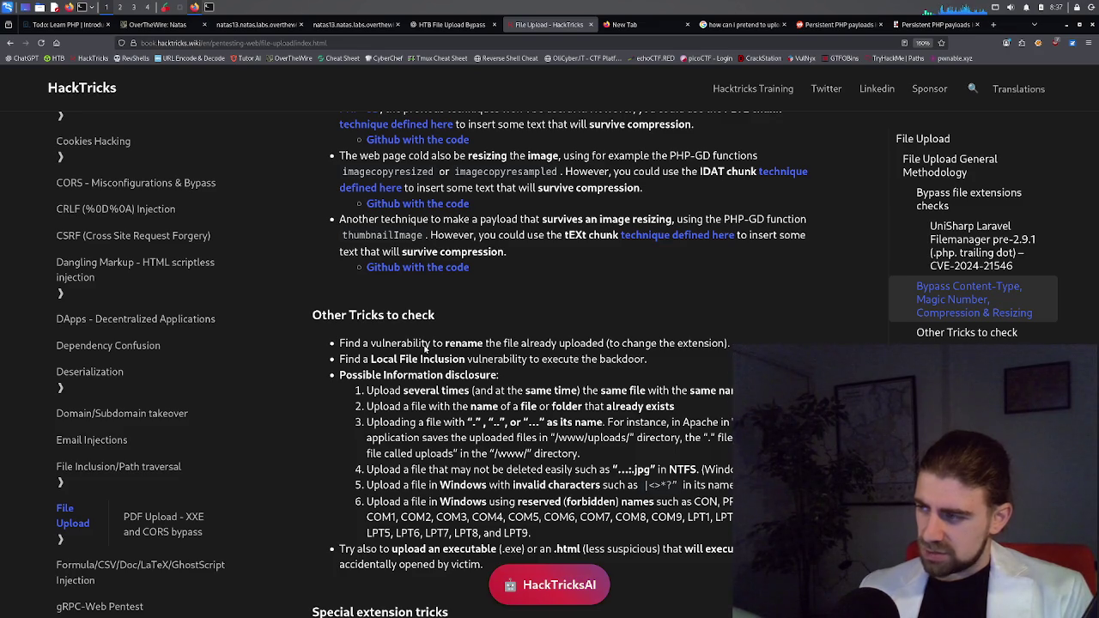
scroll(425, 348, up, 8)
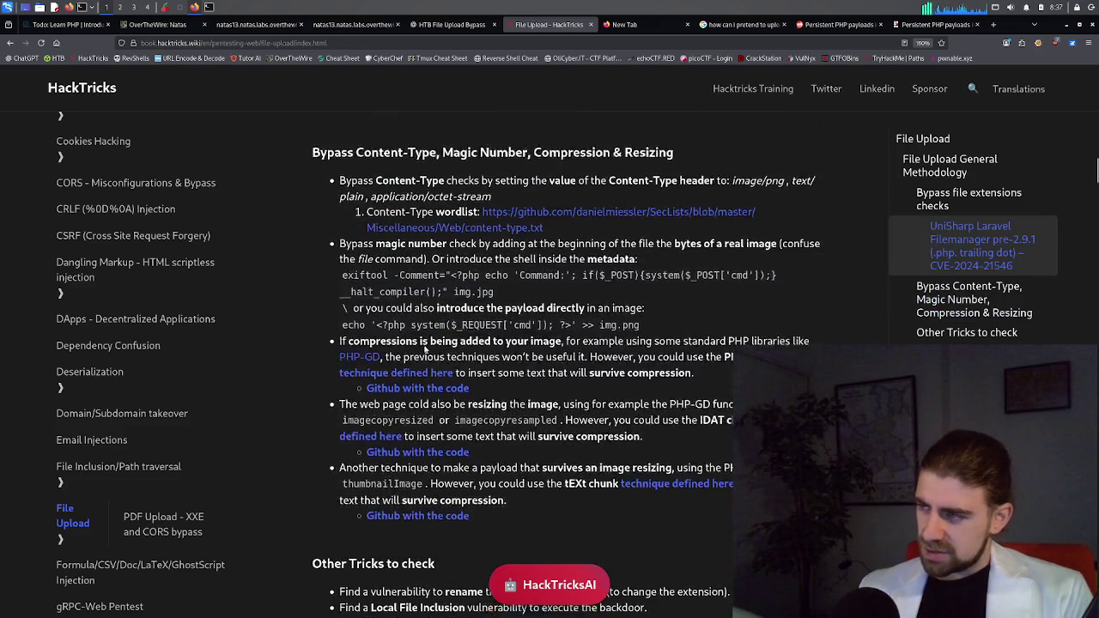
scroll(425, 348, up, 2)
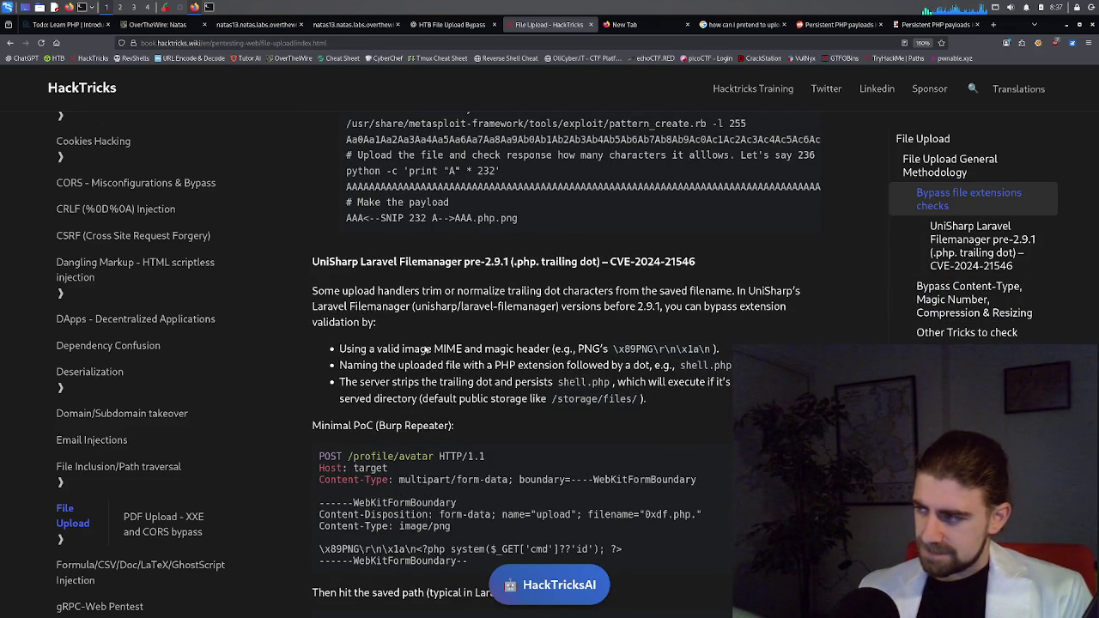
scroll(425, 347, up, 2)
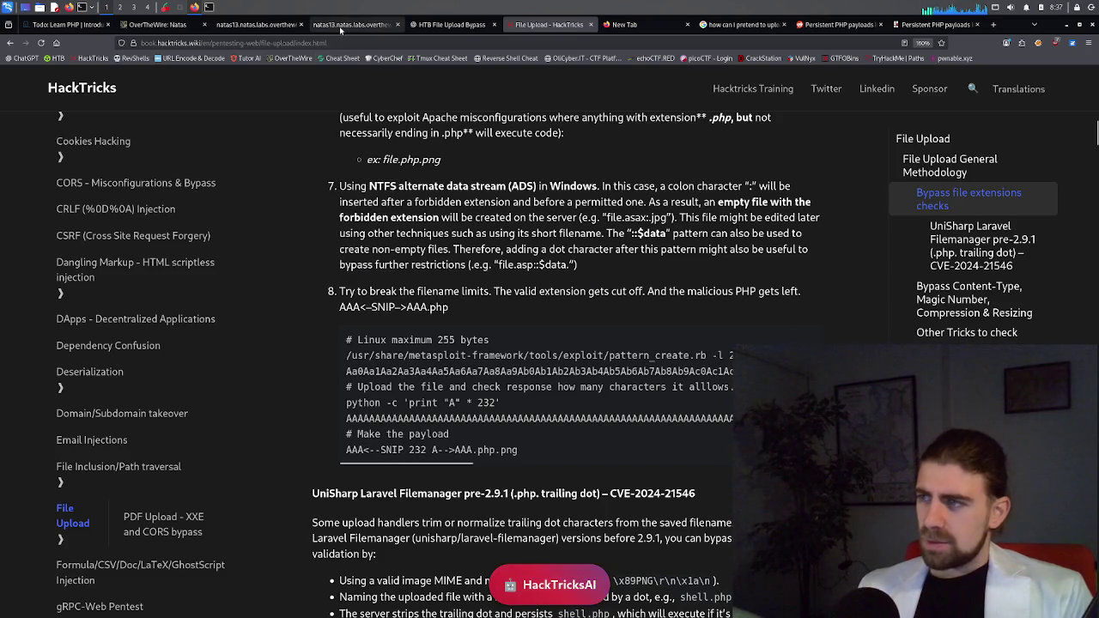
- Highlight the exif_imagetype else-if check in the natas13 PHP source
click(314, 25)
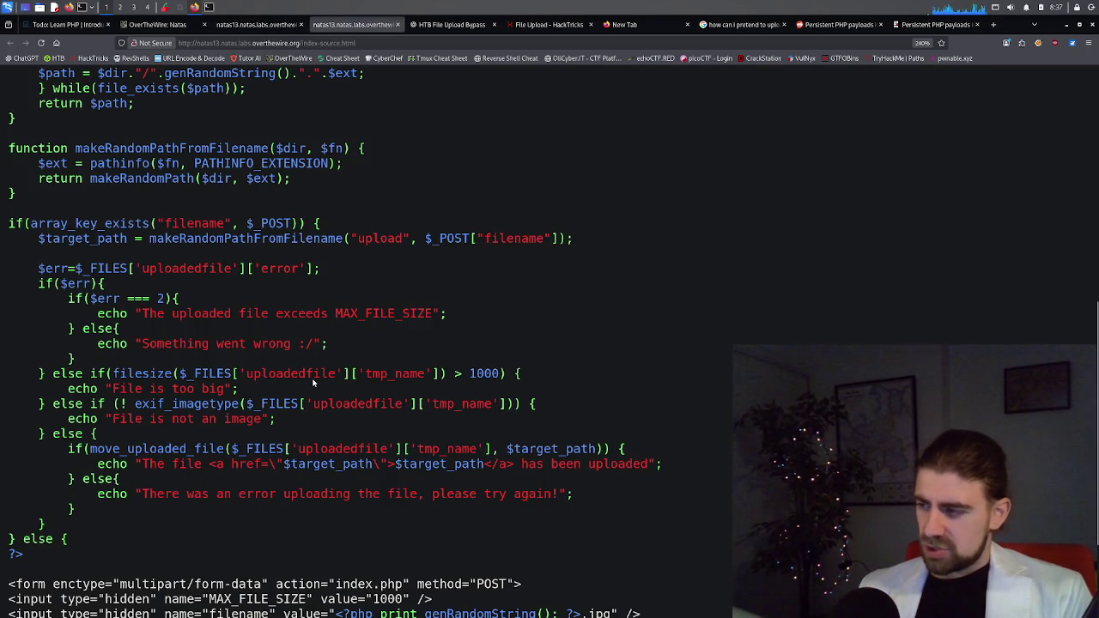
double_click(175, 405)
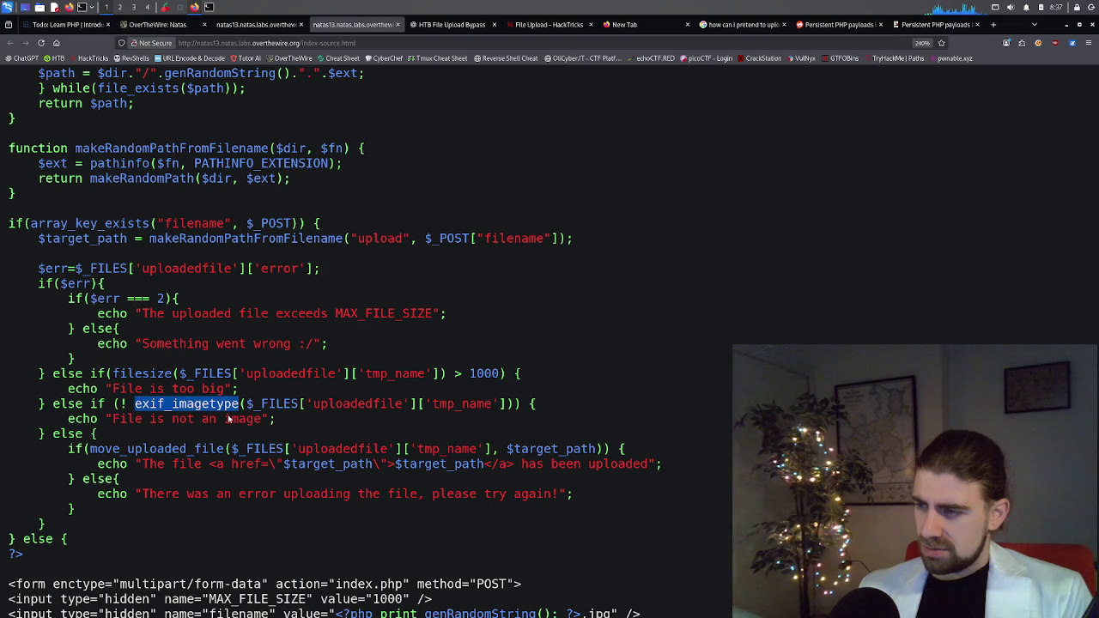
triple_click(216, 403)
key(ctrl+c)
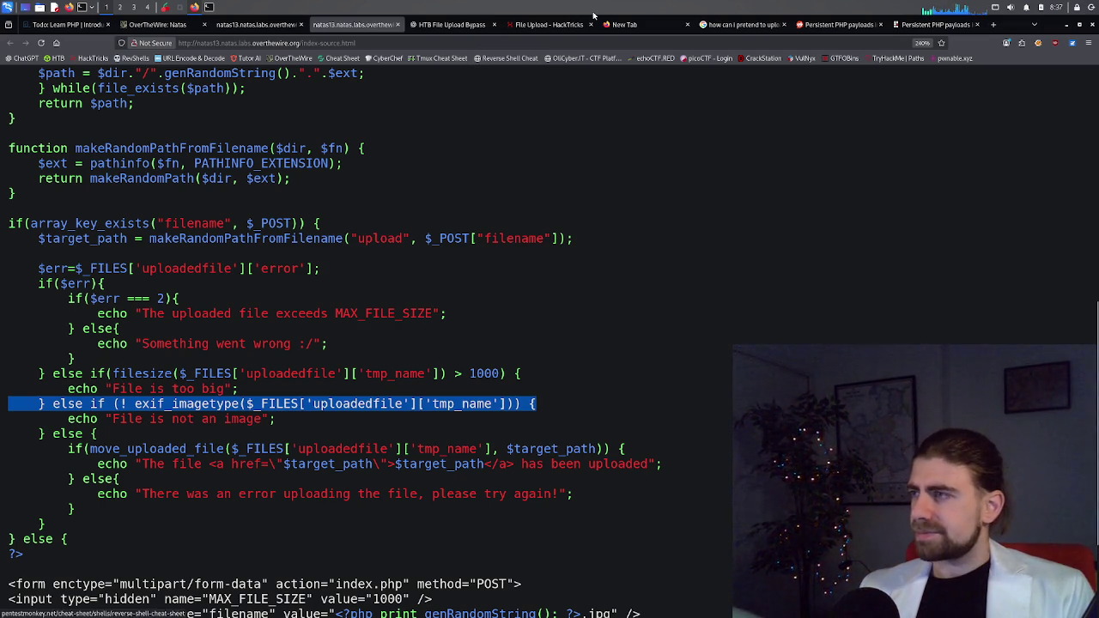
- Ask ChatGPT 'what does this line of code do?' with the exif_imagetype line pasted below
click(427, 26)
click(478, 583)
text(what does this lione)
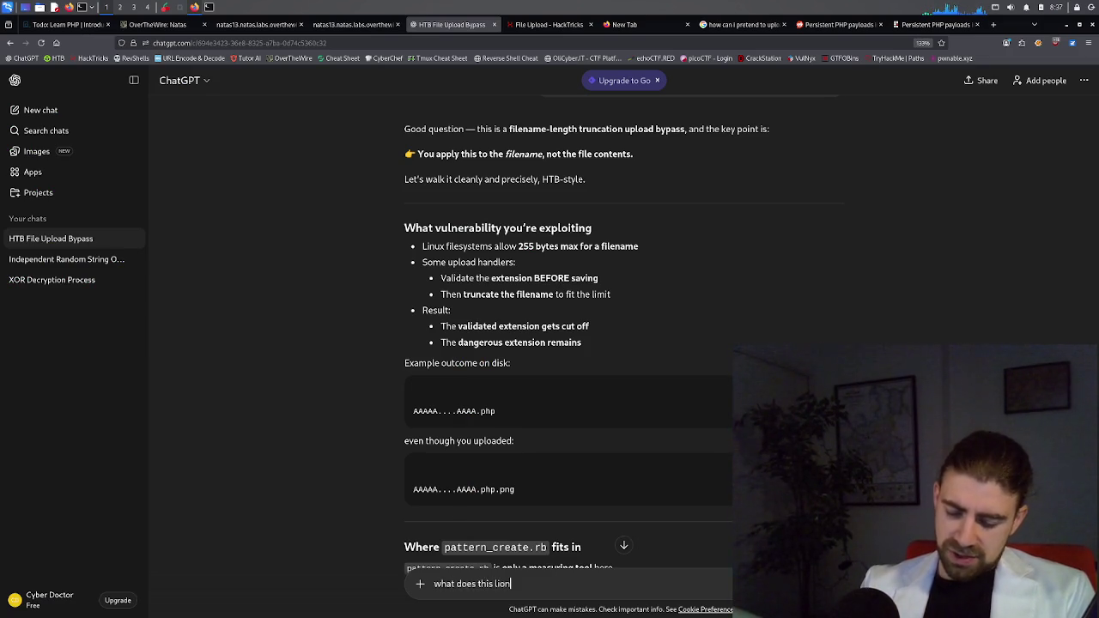
key(BackSpace)
key(BackSpace)
key(BackSpace)
text(ne of code do?)
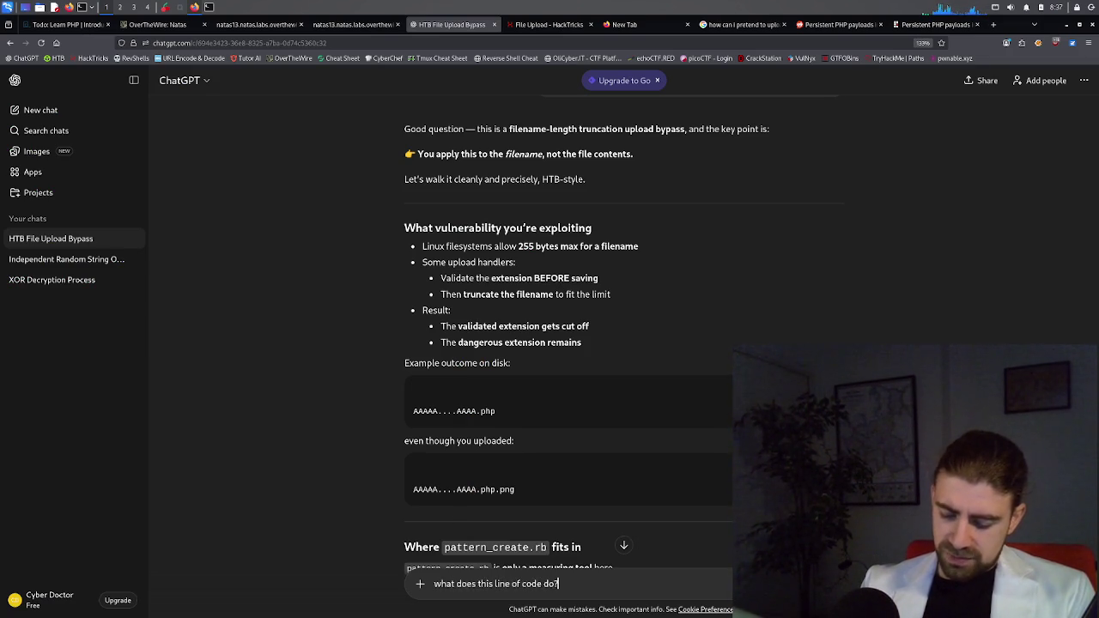
key(shift+Return)
key(shift+Return)
key(ctrl+v)
key(Return)
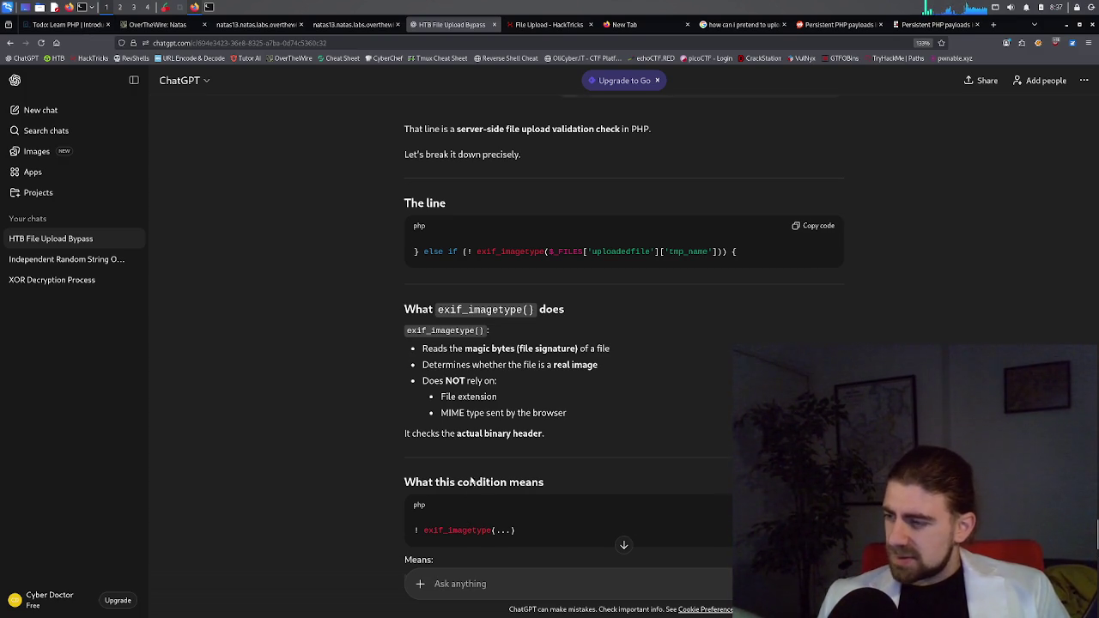
scroll(472, 483, down, 3)
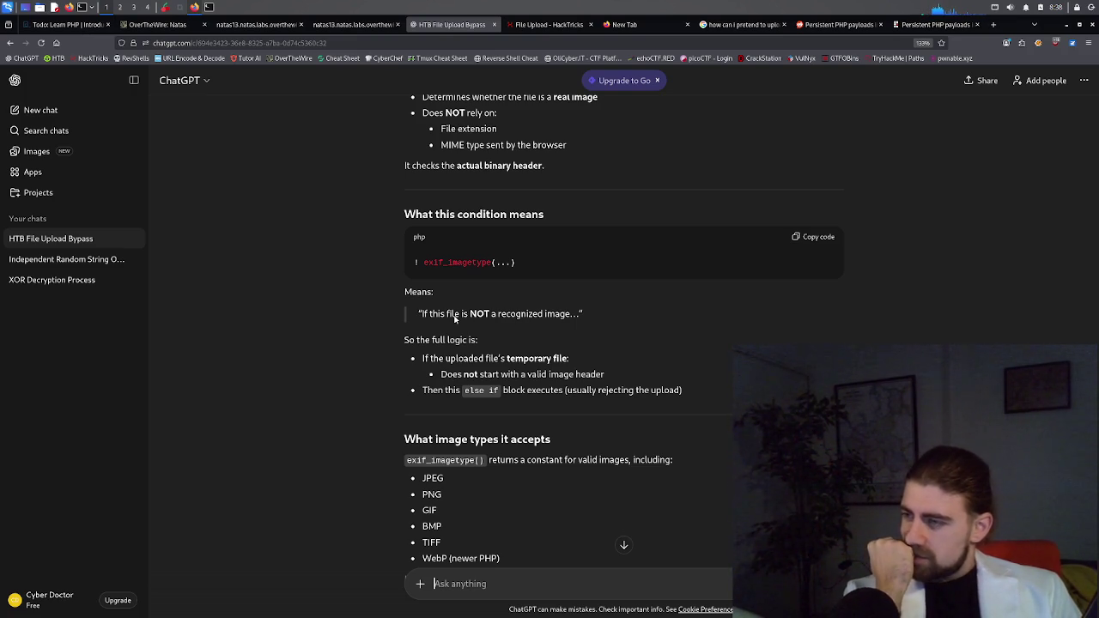
scroll(498, 388, down, 1)
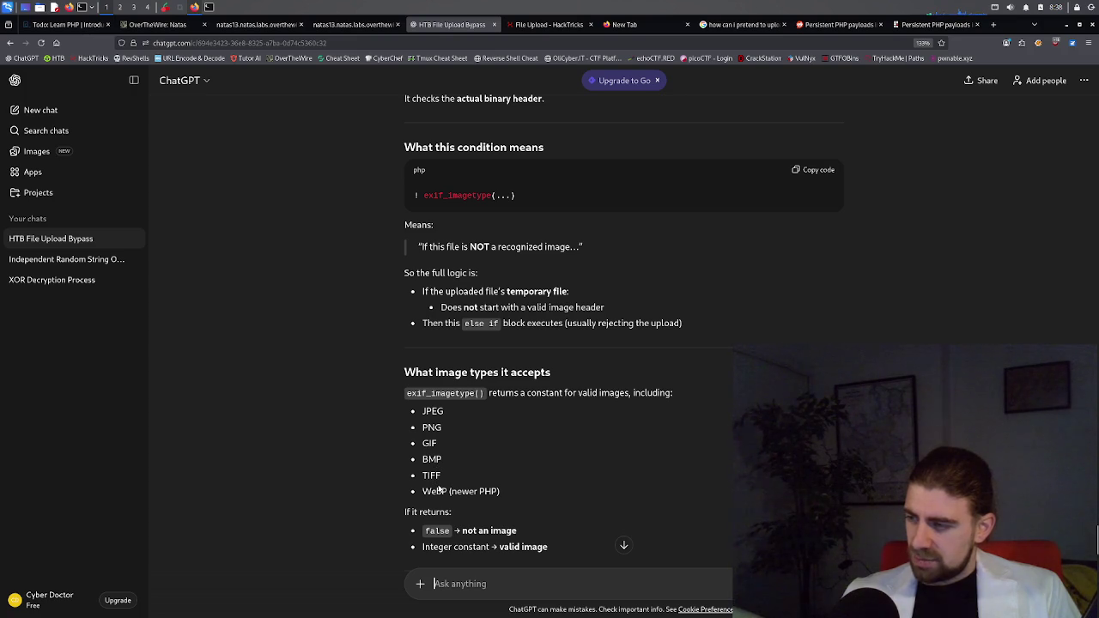
scroll(440, 488, down, 2)
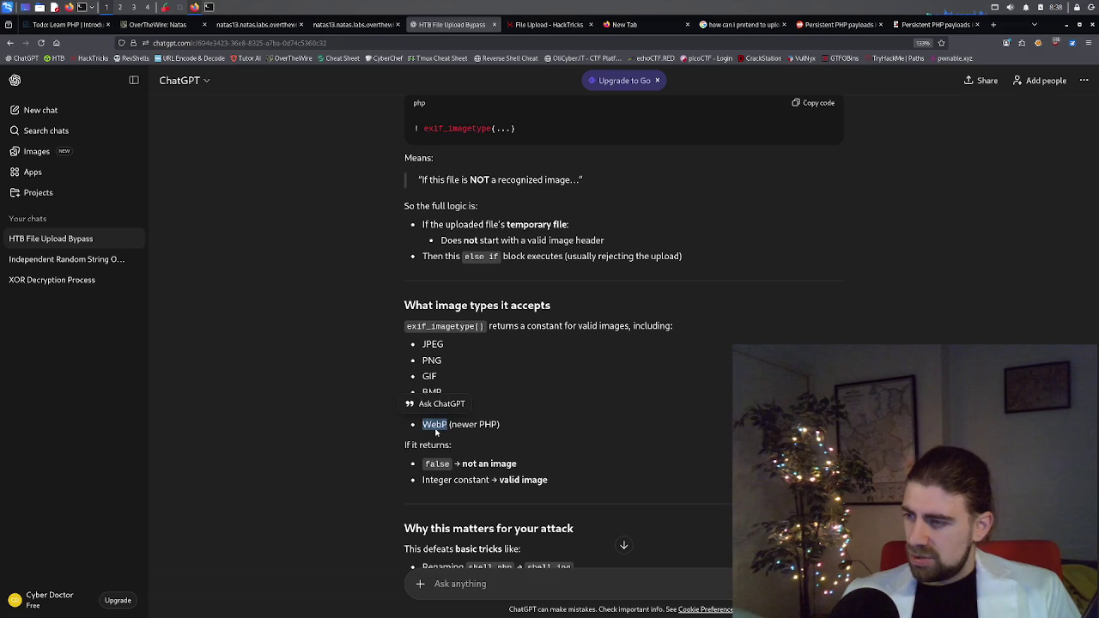
click(436, 431)
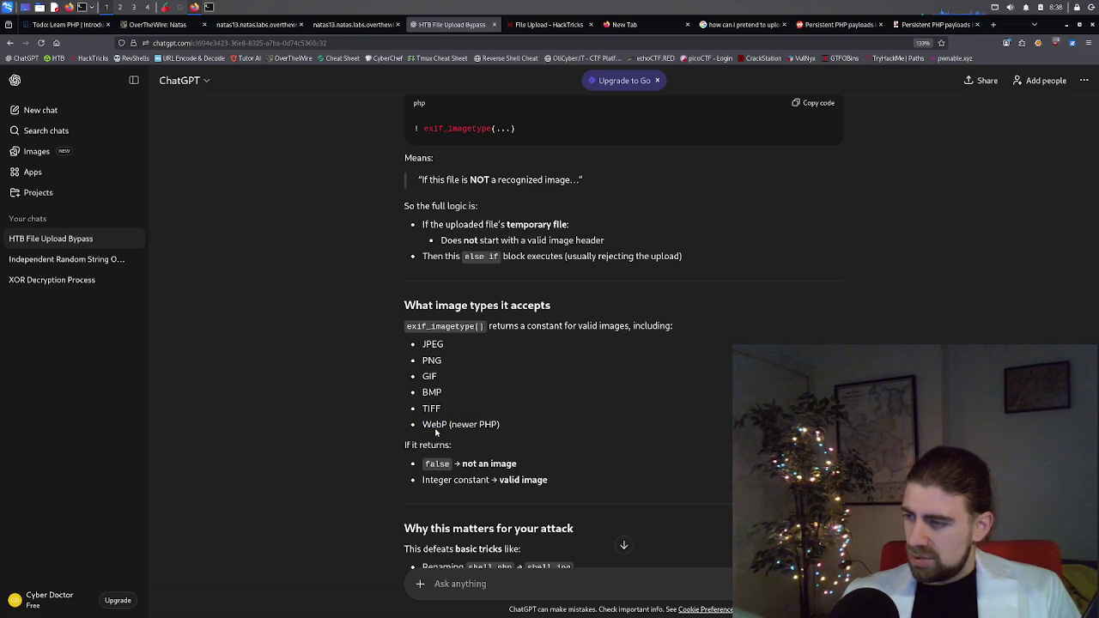
double_click(435, 432)
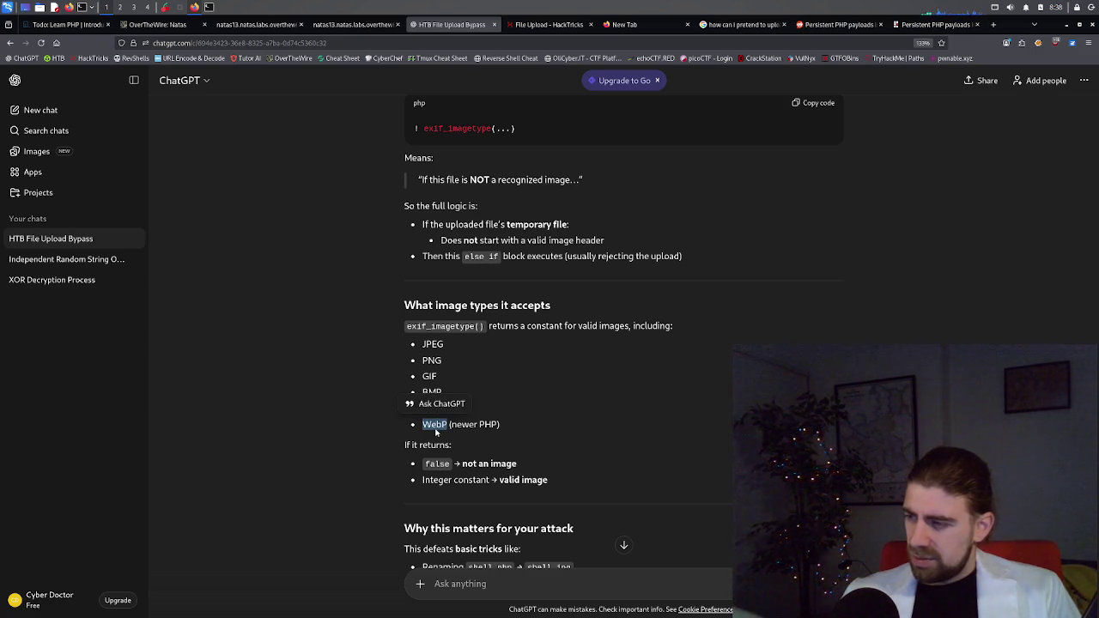
click(435, 432)
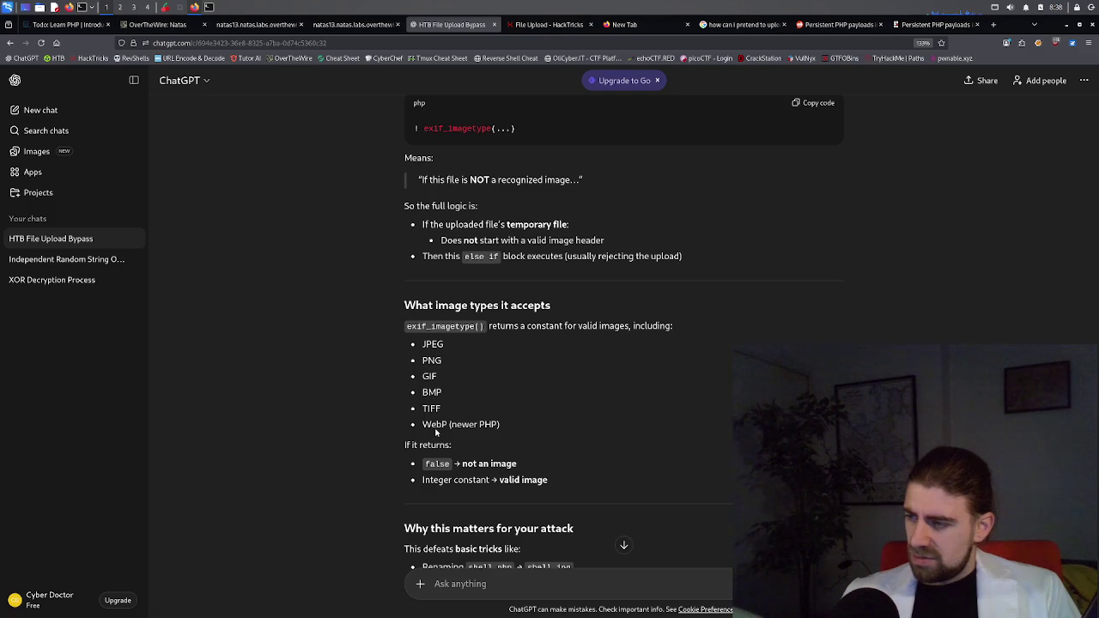
scroll(435, 433, down, 3)
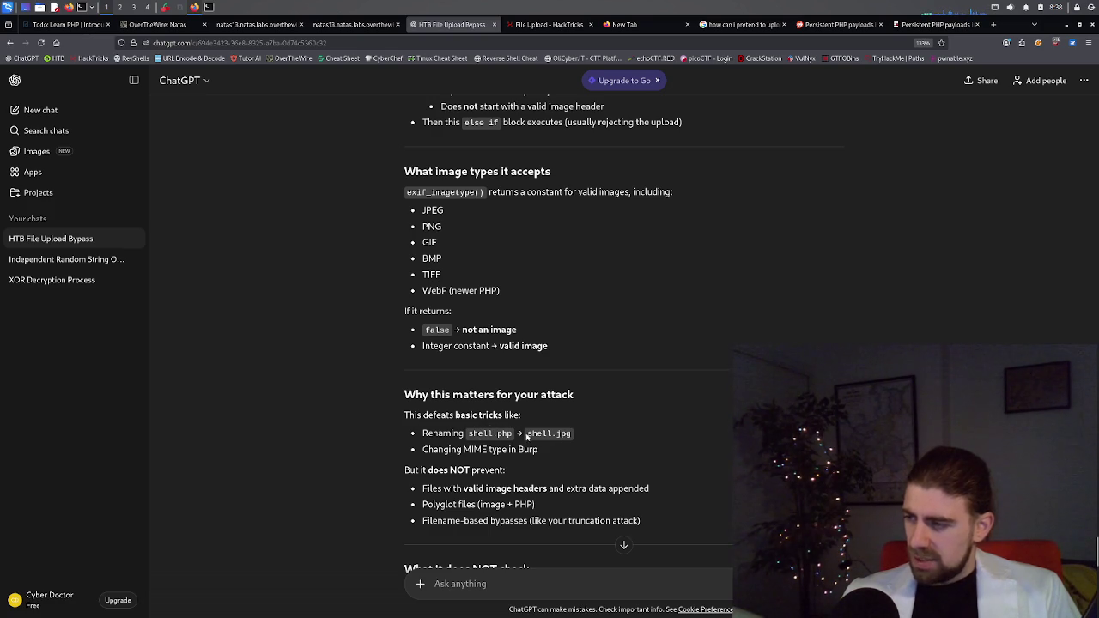
scroll(481, 429, down, 1)
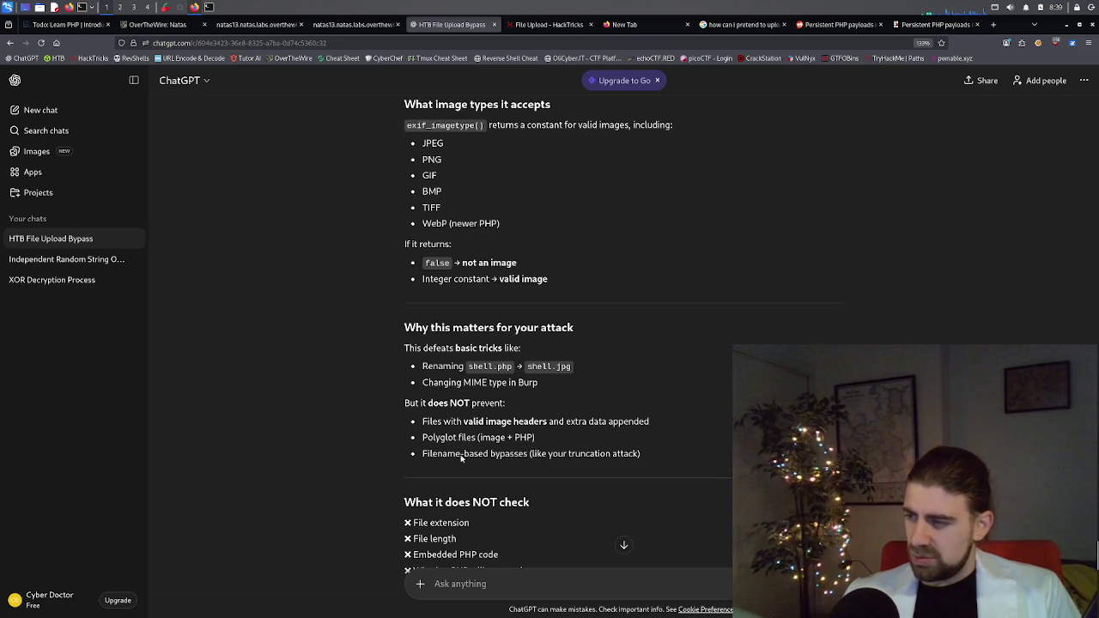
triple_click(503, 455)
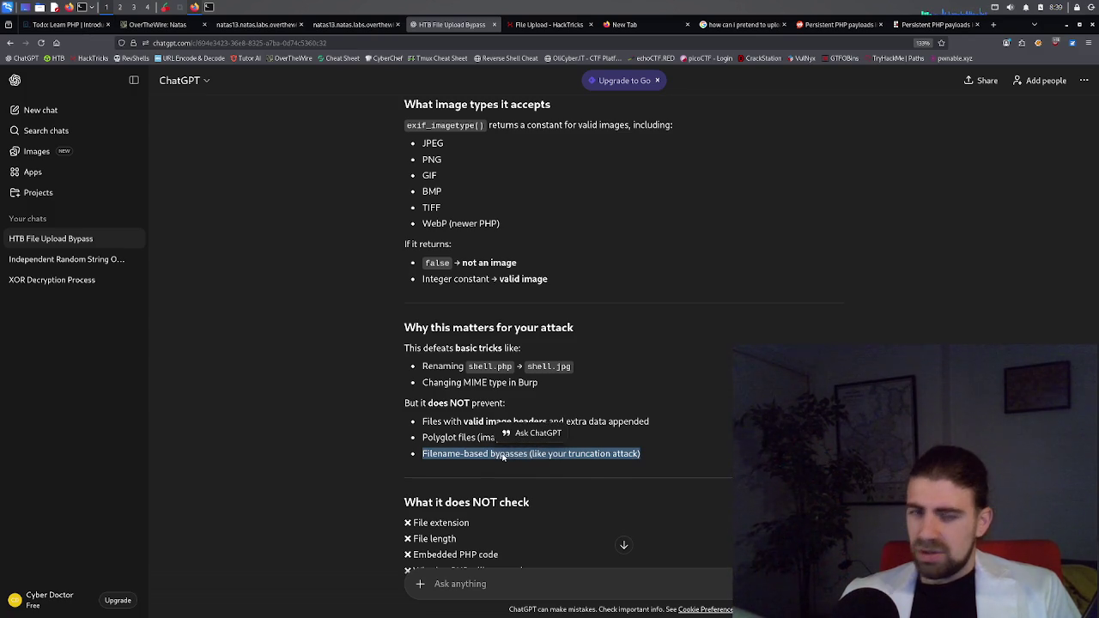
click(504, 454)
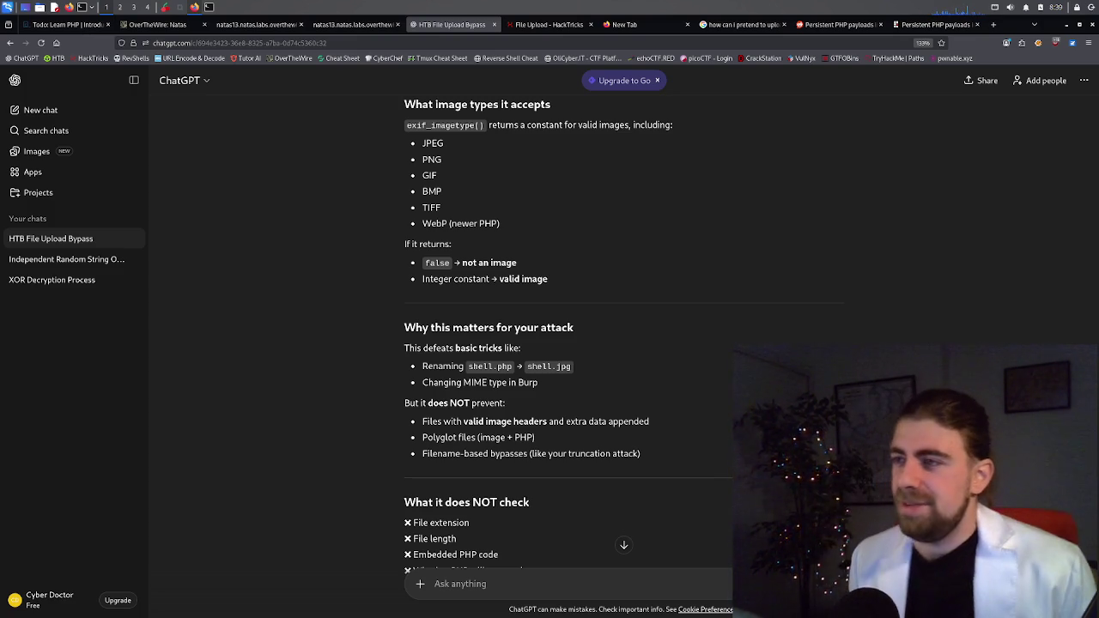
click(209, 7)
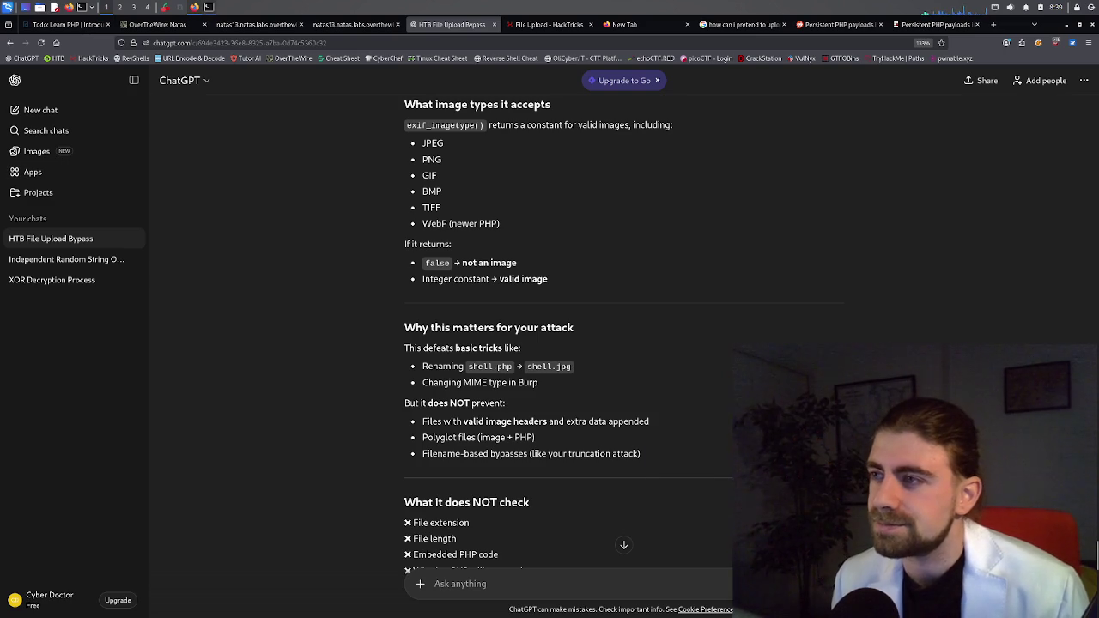
- Recall the previous mv command and delete its long A-padded first file name
key(Up)
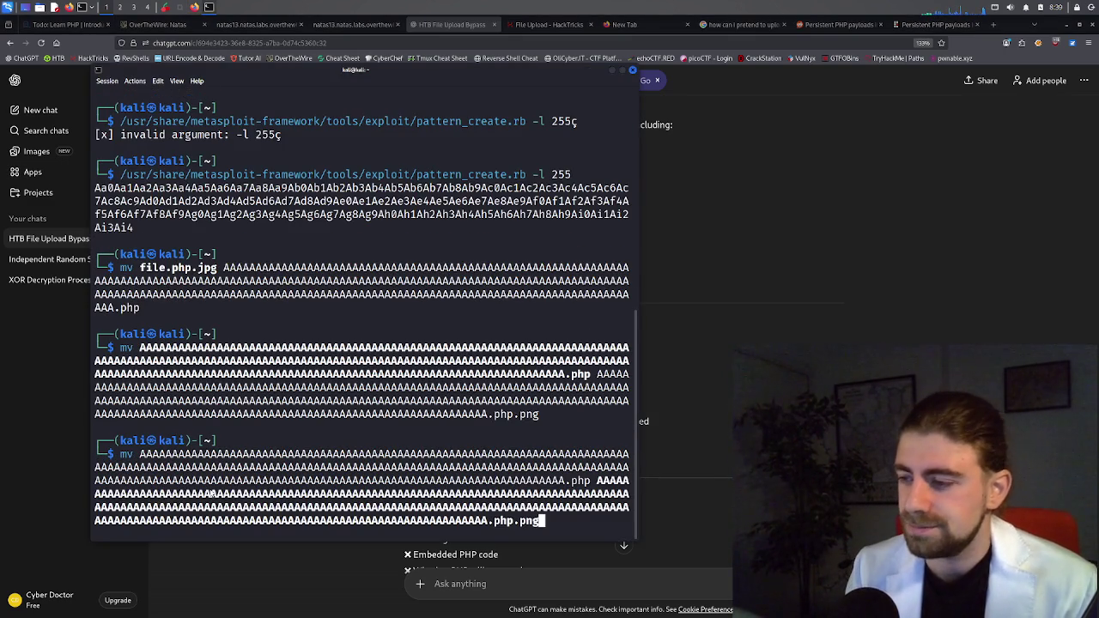
key(ctrl+Left)
key(ctrl+Left)
key(ctrl+Left)
key(ctrl+Right)
key(ctrl+Right)
key(ctrl+Right)
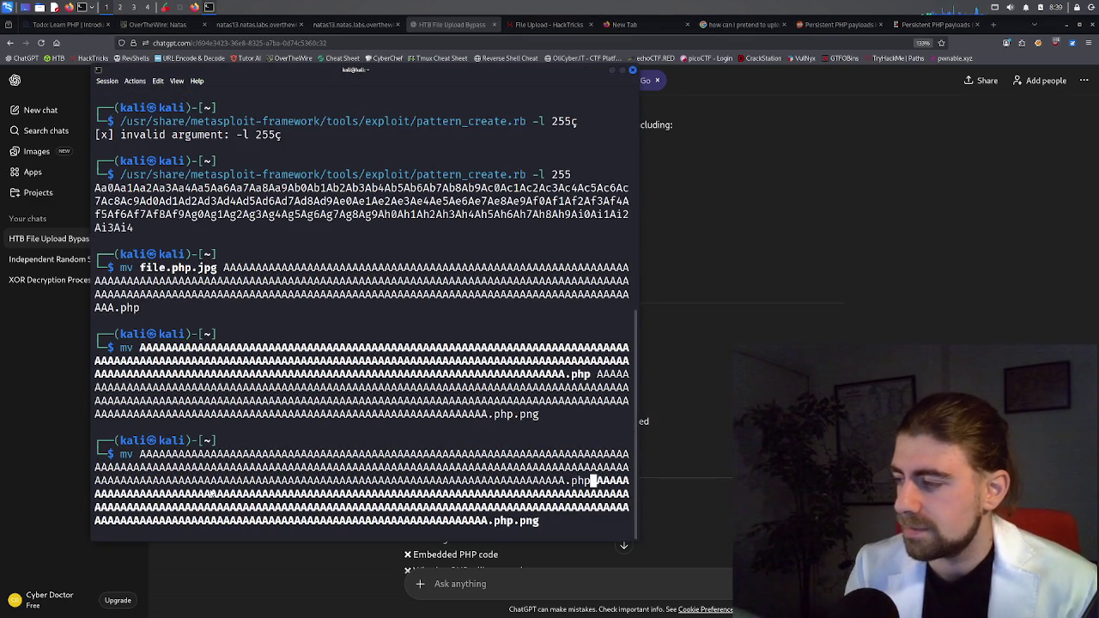
key(BackSpace)
key(BackSpace)
key(BackSpace)
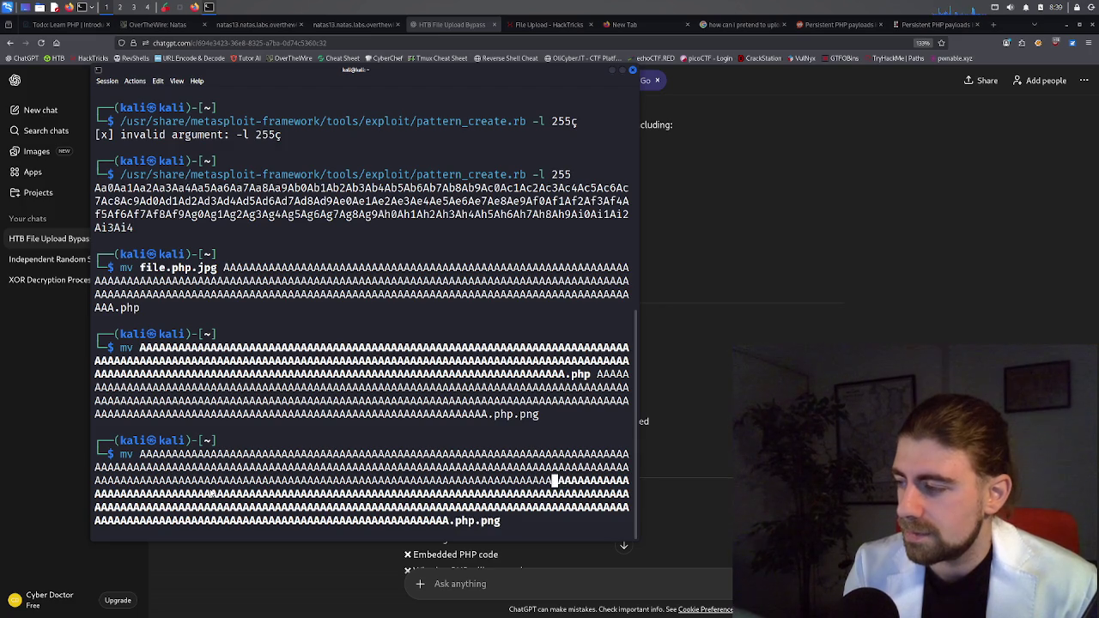
key(BackSpace)
key(BackSpace)
key(BackSpace)
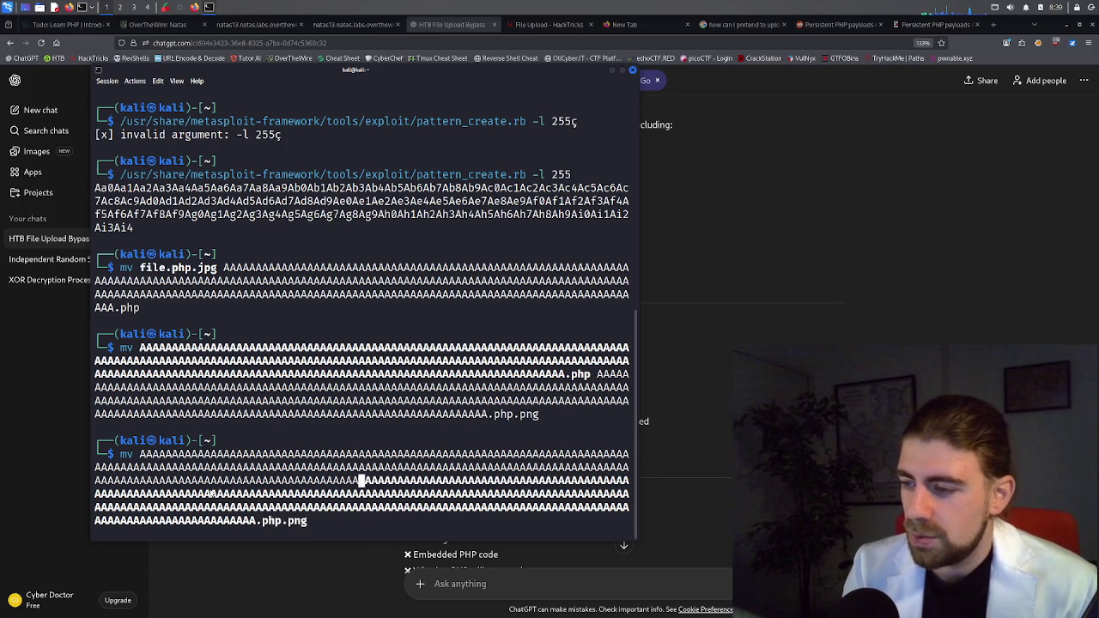
key(BackSpace)
key(BackSpace)
key(BackSpace)
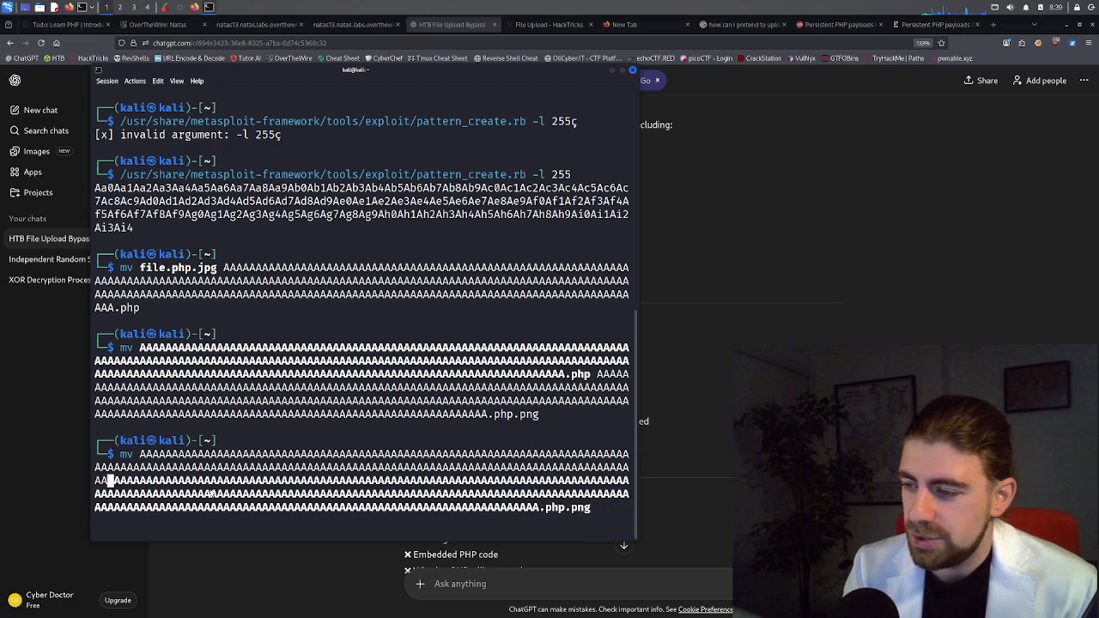
key(BackSpace)
key(BackSpace)
key(BackSpace)
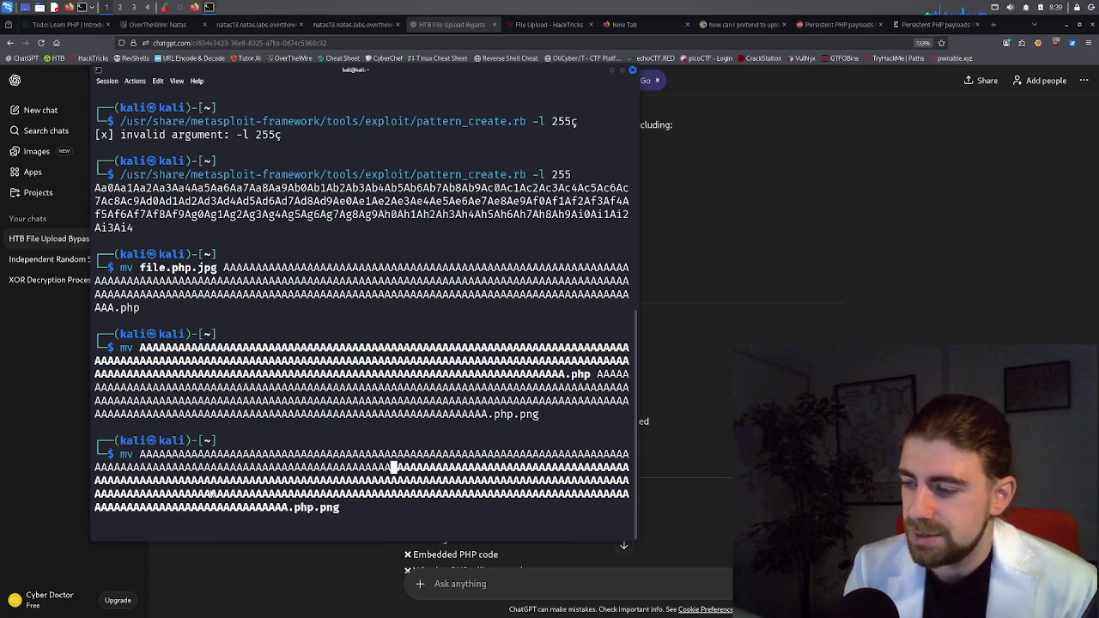
key(BackSpace)
key(BackSpace)
key(BackSpace)
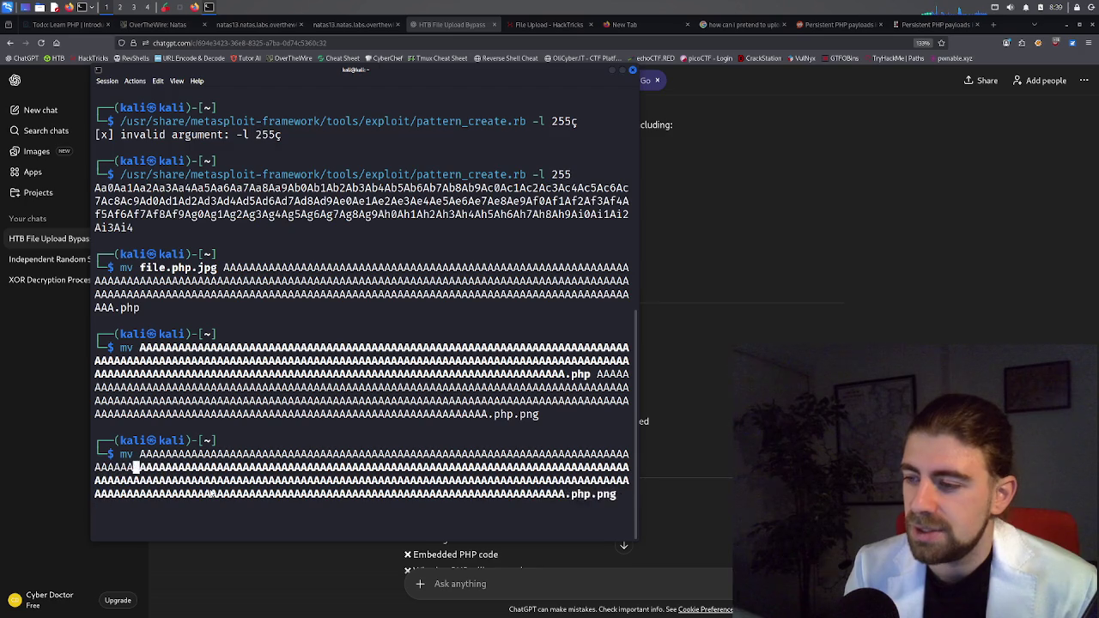
key(BackSpace)
key(BackSpace)
key(BackSpace)
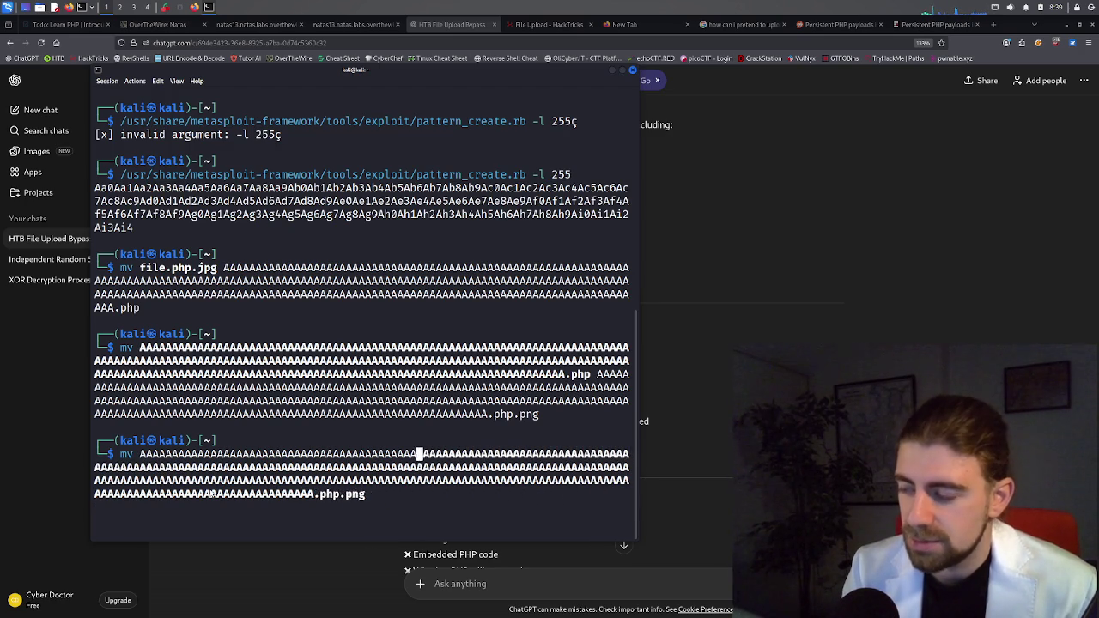
key(BackSpace)
key(BackSpace)
key(BackSpace)
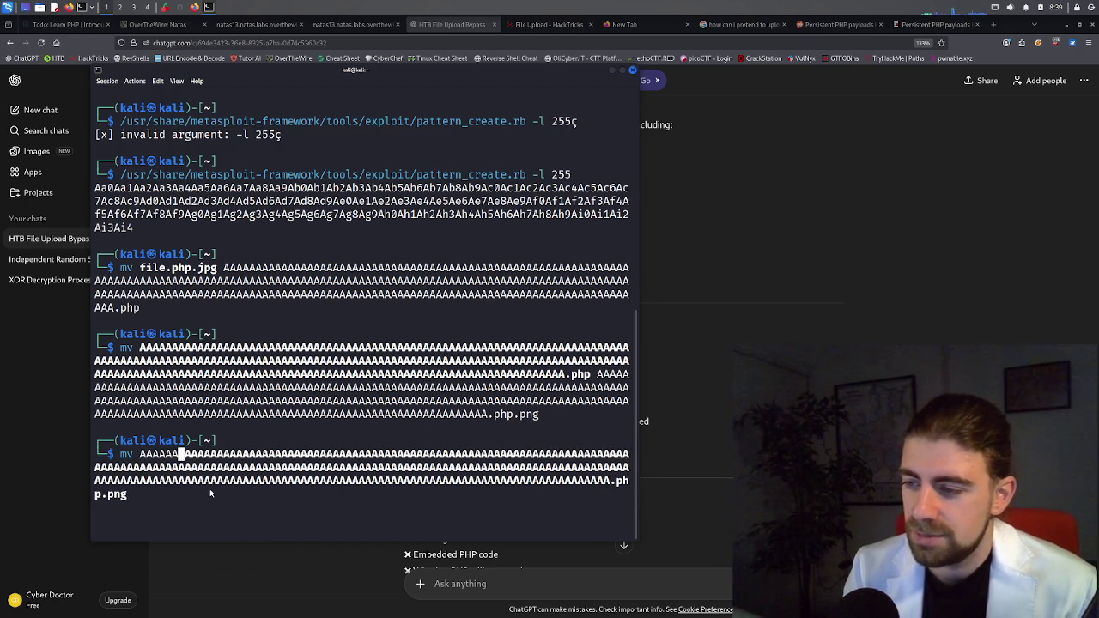
key(BackSpace)
key(BackSpace)
key(BackSpace)
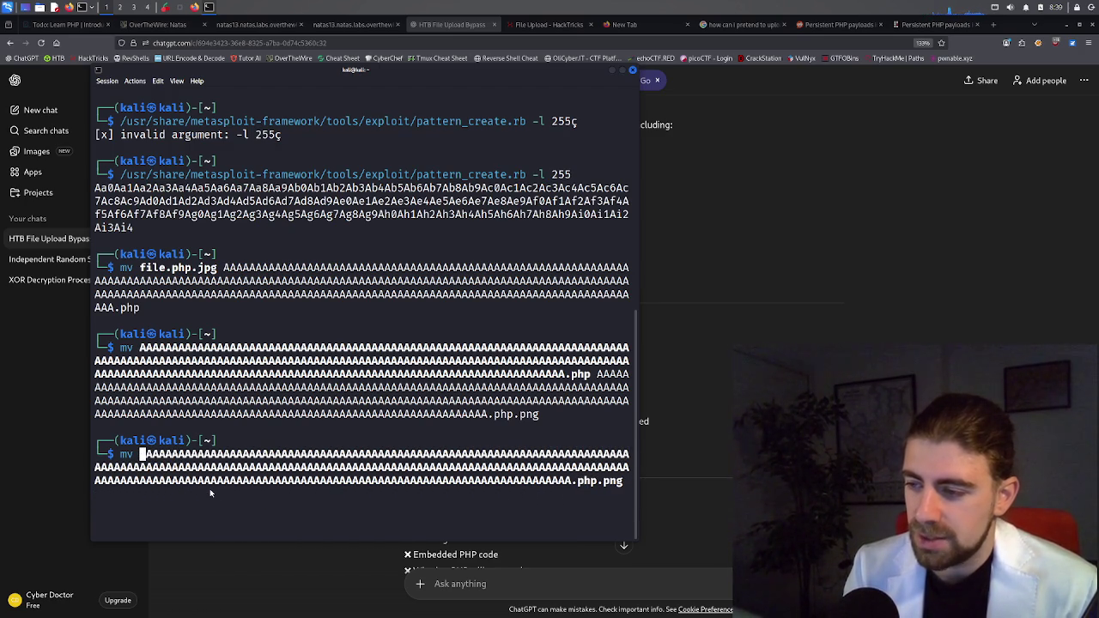
- Finish the mv command with file.WebP as the new name and run it
key(Down)
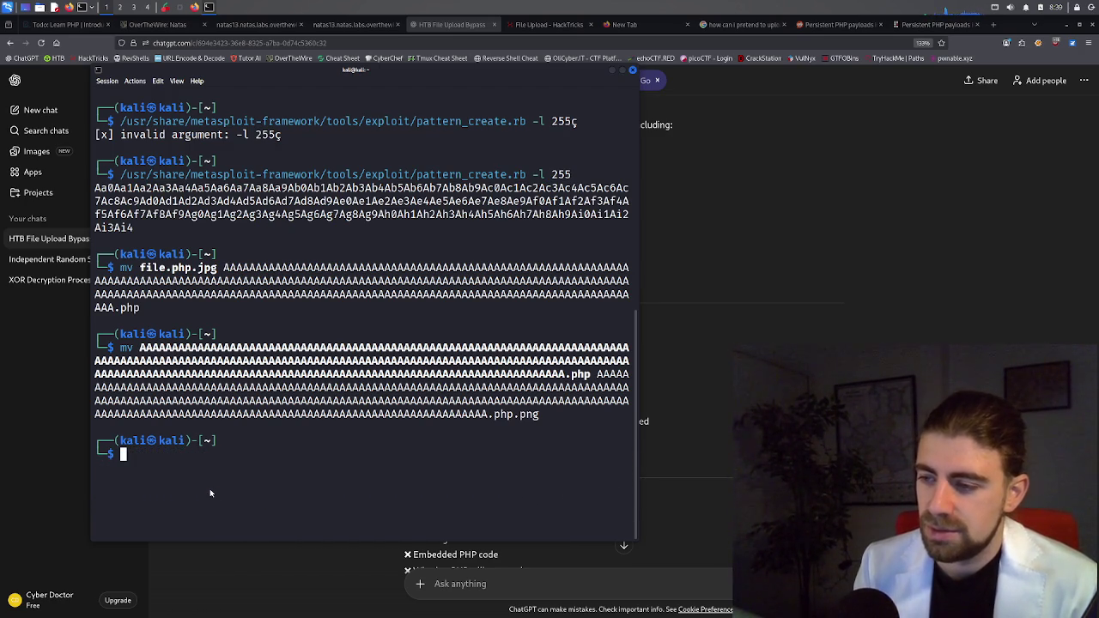
key(Up)
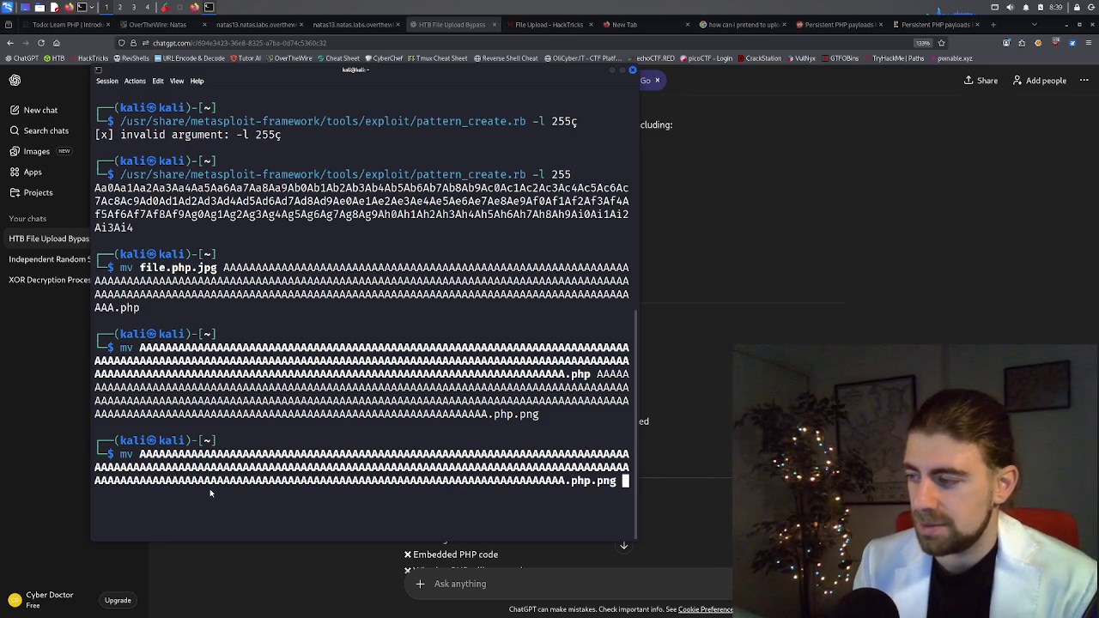
text(file)
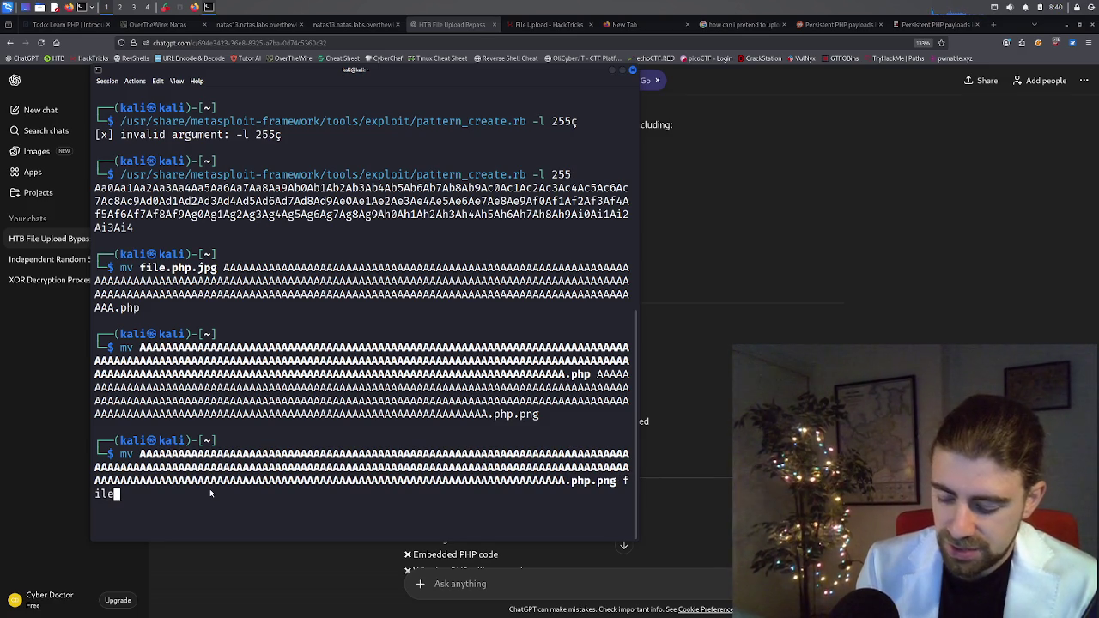
text(.webP)
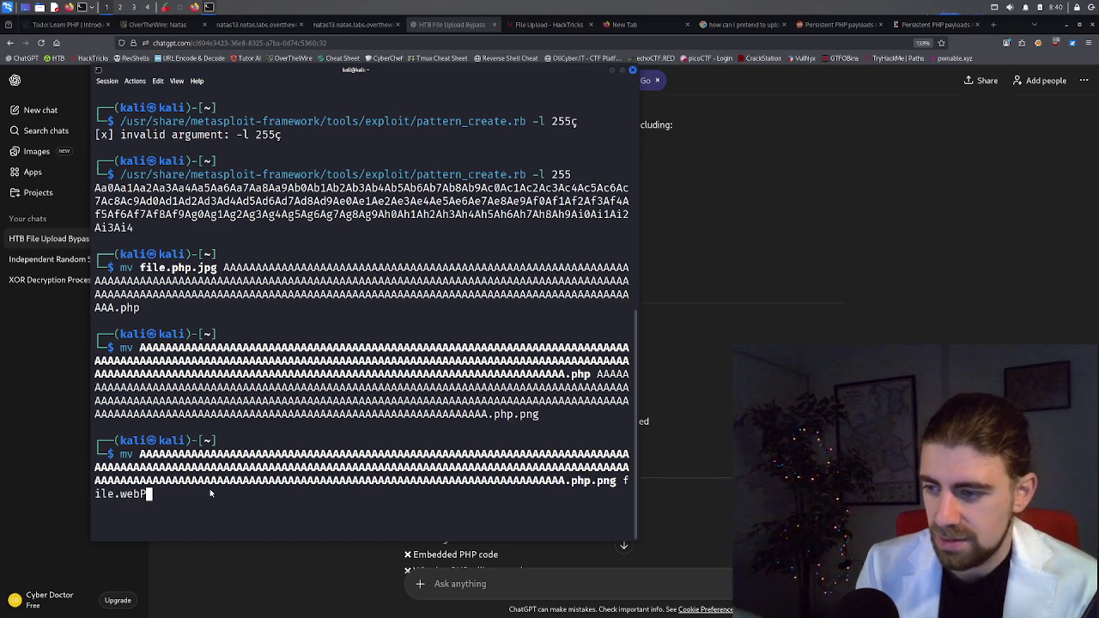
key(BackSpace)
key(BackSpace)
key(BackSpace)
text(WebP)
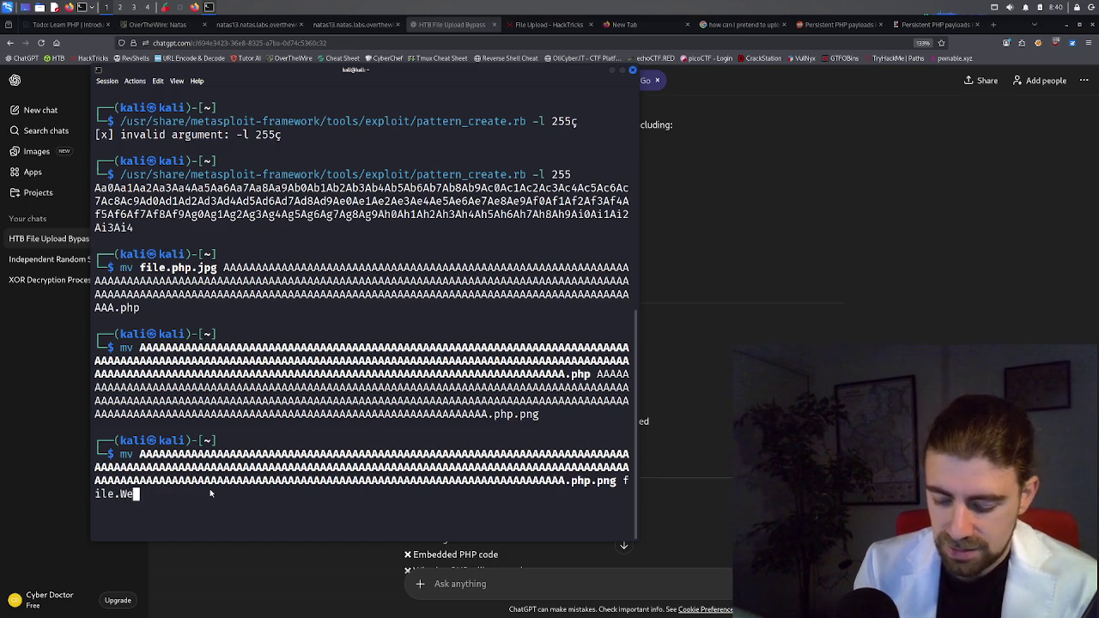
key(Return)
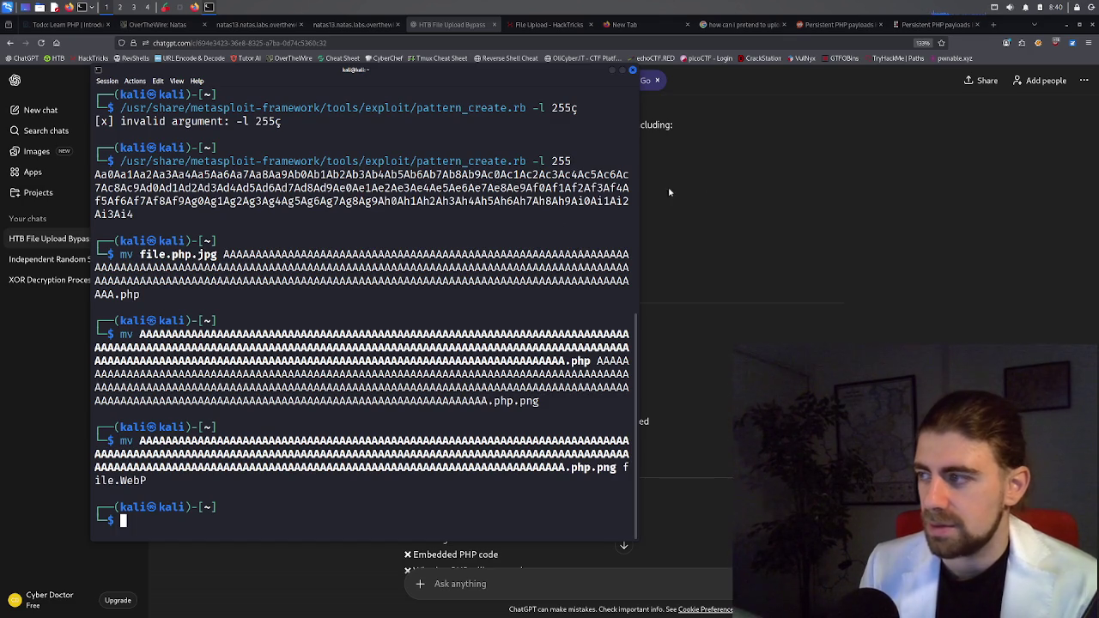
key(alt+Tab)
click(157, 24)
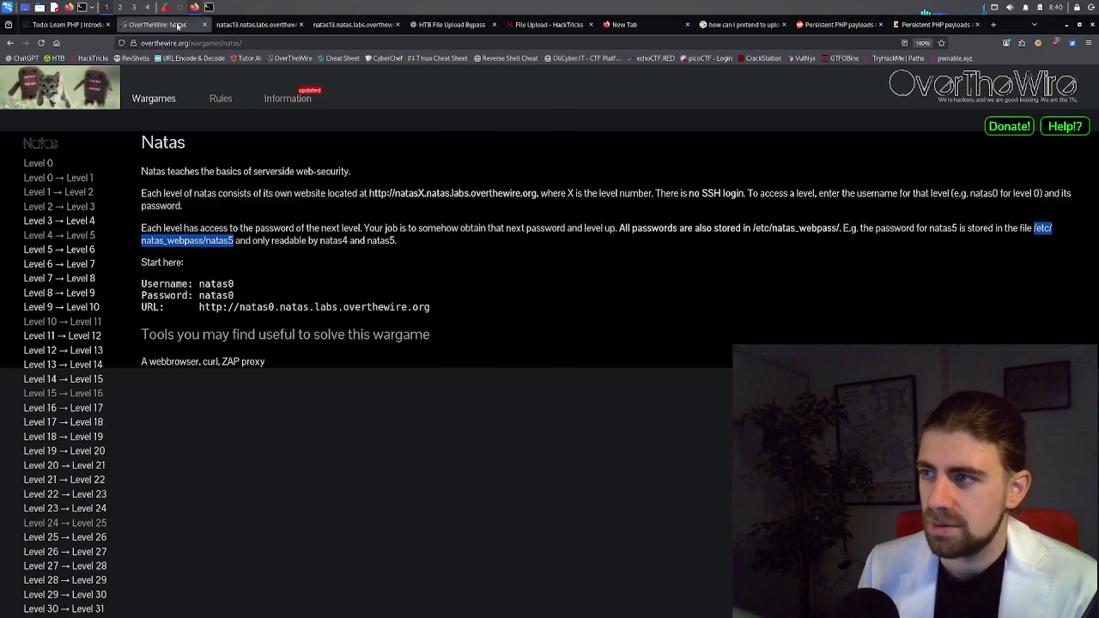
- Upload file.WebP through the natas13 form, then return to the OverTheWire Natas tab
click(254, 24)
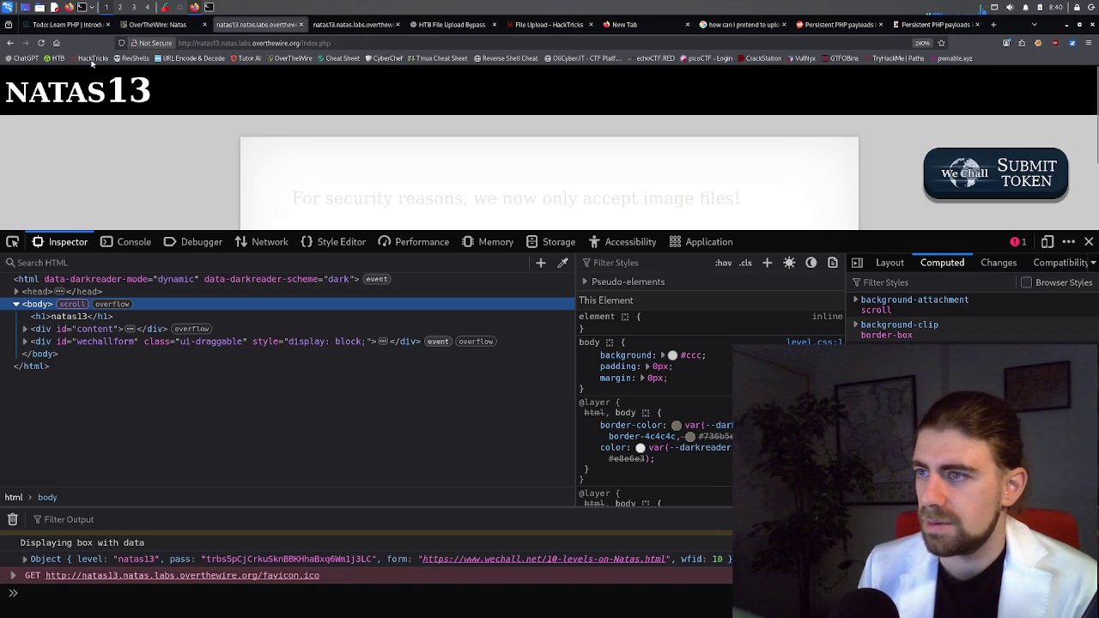
click(10, 42)
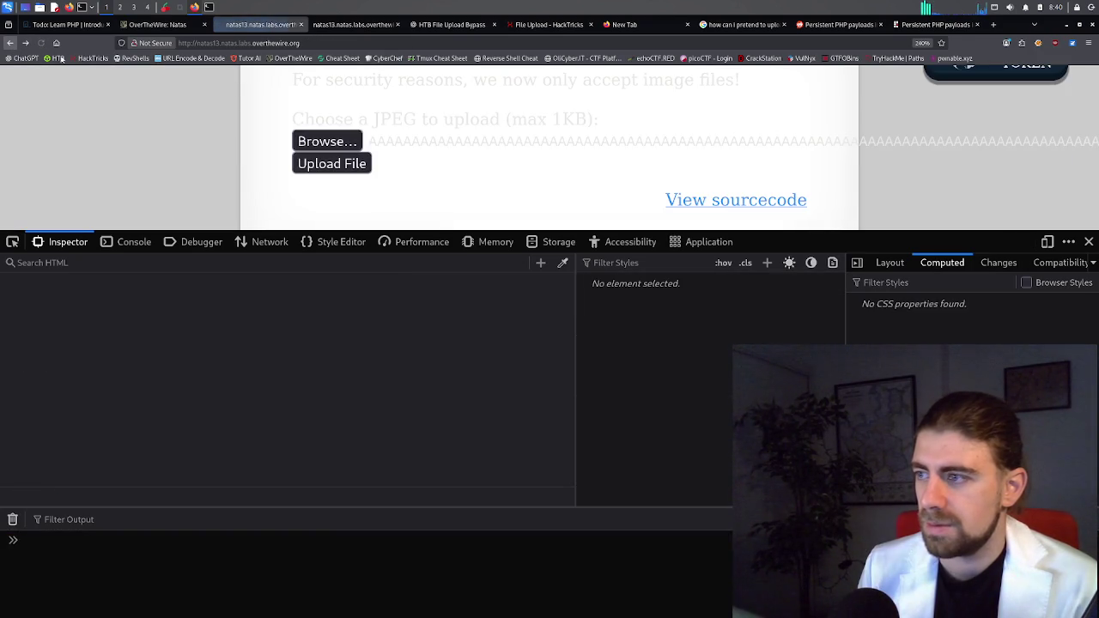
click(333, 143)
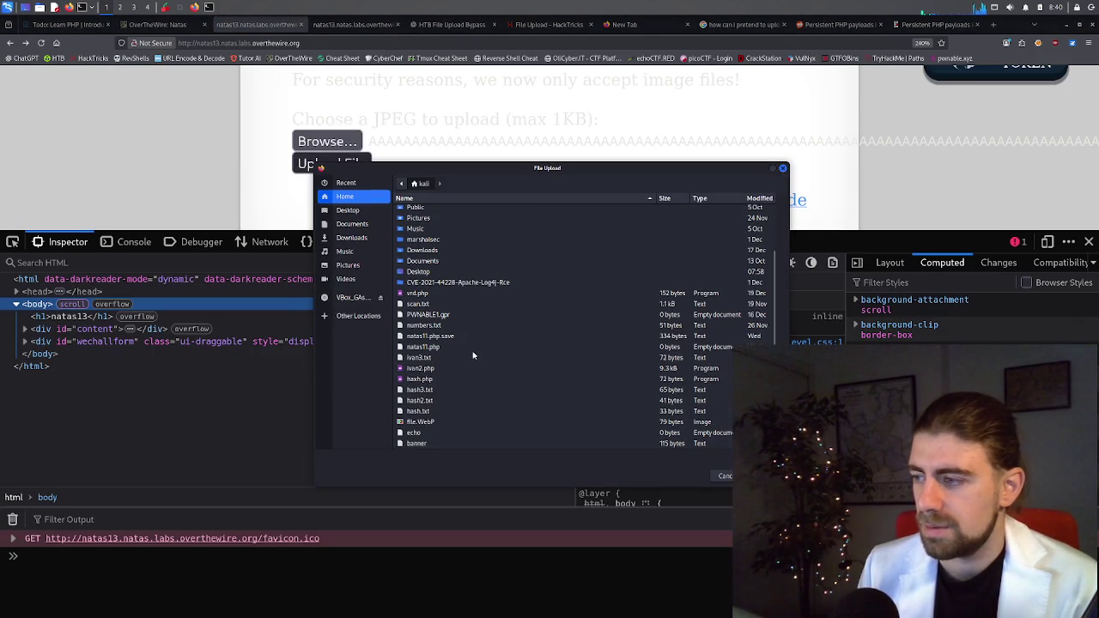
double_click(425, 422)
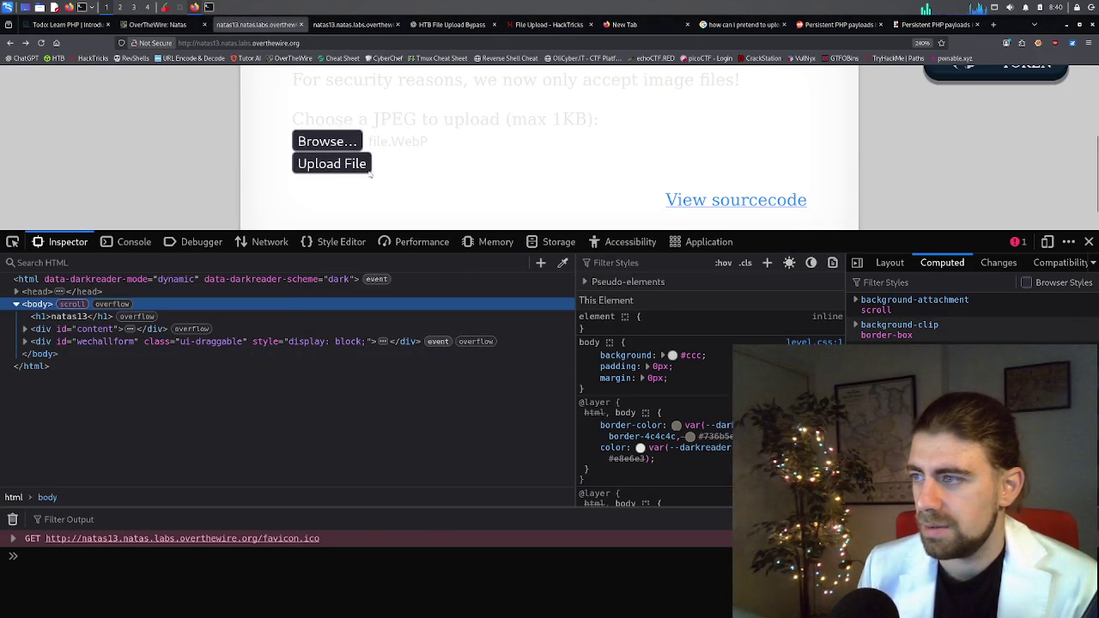
click(26, 329)
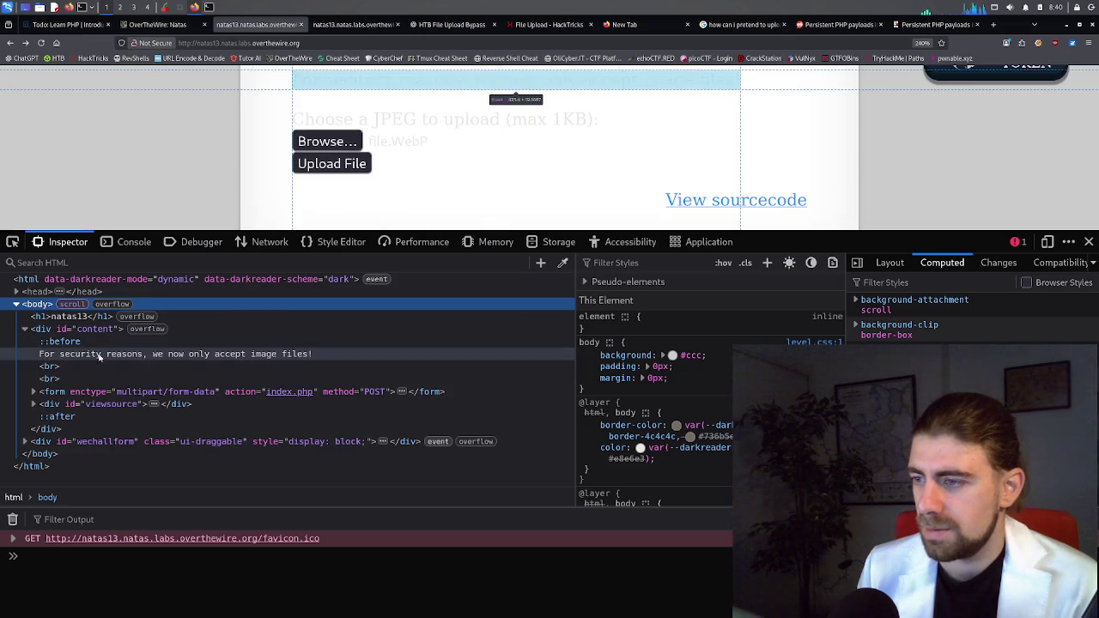
click(34, 404)
click(332, 163)
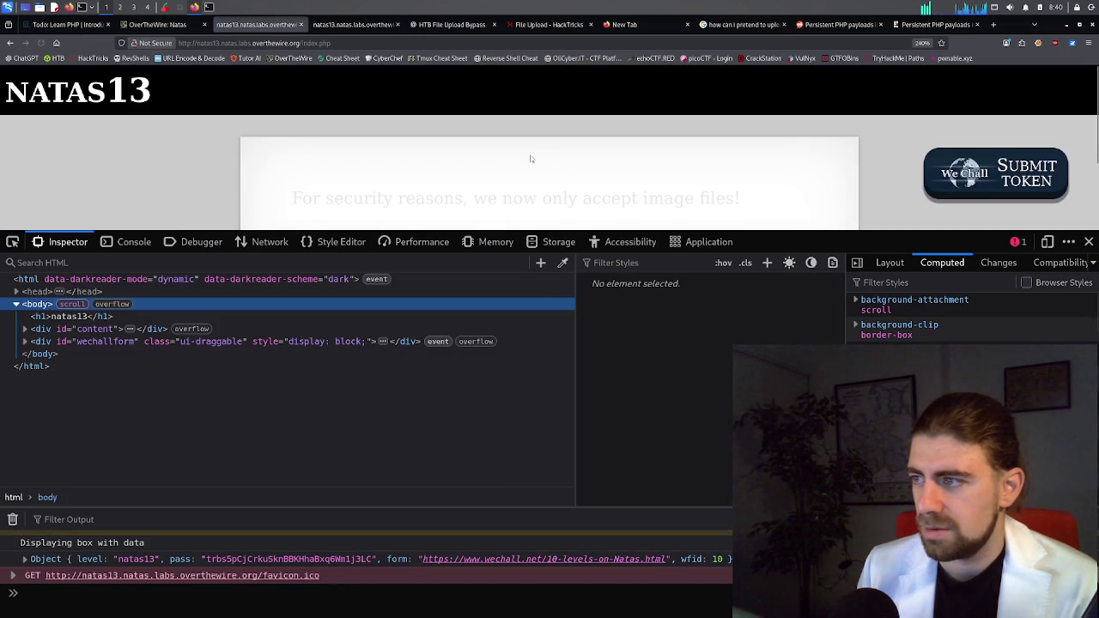
scroll(515, 176, up, 2)
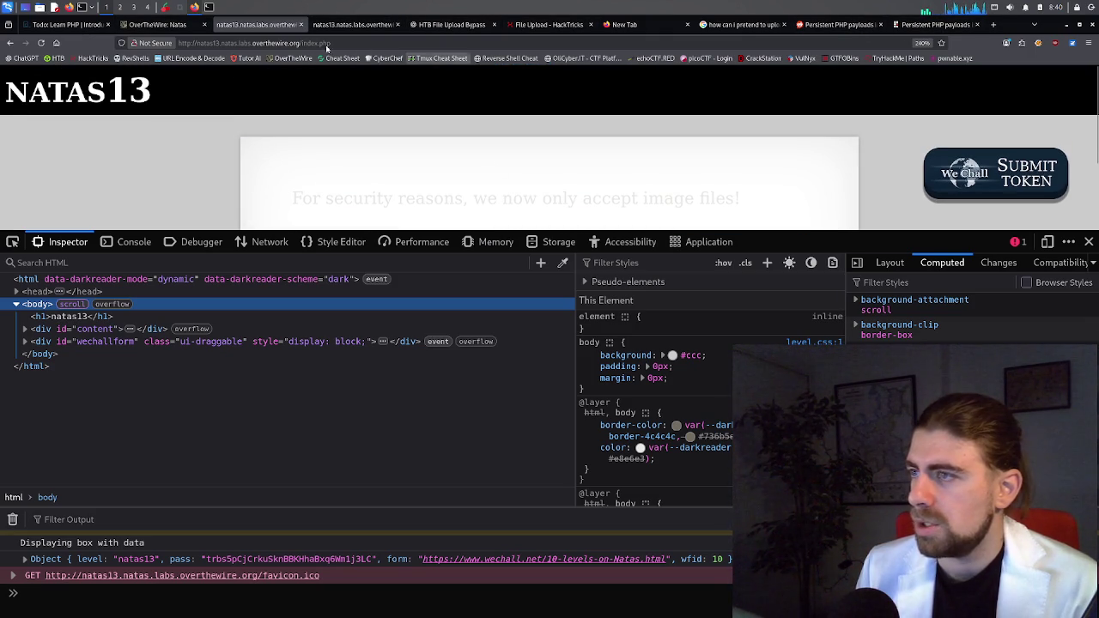
click(174, 25)
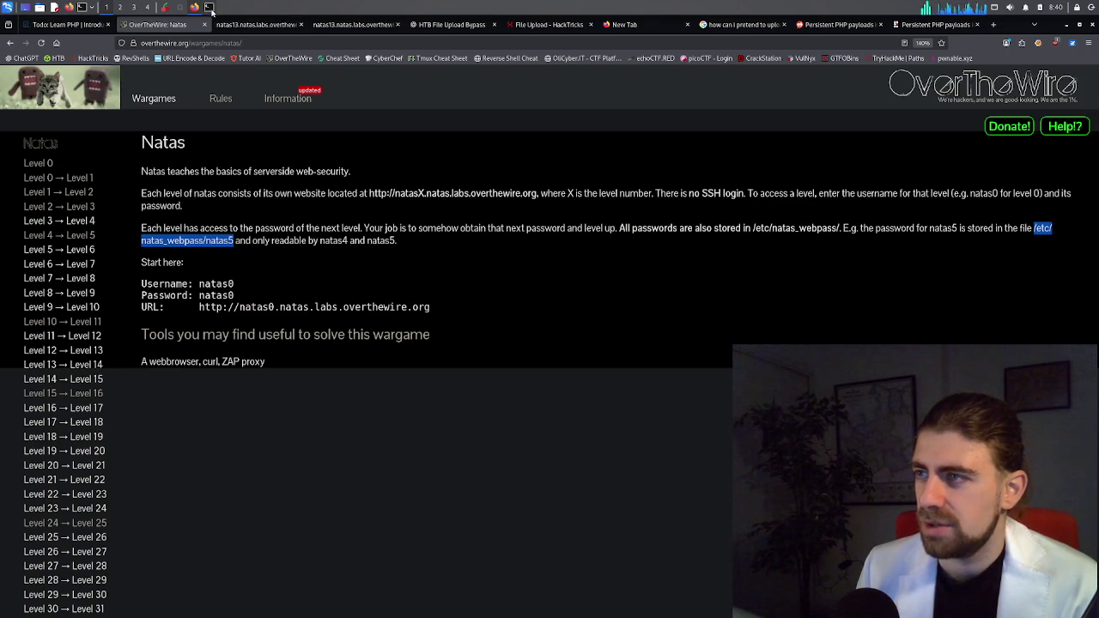
- Edit the recalled mv command to 'mv file.WebP image.php' and run it
click(209, 7)
key(Up)
key(Left)
key(Left)
key(Left)
key(BackSpace)
key(BackSpace)
key(BackSpace)
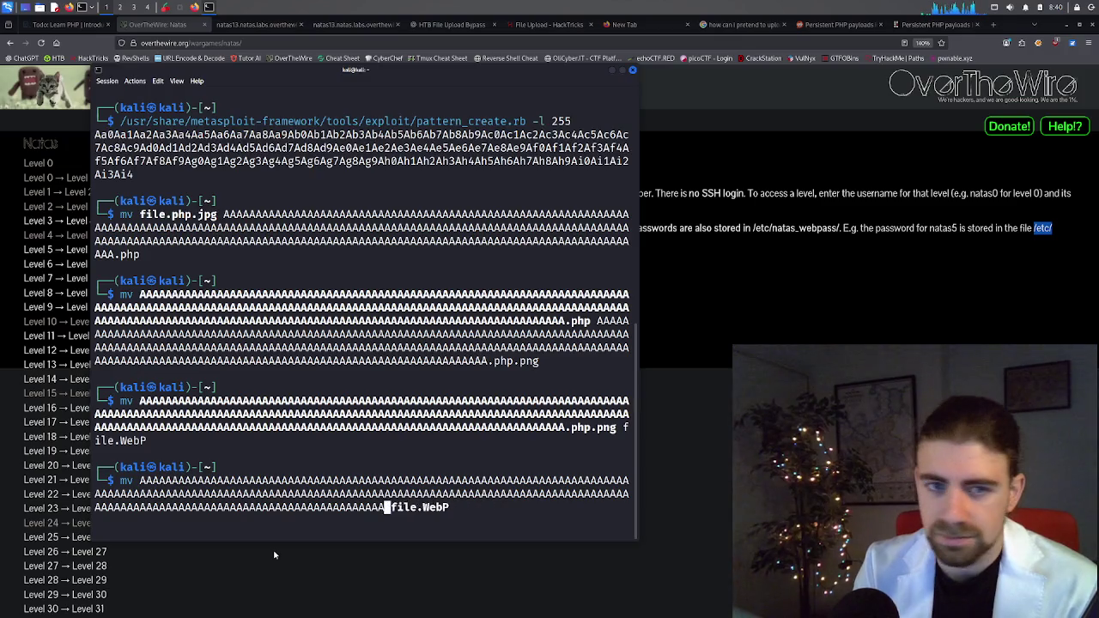
key(BackSpace)
key(BackSpace)
key(BackSpace)
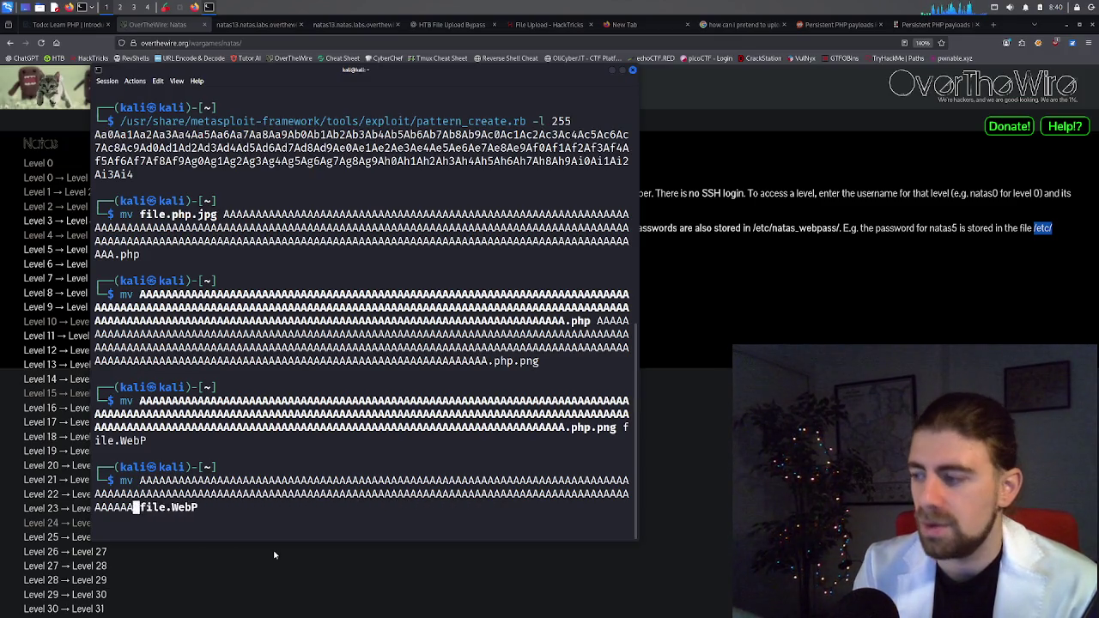
key(BackSpace)
key(BackSpace)
key(BackSpace)
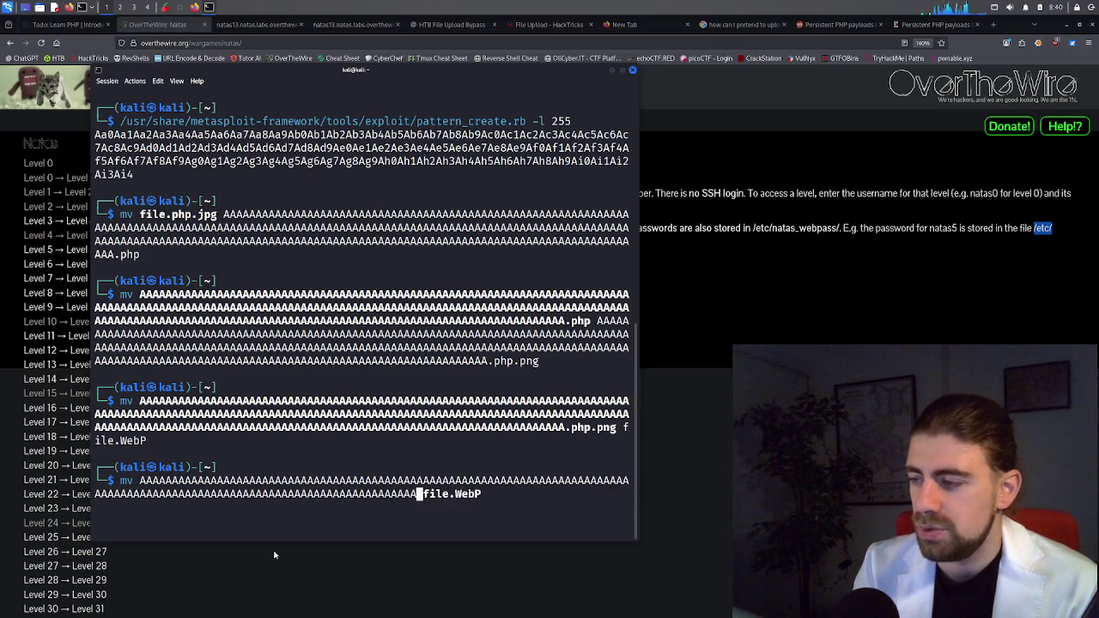
key(BackSpace)
key(BackSpace)
key(BackSpace)
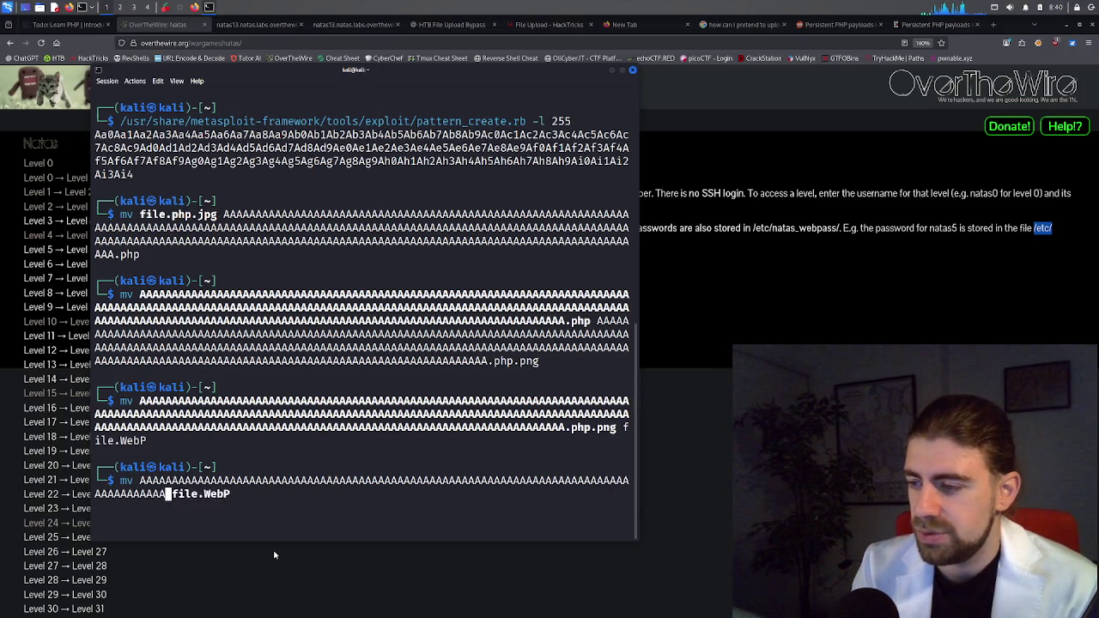
key(BackSpace)
key(BackSpace)
key(BackSpace)
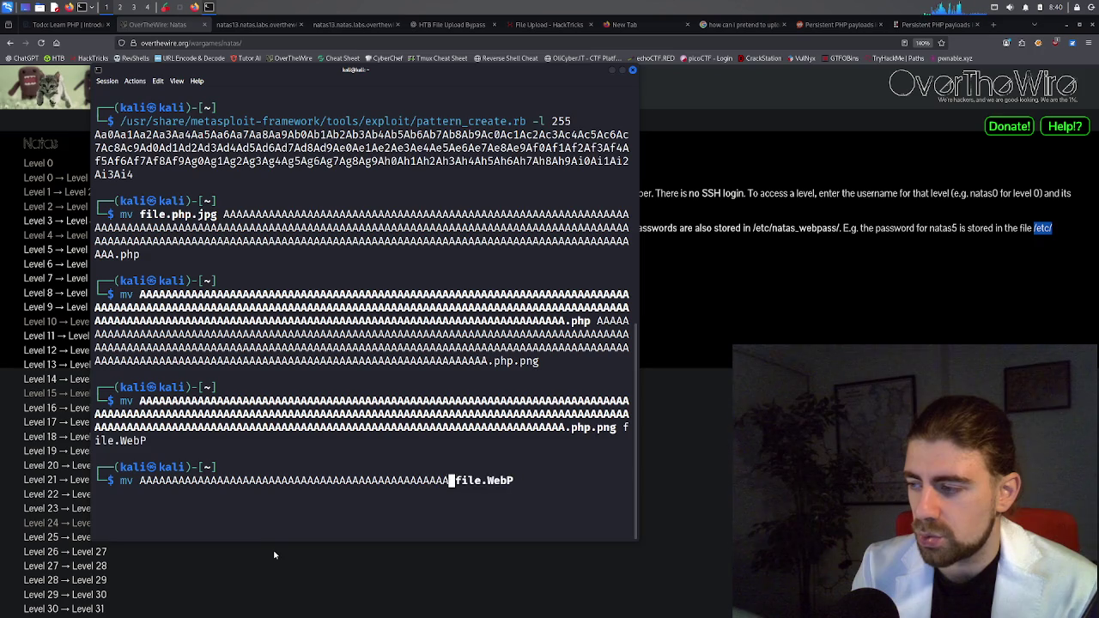
key(BackSpace)
key(BackSpace)
key(BackSpace)
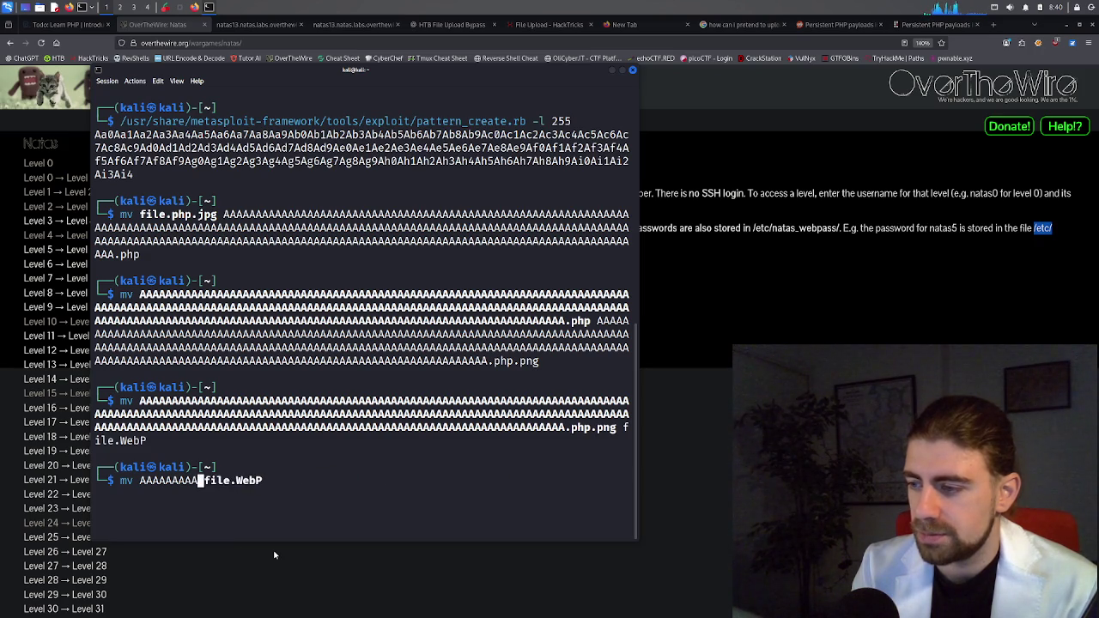
key(Right)
key(Right)
key(Right)
text(ima)
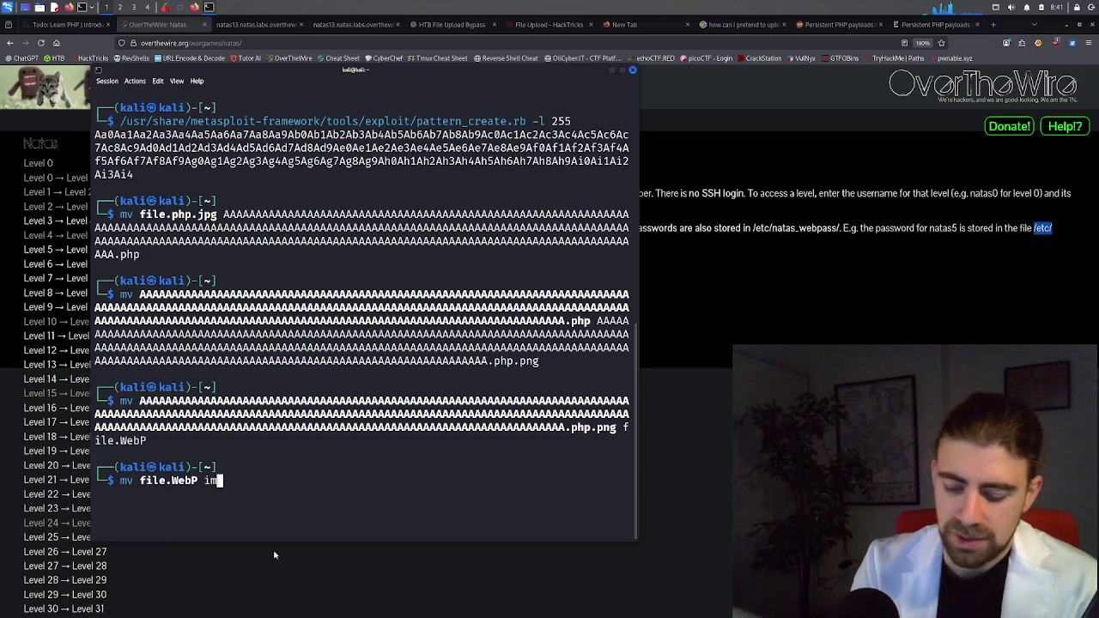
text(ge.)
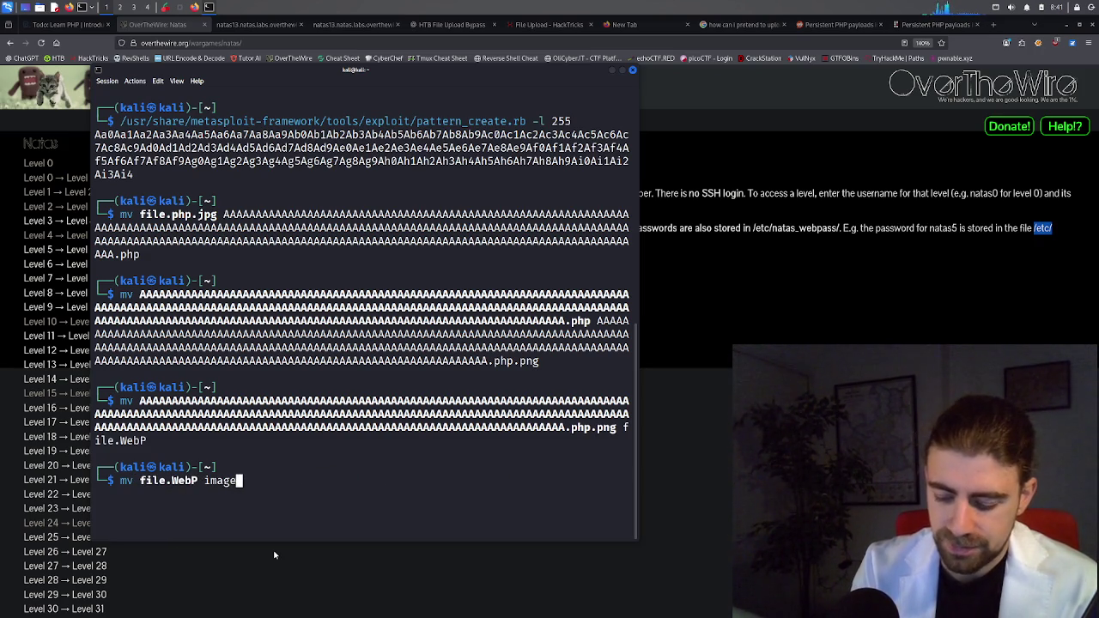
text(php)
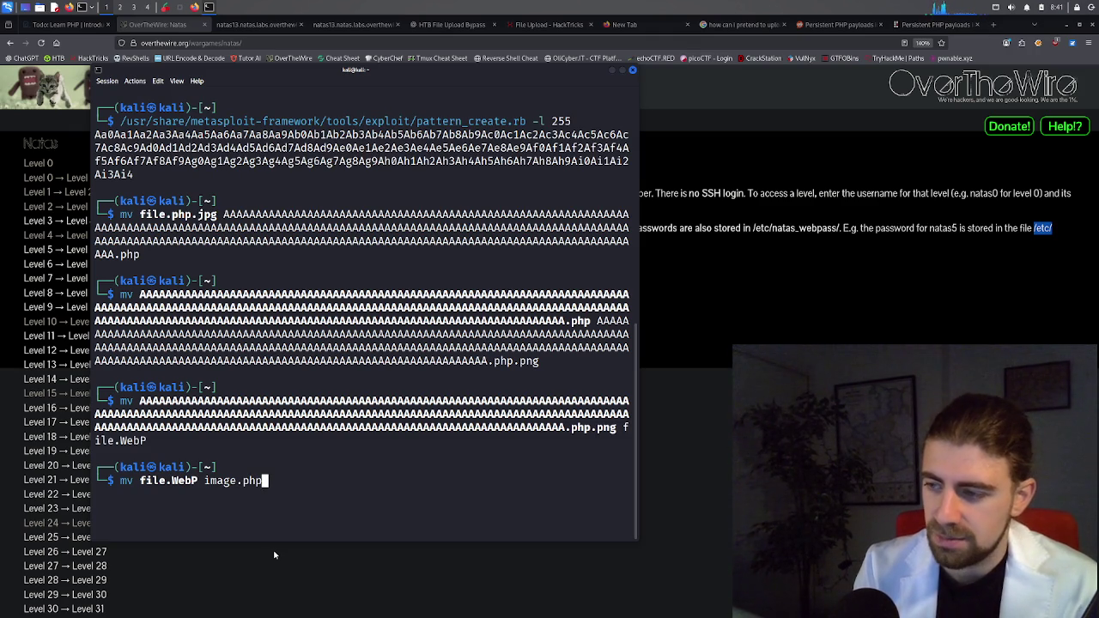
key(Return)
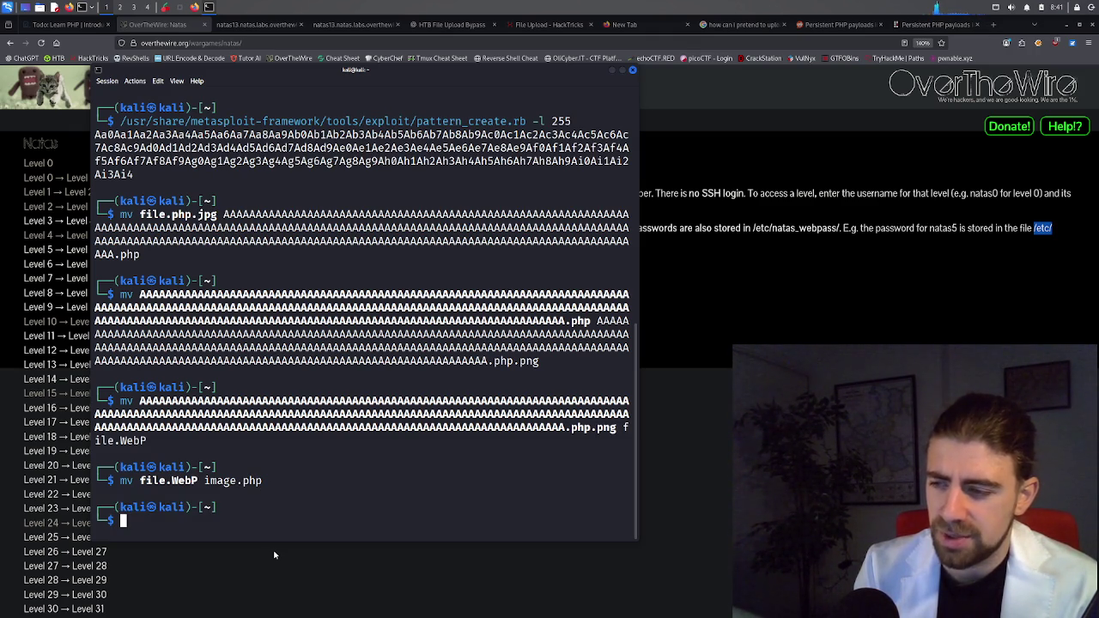
- Print image.php with cat to view its shell_exec payload, then return to HackTricks
text(cat io)
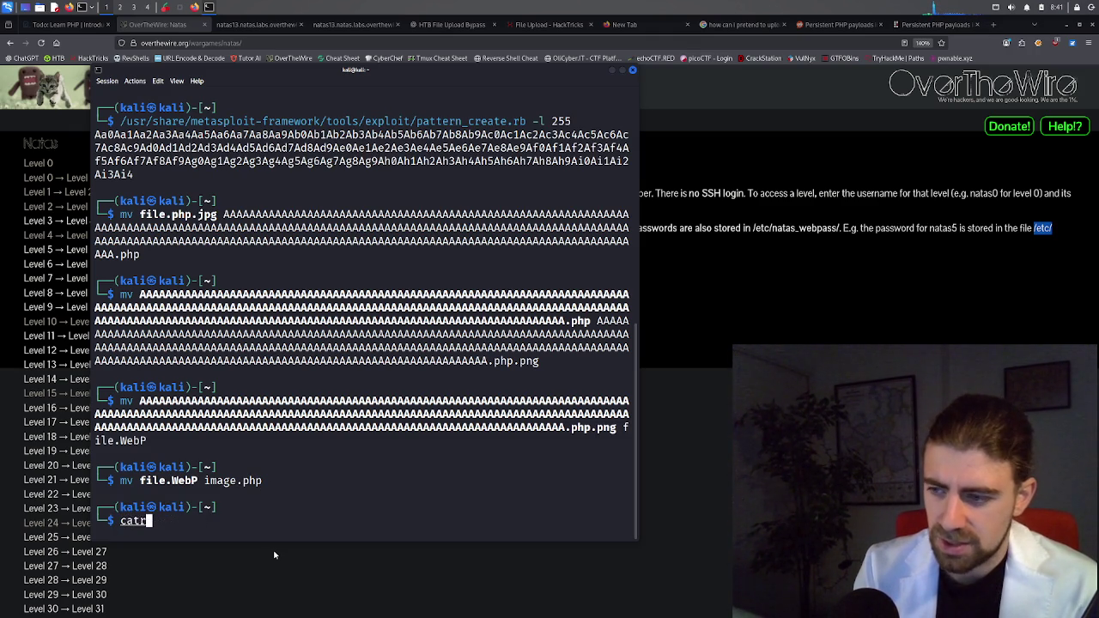
key(BackSpace)
text(mahge)
key(BackSpace)
key(BackSpace)
key(BackSpace)
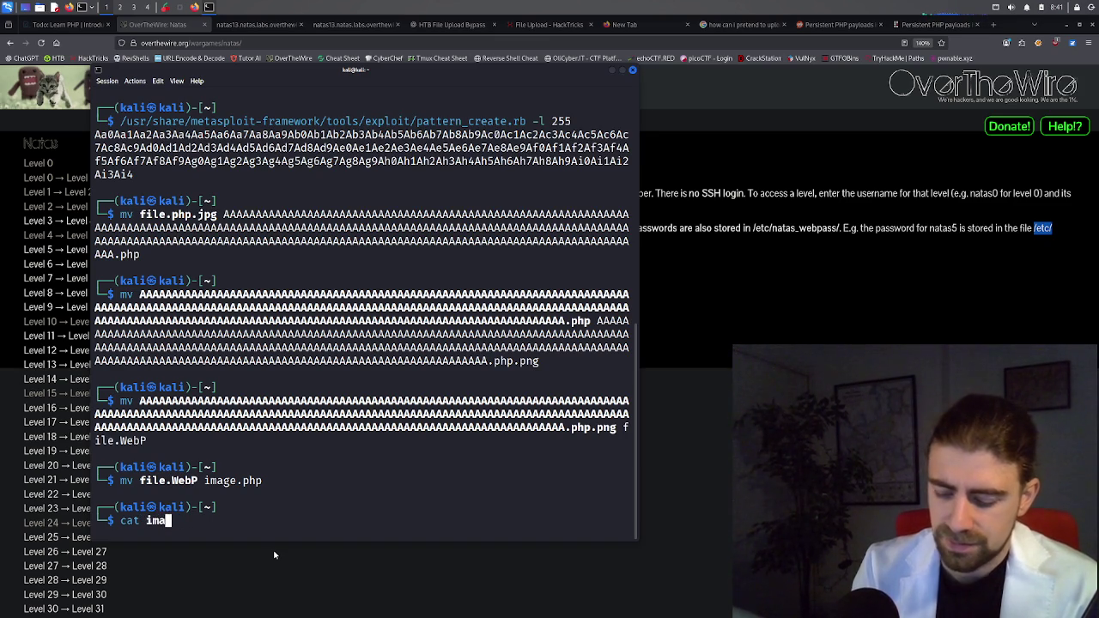
text(ge.php)
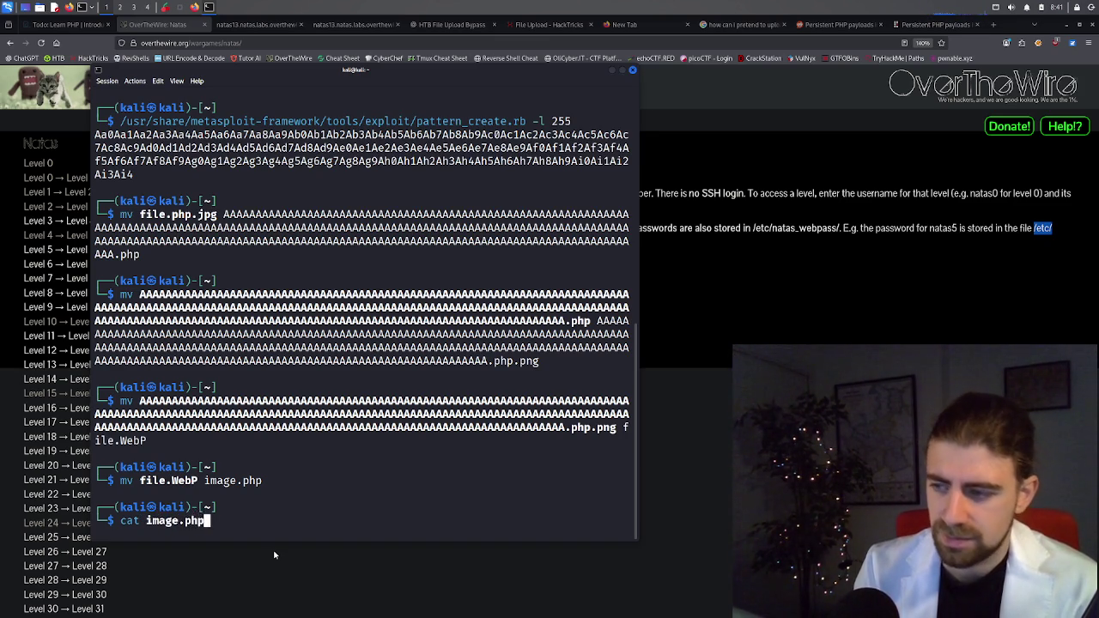
key(Return)
key(Up)
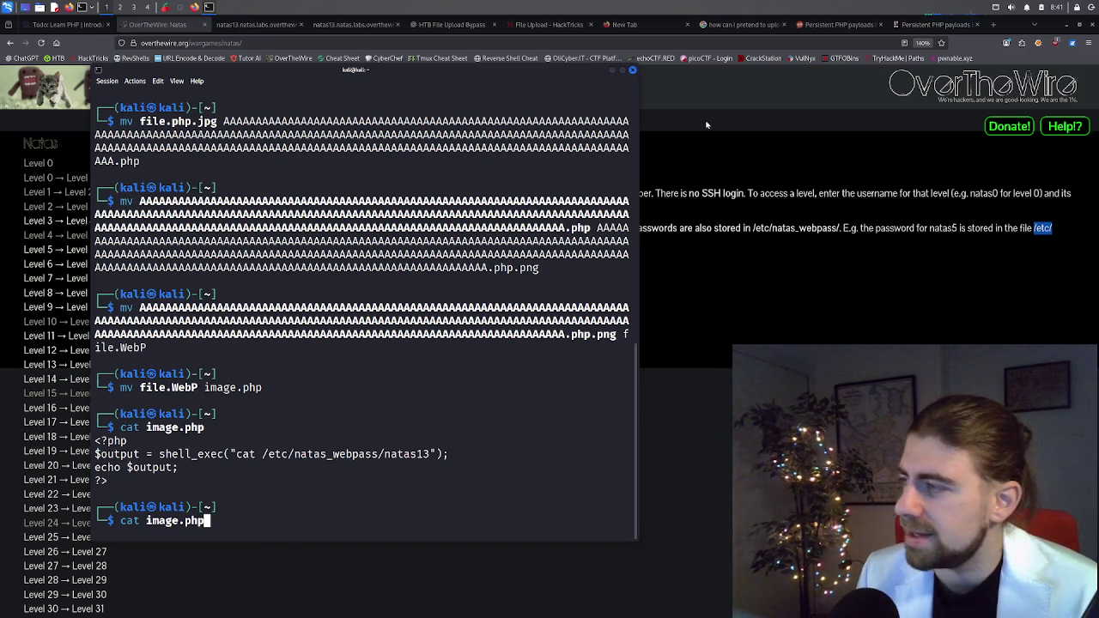
click(694, 109)
click(549, 24)
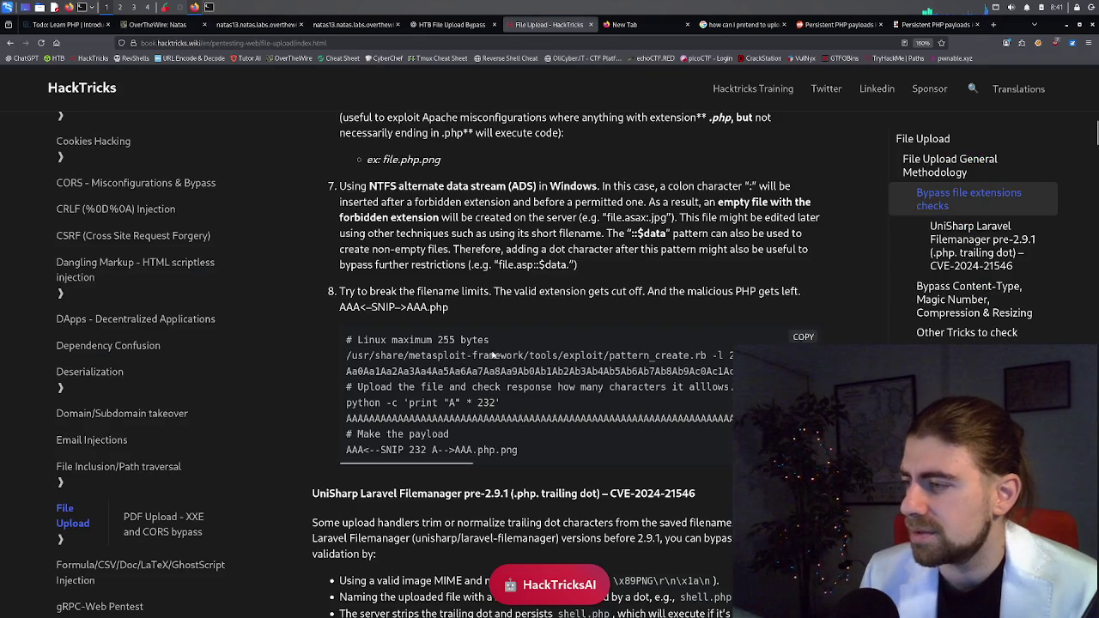
- Ask ChatGPT how image headers can be edited, then open a new blank tab
click(467, 27)
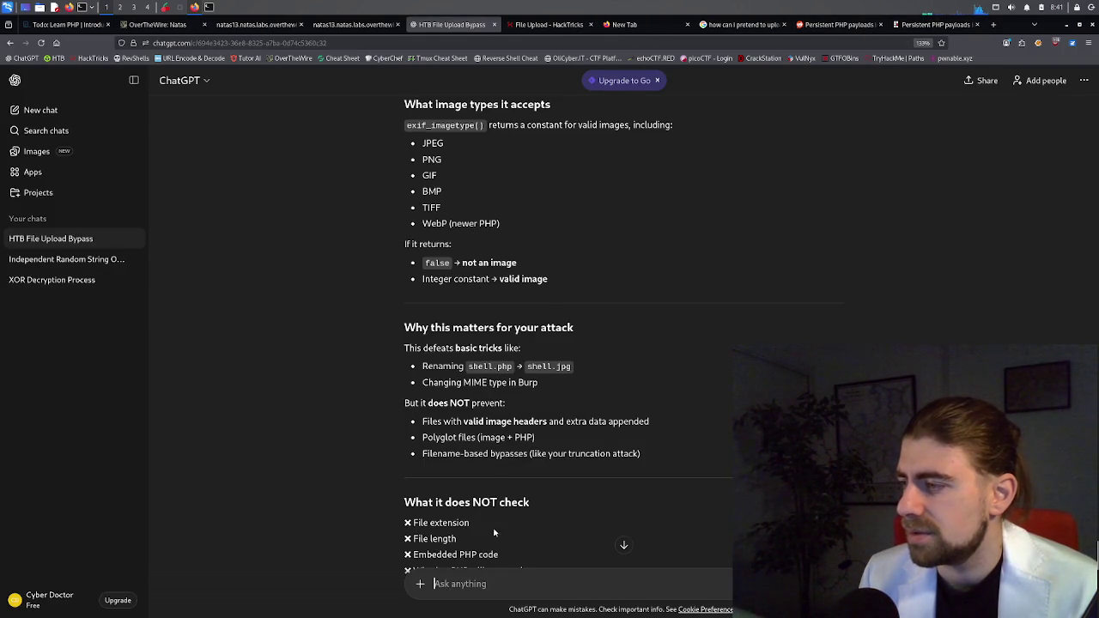
text(how can the image headers be)
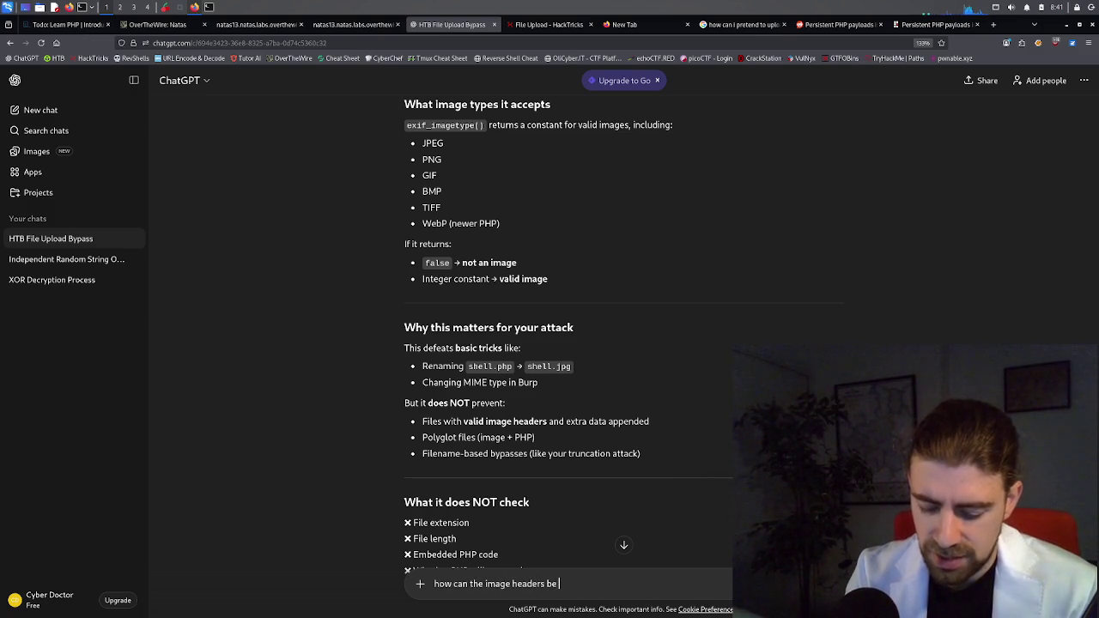
text(ted)
key(Return)
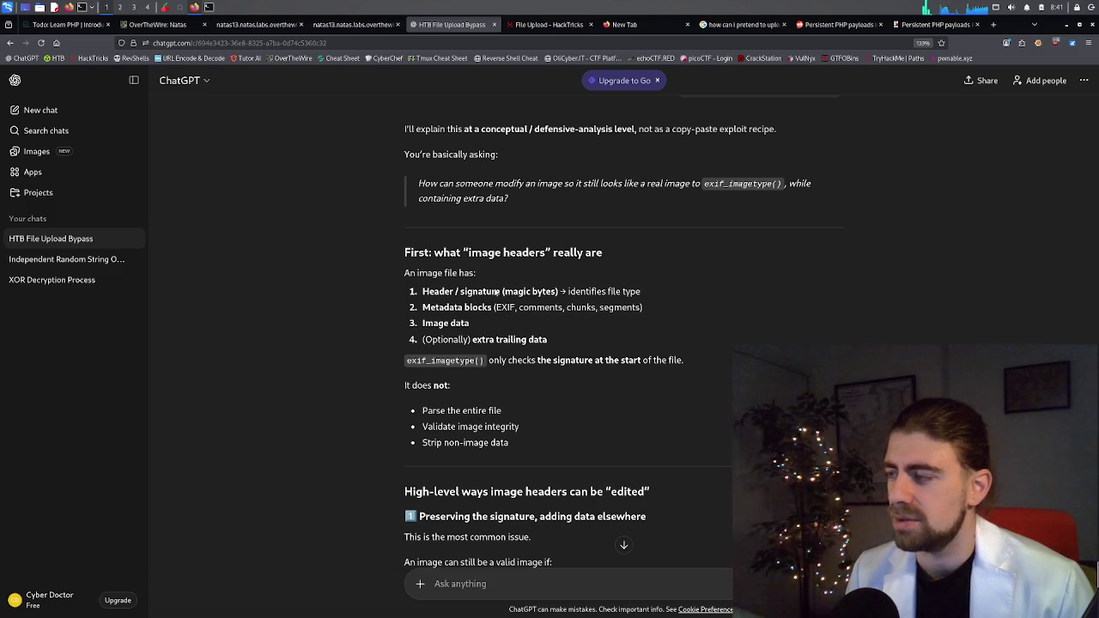
click(994, 25)
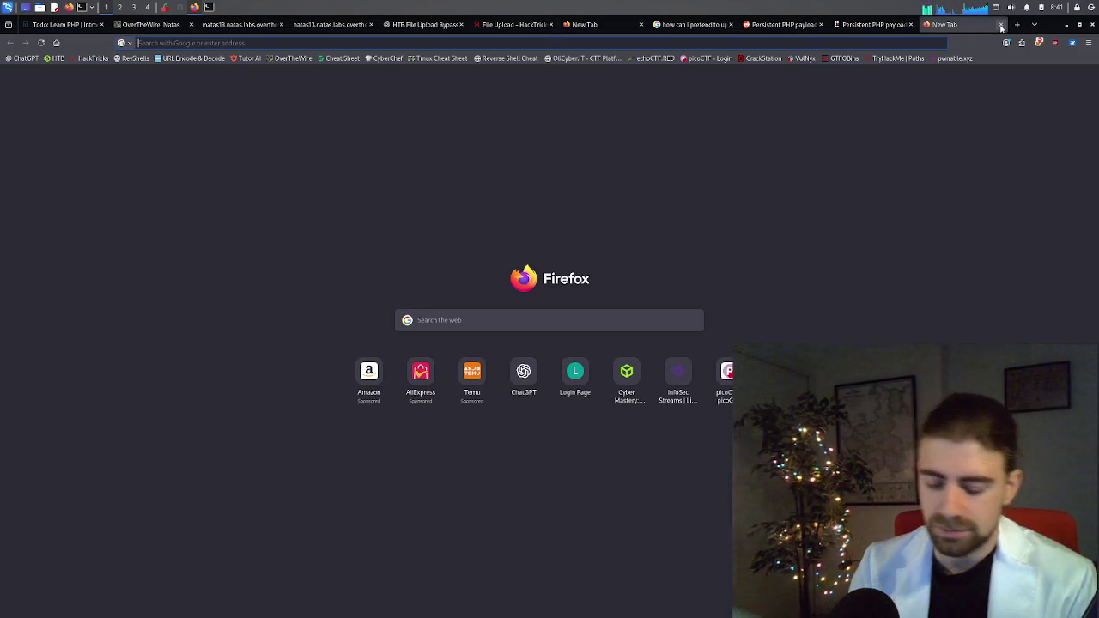
- Search Google for 'how do i modify image headers' and skim the results
text(how do i modify)
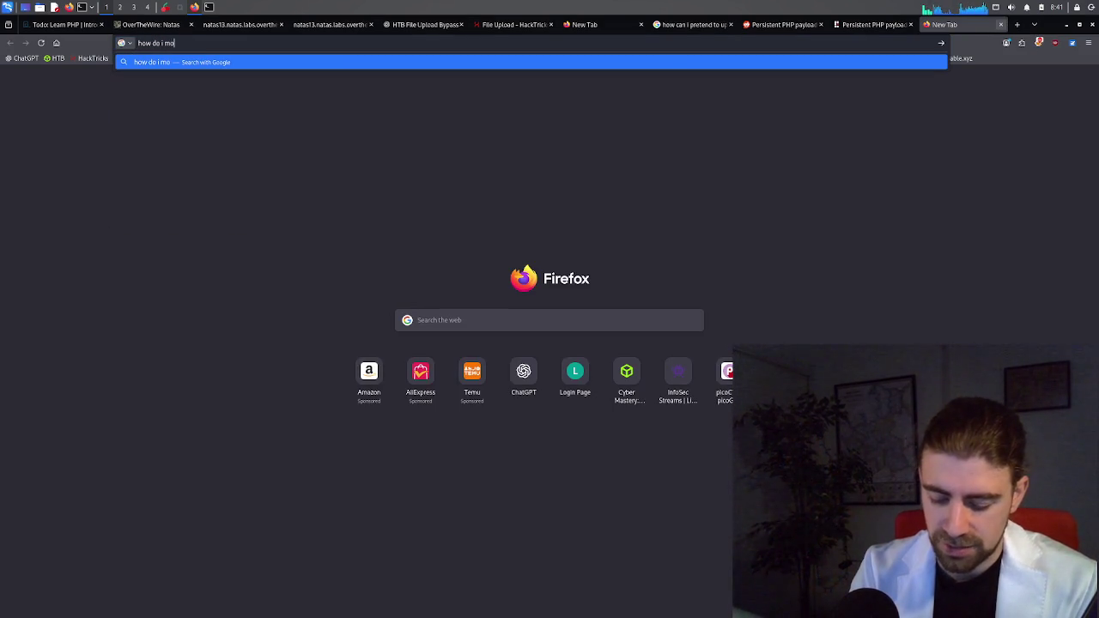
text( image )
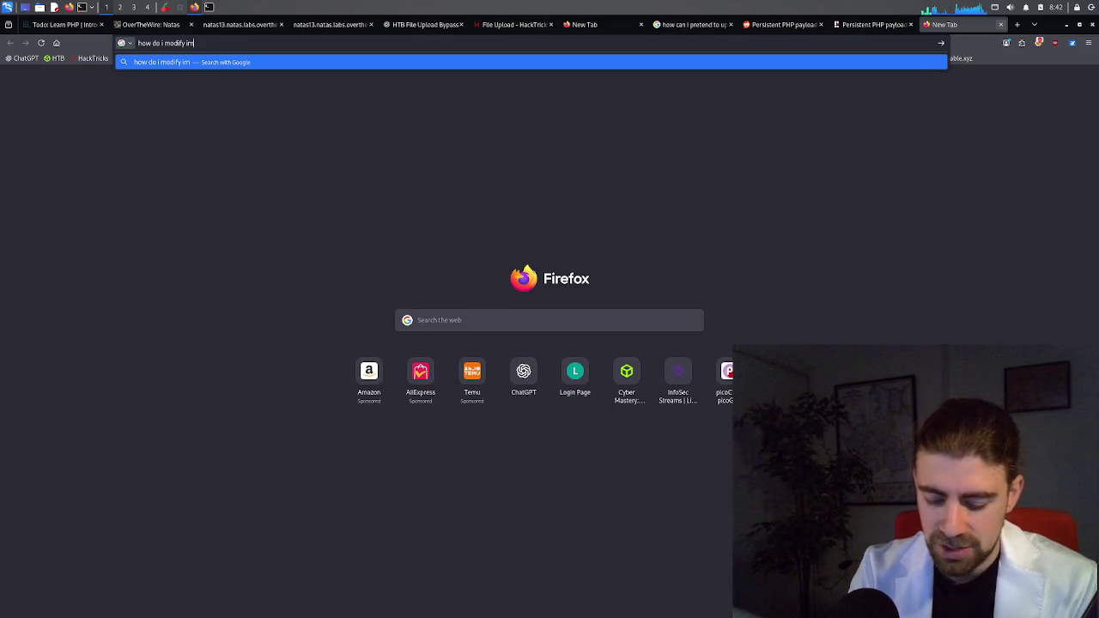
text(headers)
key(Return)
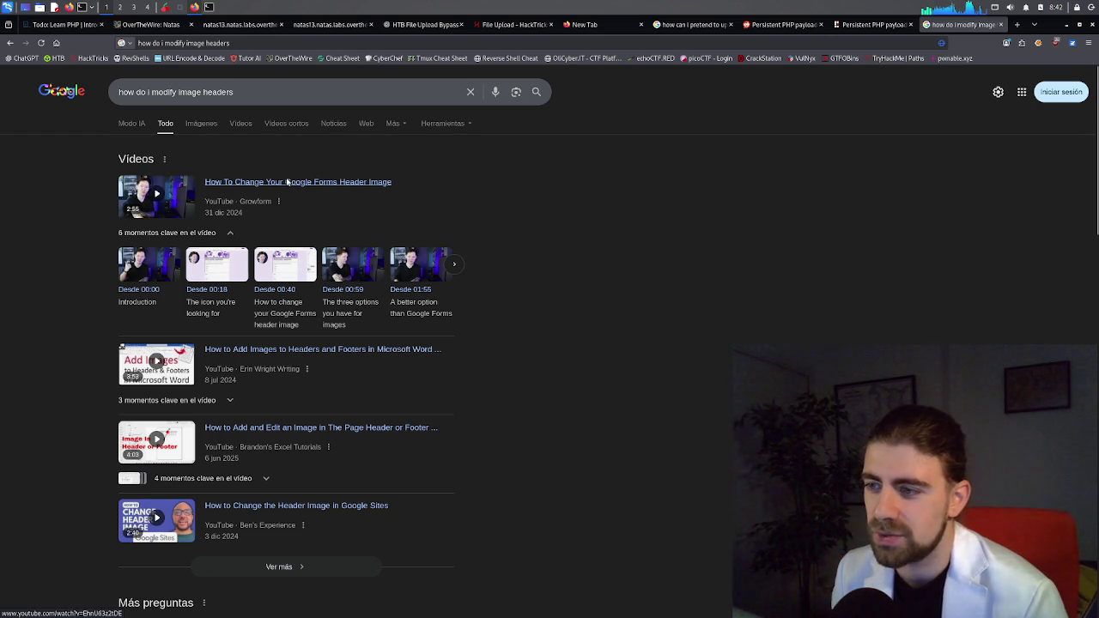
scroll(288, 182, down, 1)
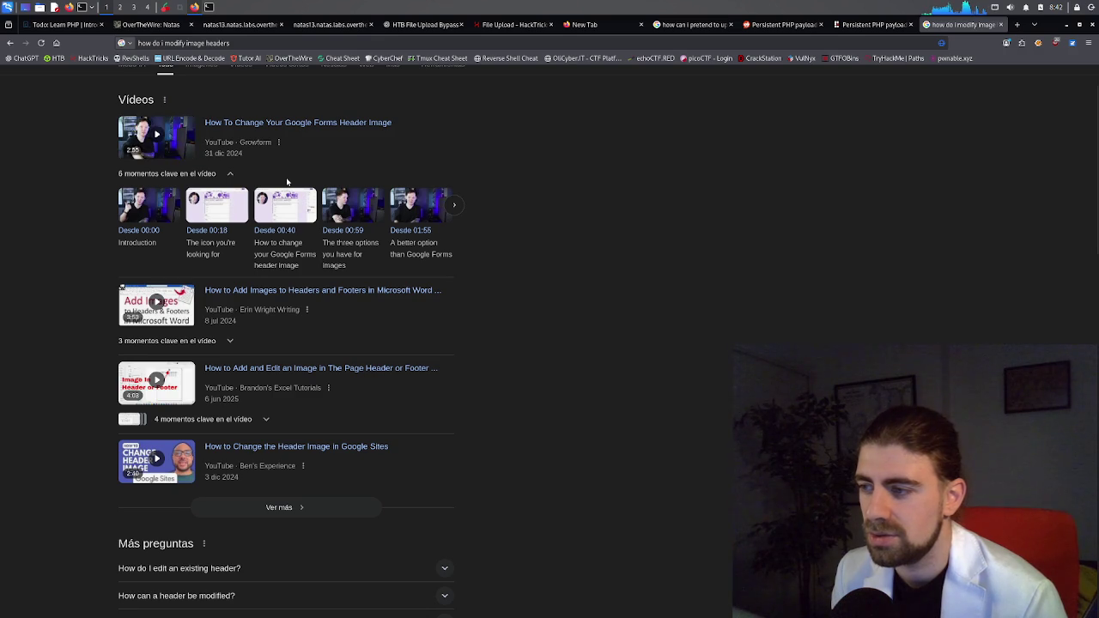
scroll(285, 180, down, 3)
scroll(283, 181, up, 4)
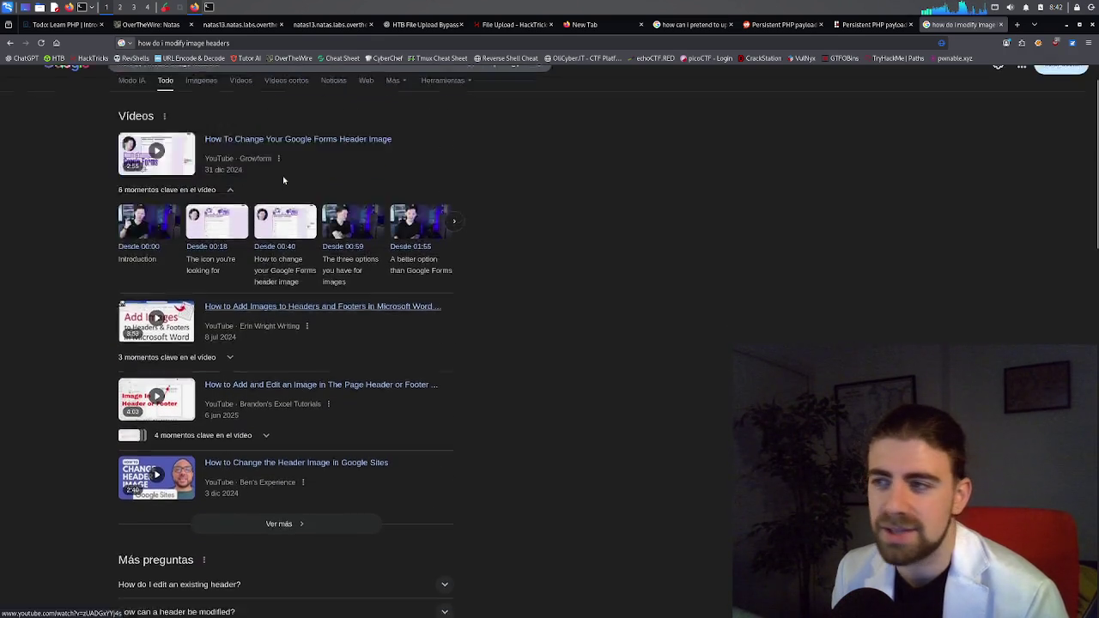
- Add 'hex edit' to the query and open the Corrupting Jpegs with a Hex Editor video
click(247, 91)
text(hex e)
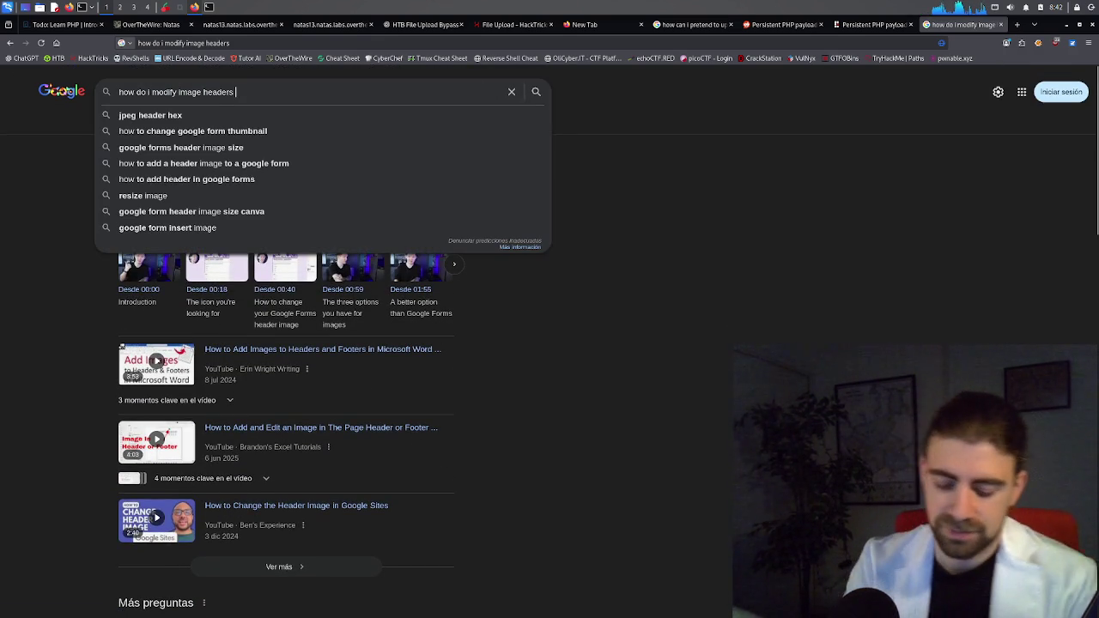
text(dit)
key(Return)
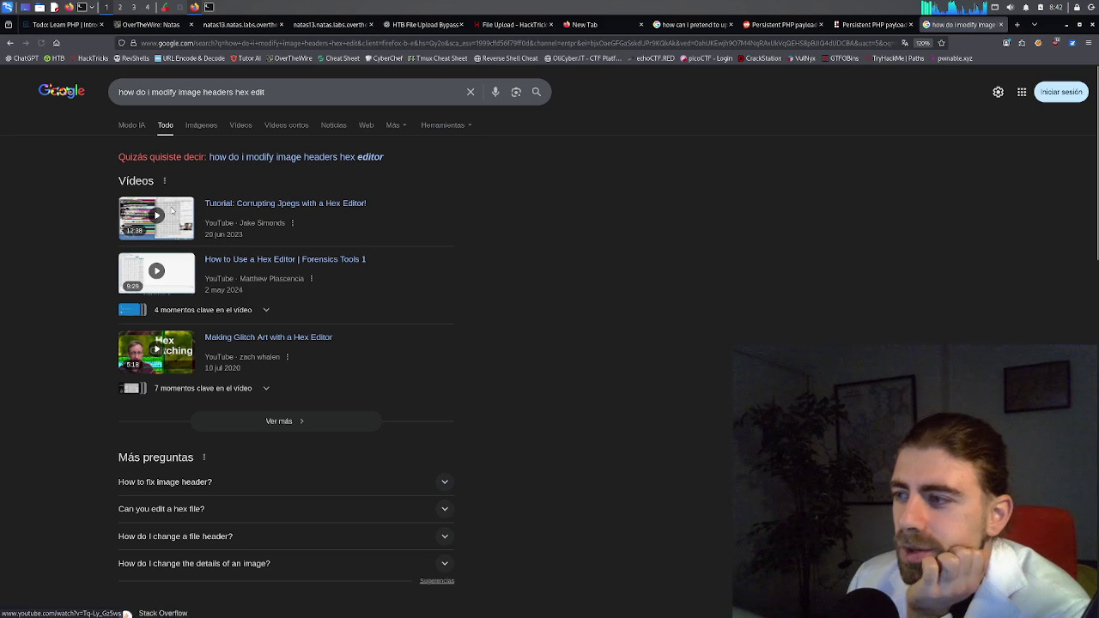
click(273, 211)
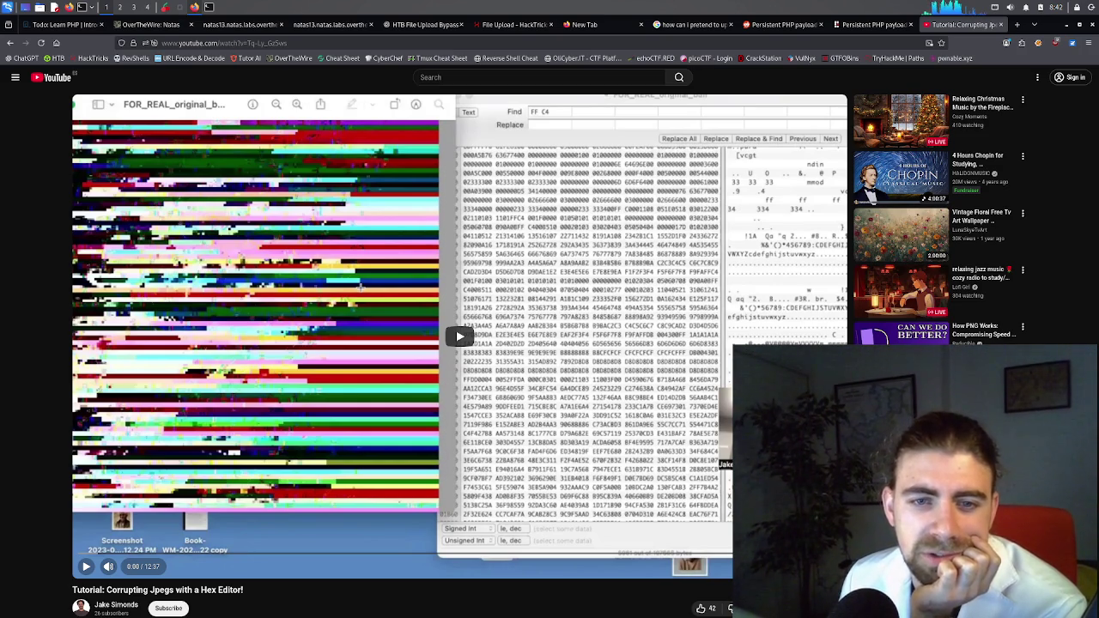
- Play and pause the hex-editor tutorial, then bring up the system volume controls
click(459, 339)
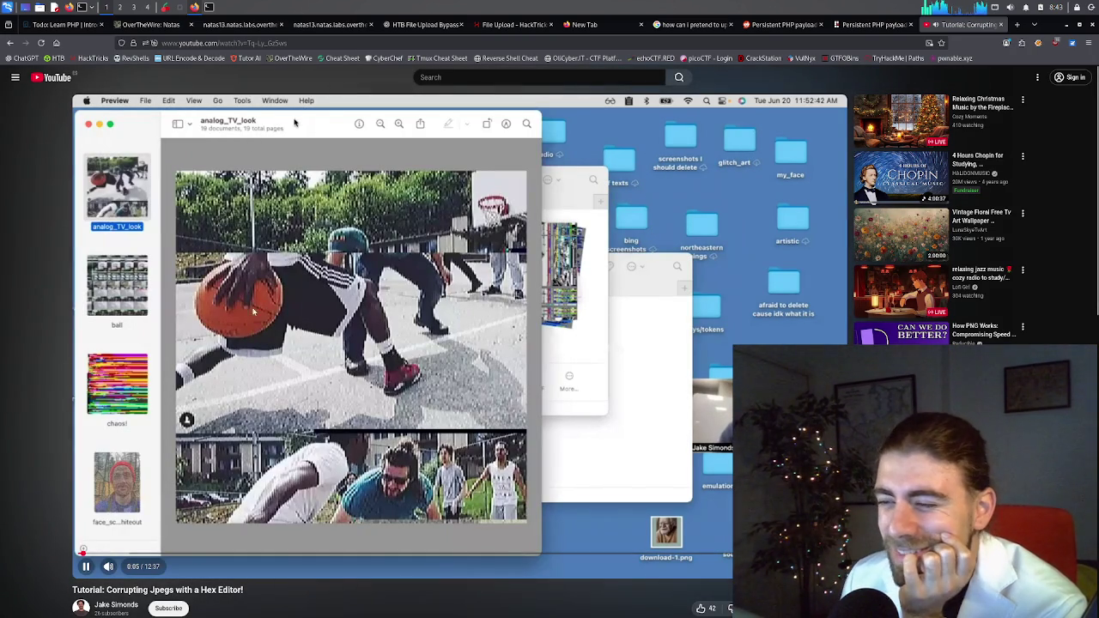
click(329, 365)
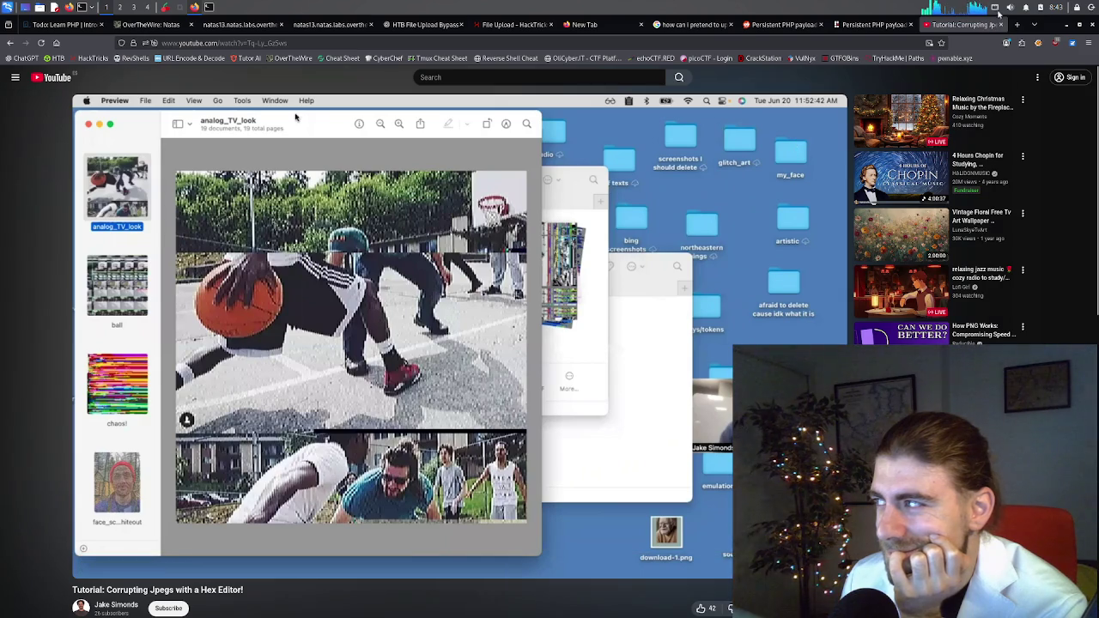
click(1010, 7)
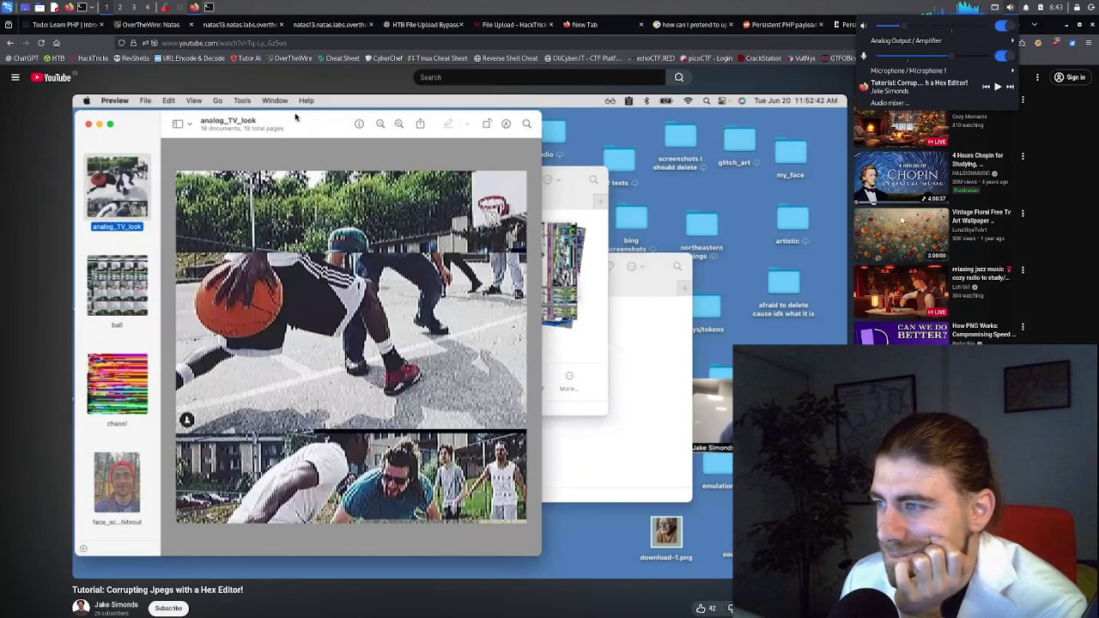
- Open the full PulseAudio mixer and check which playback streams it lists
click(913, 104)
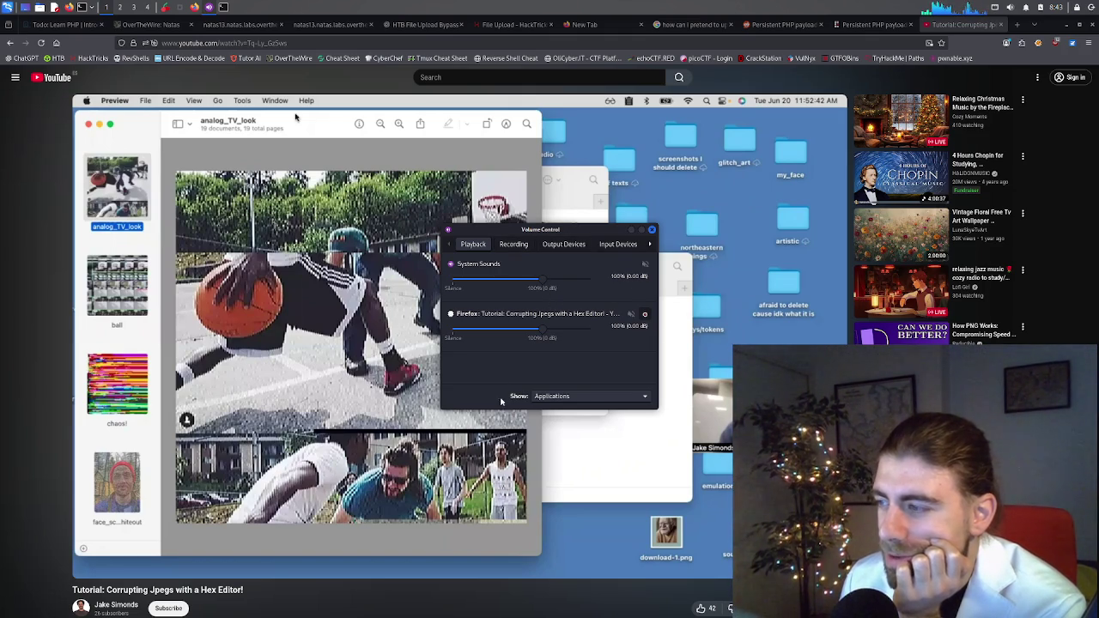
click(584, 396)
click(558, 420)
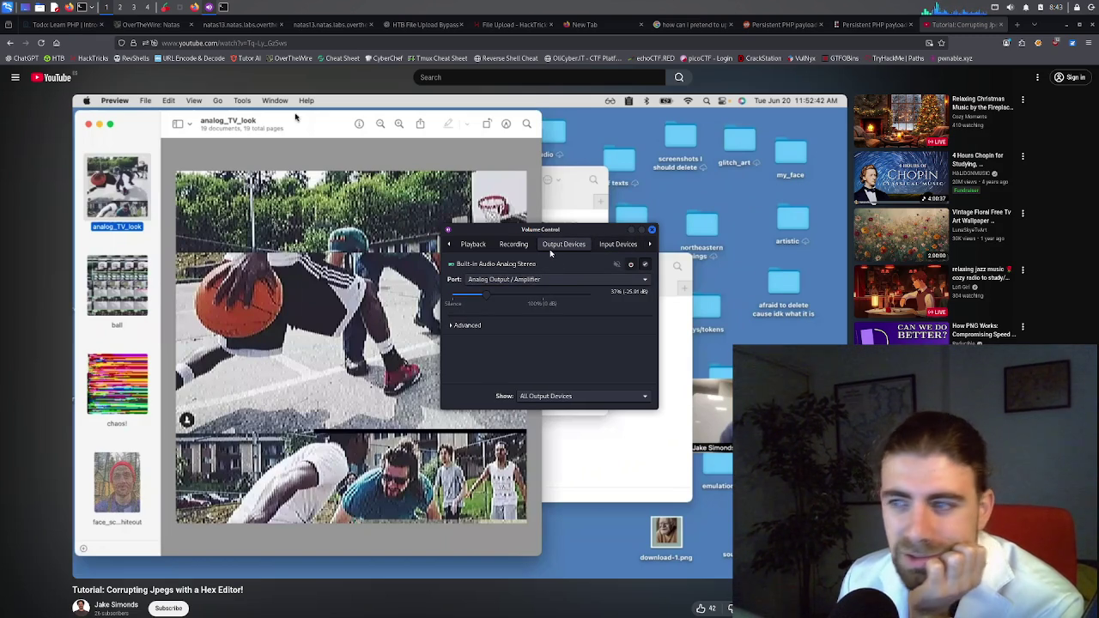
- Pause and resume the hex-editor tutorial, then pause it again
key(space)
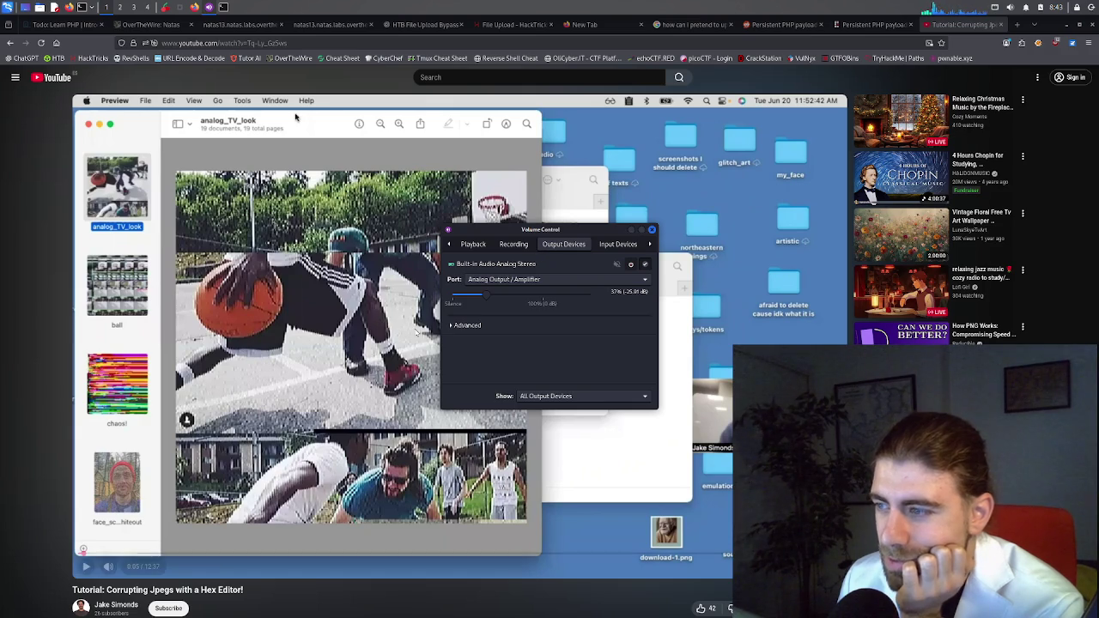
key(space)
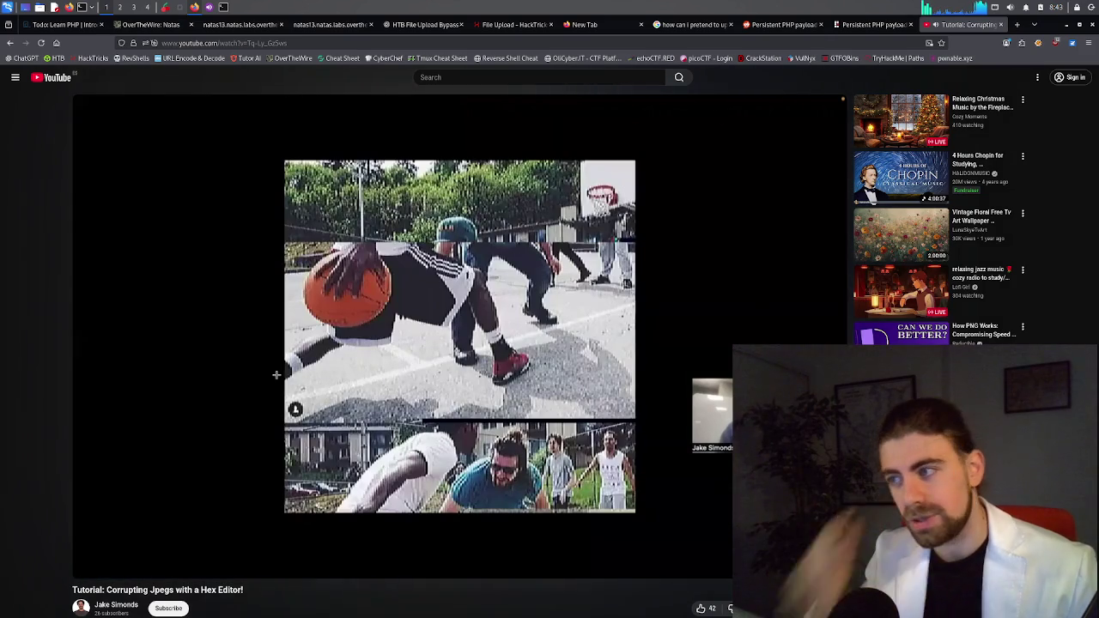
click(440, 334)
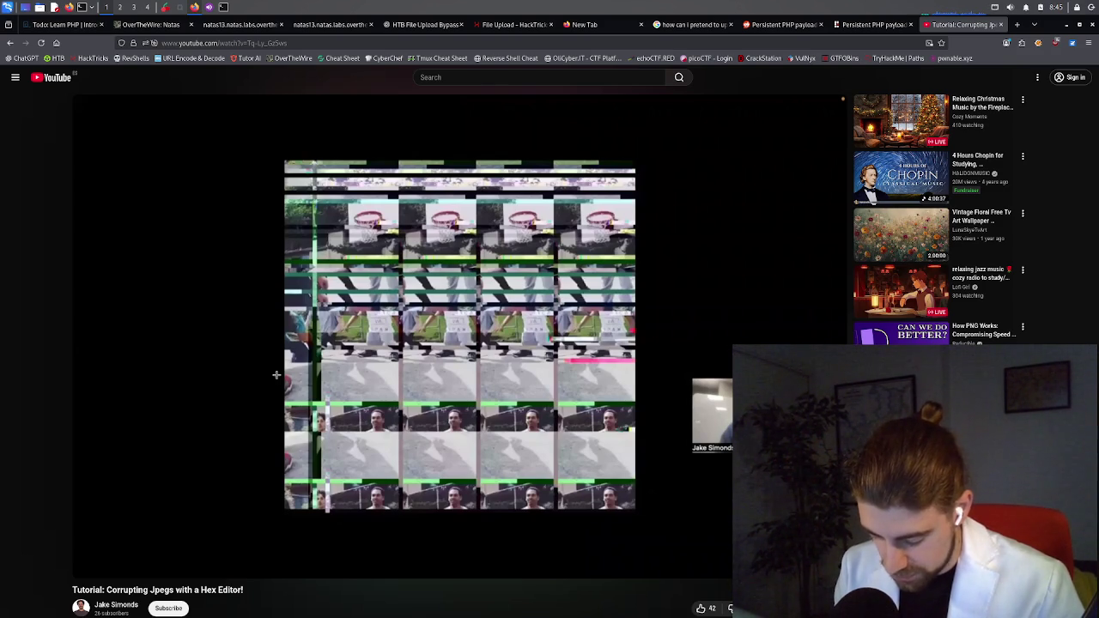
- Resume the tutorial and let it play its corrupted-JPEG examples up to 0:50
mouse_move(506, 288)
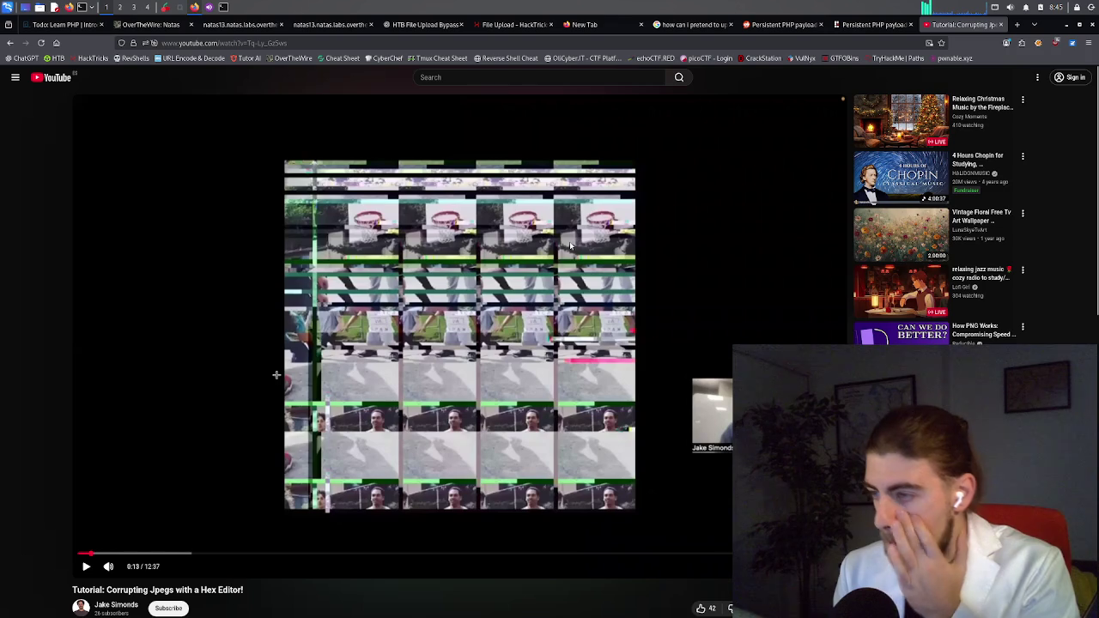
click(374, 380)
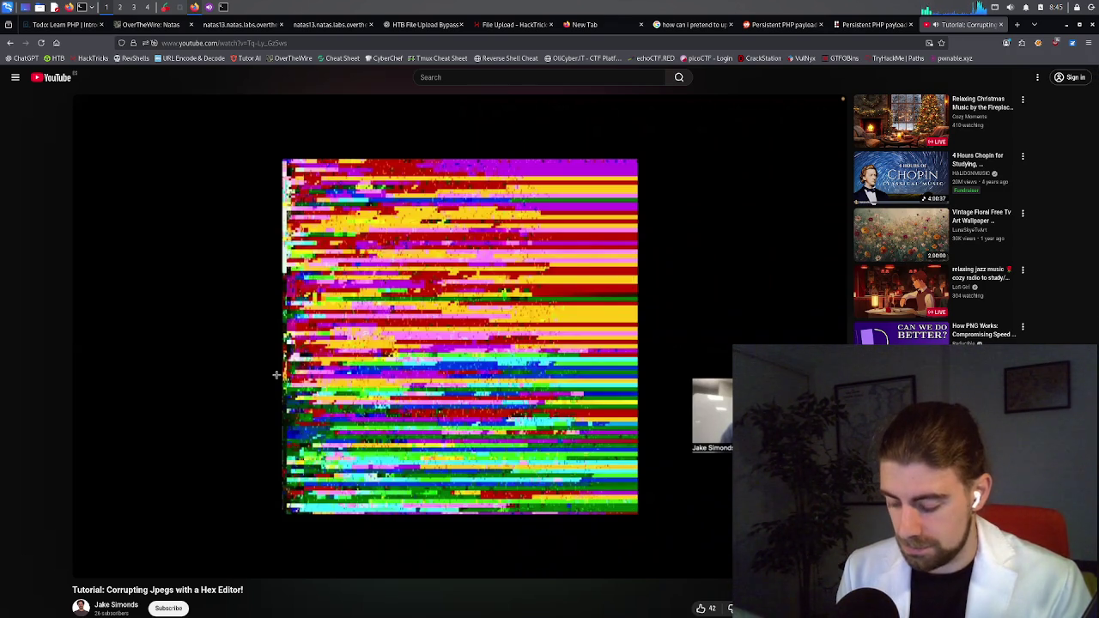
mouse_move(277, 374)
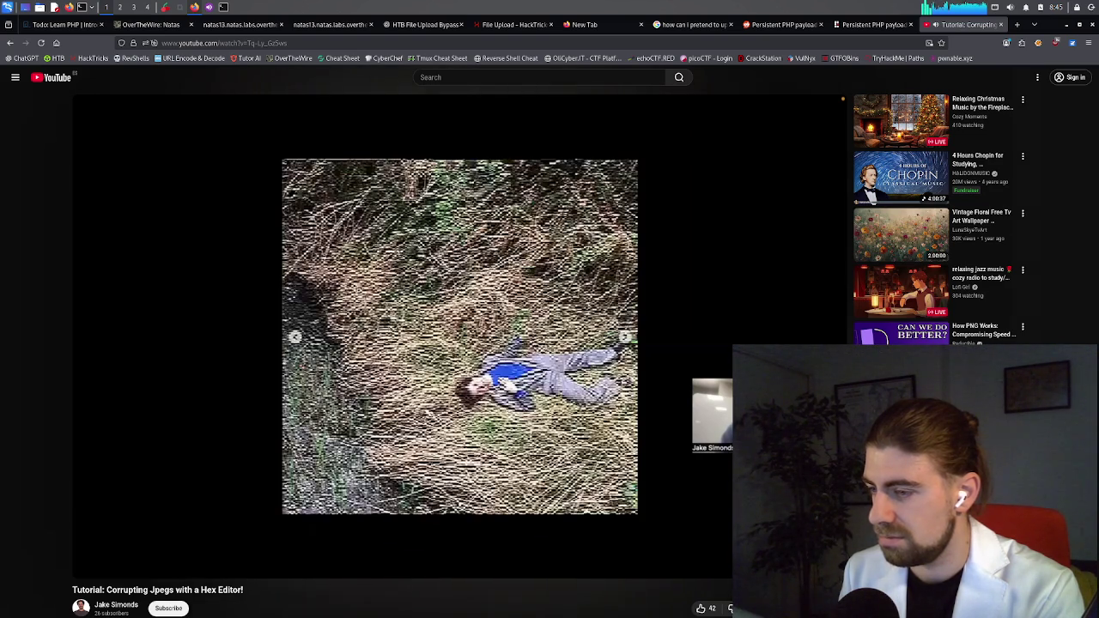
scroll(478, 490, down, 2)
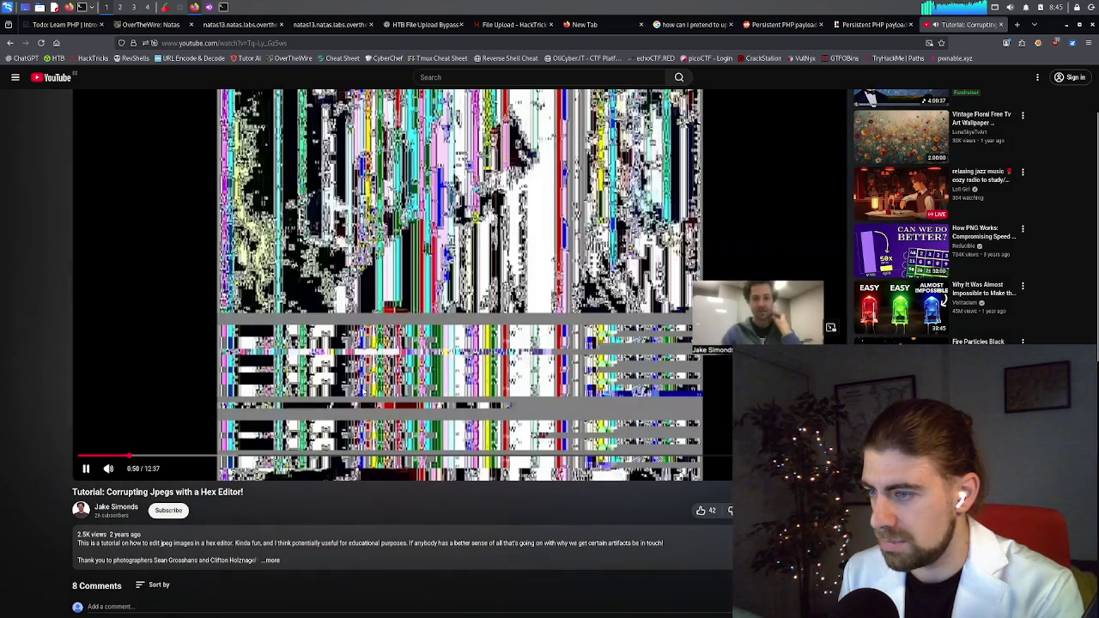
- Pause at 0:51 and go back to the 'how do i modify image headers hex edit' results
key(space)
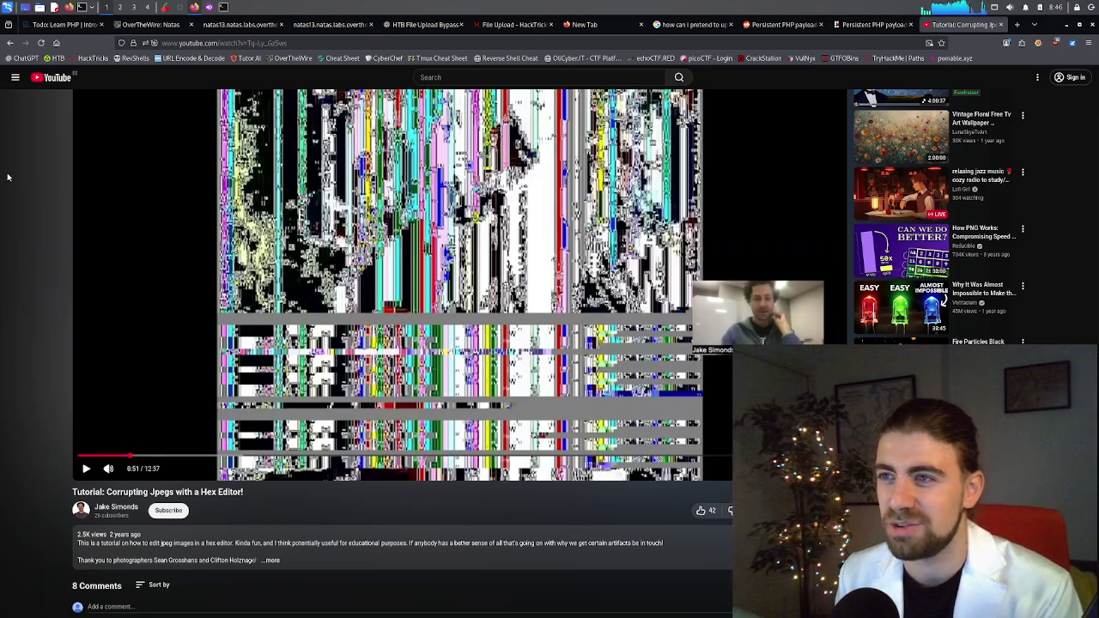
click(9, 43)
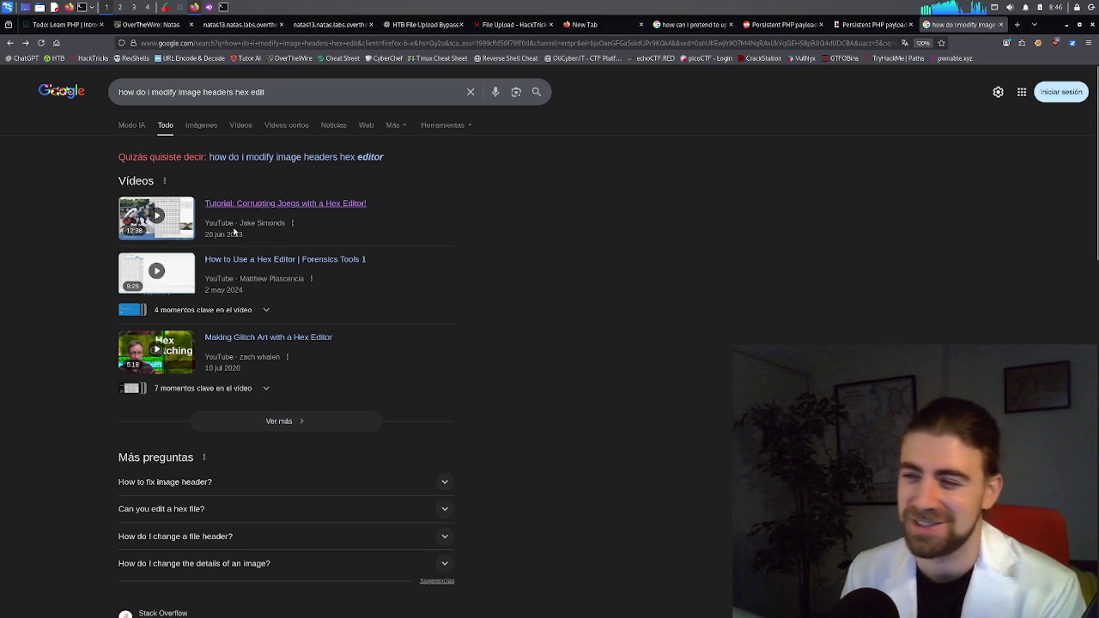
- Open the 'Is it possible to fix a .png file with a hex editor?' result in a new tab and view it
scroll(268, 284, down, 3)
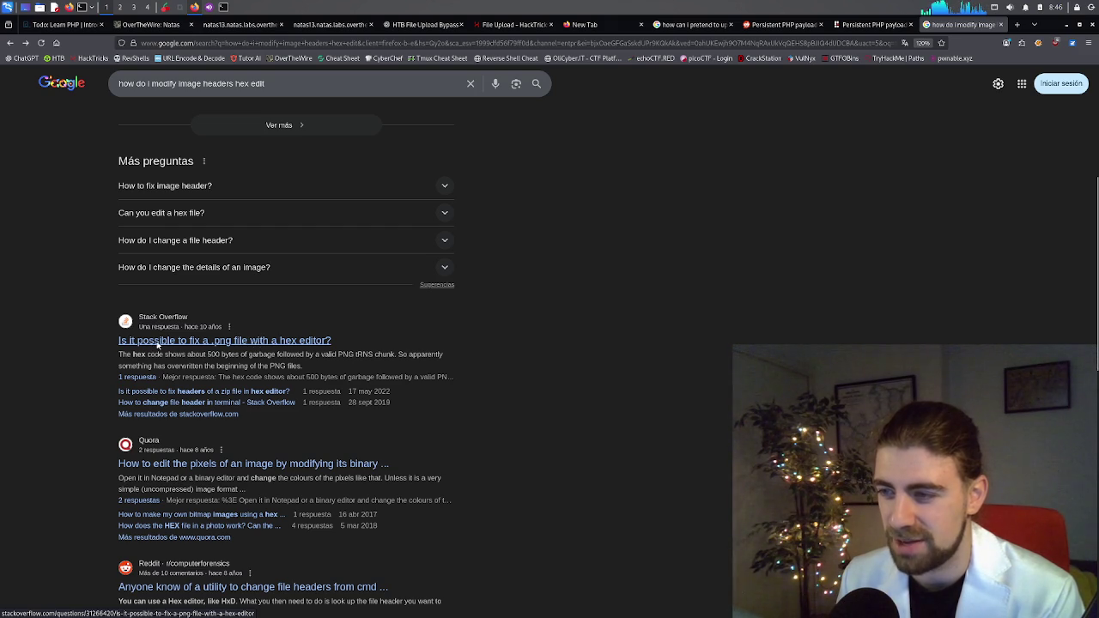
middle_click(277, 340)
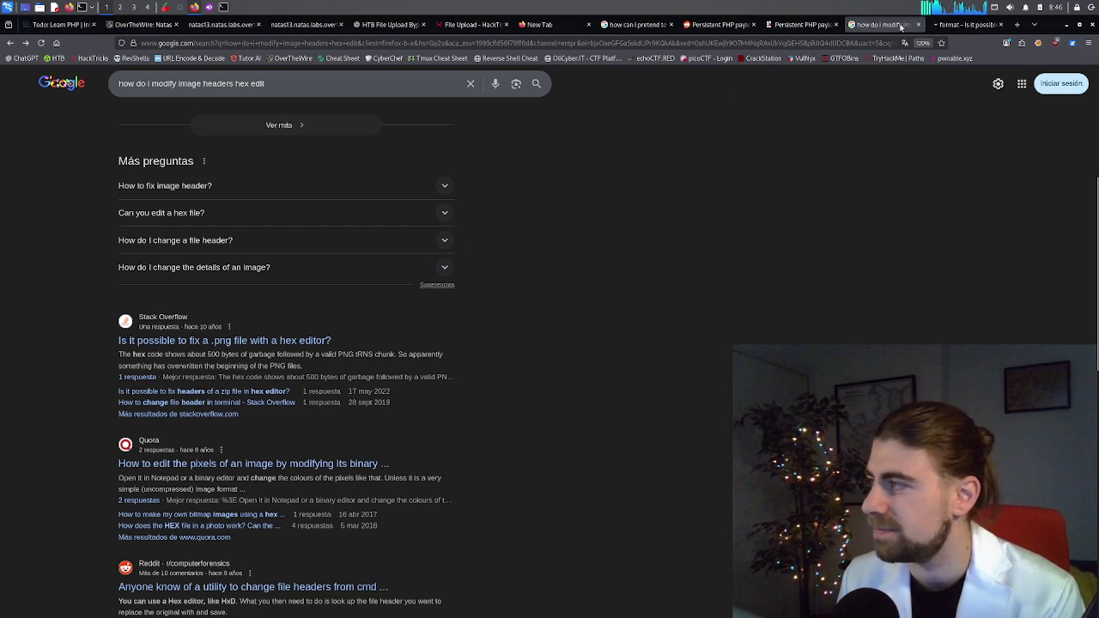
key(ctrl+Tab)
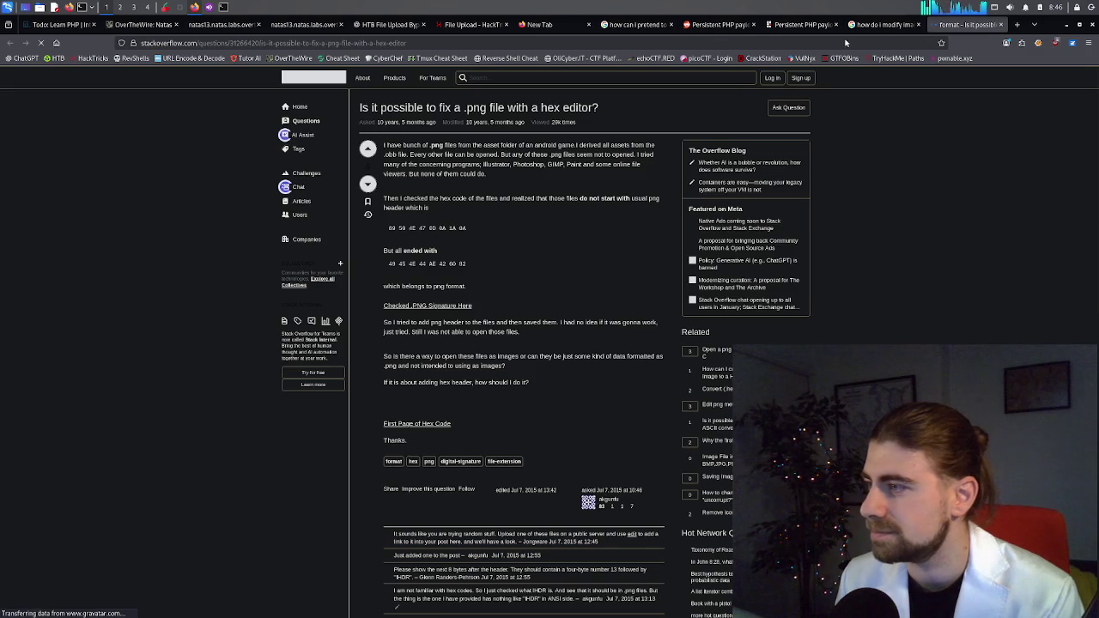
- Skim the PNG hex-editor question, then return to the Kali terminal's recalled command
scroll(479, 148, down, 2)
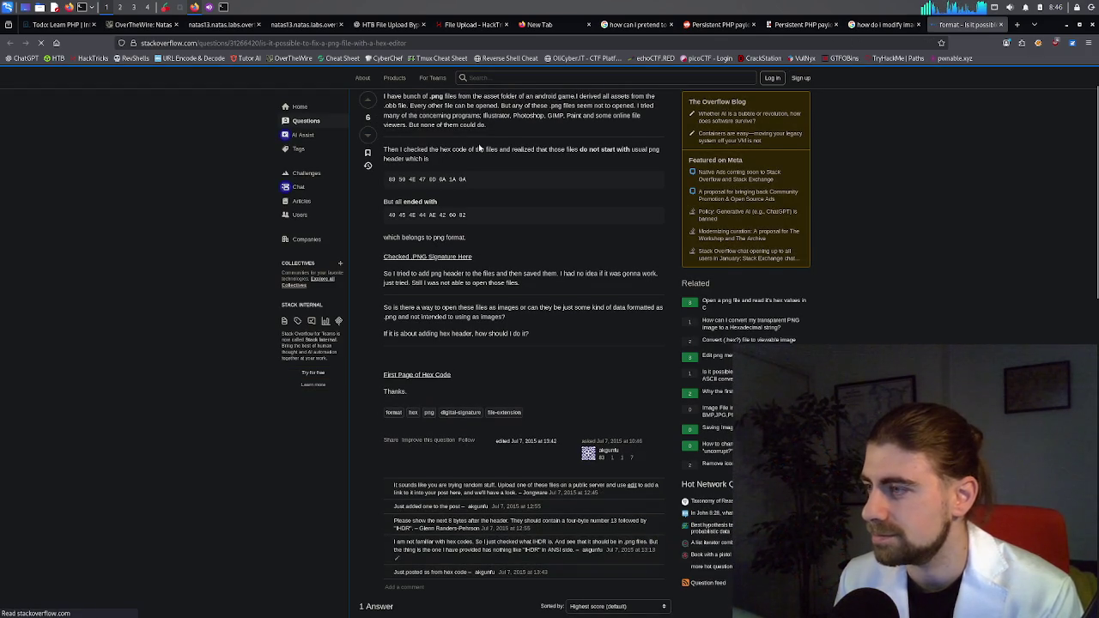
scroll(464, 172, up, 1)
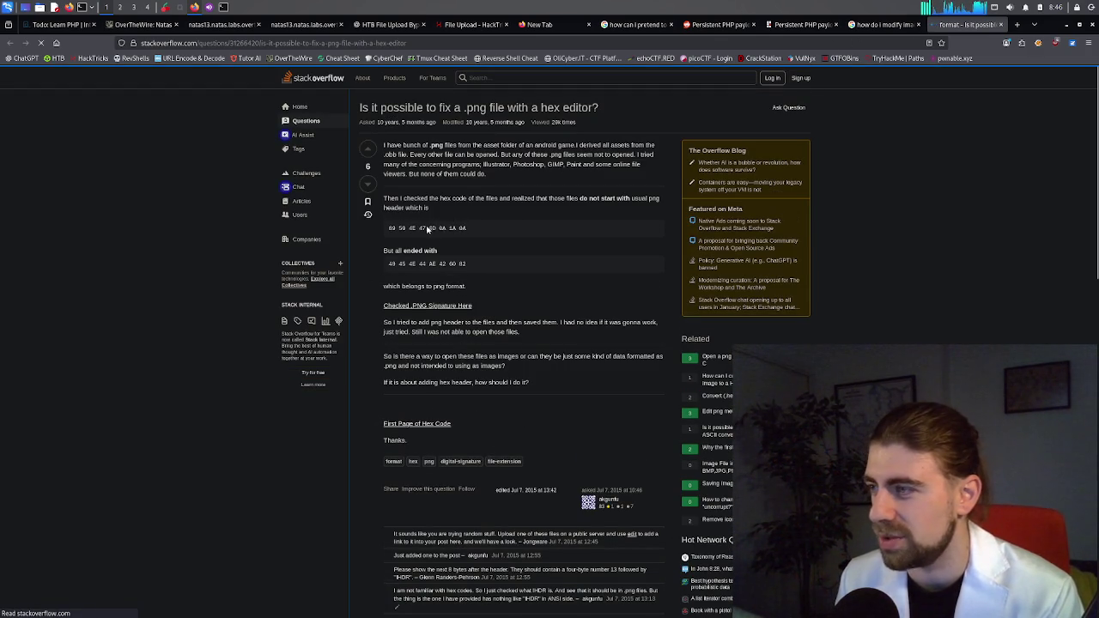
drag(393, 148, 455, 147)
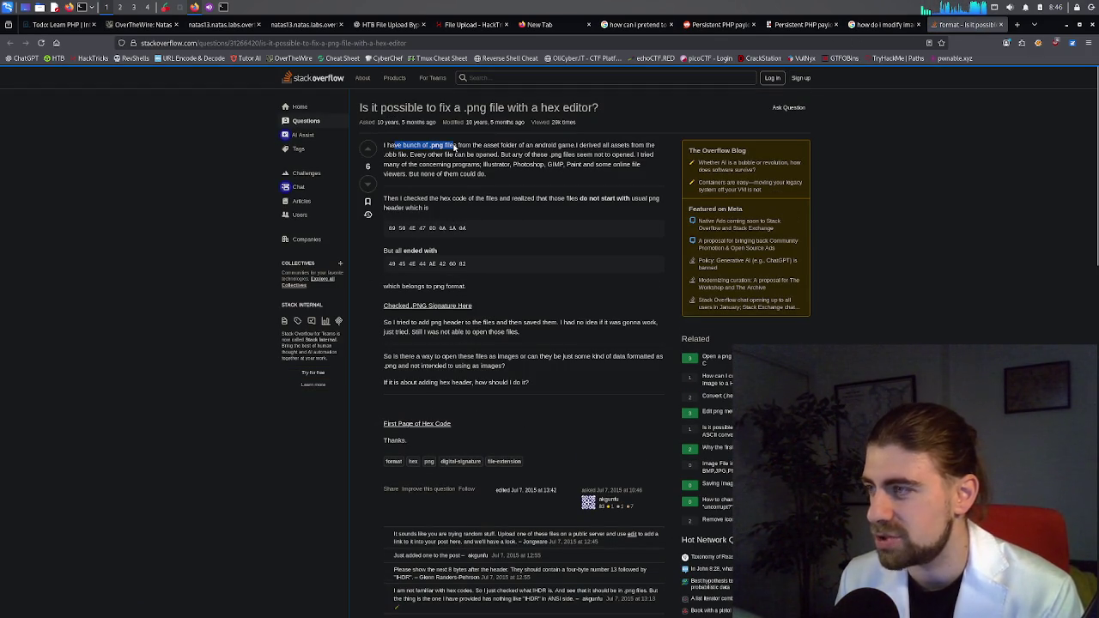
click(432, 155)
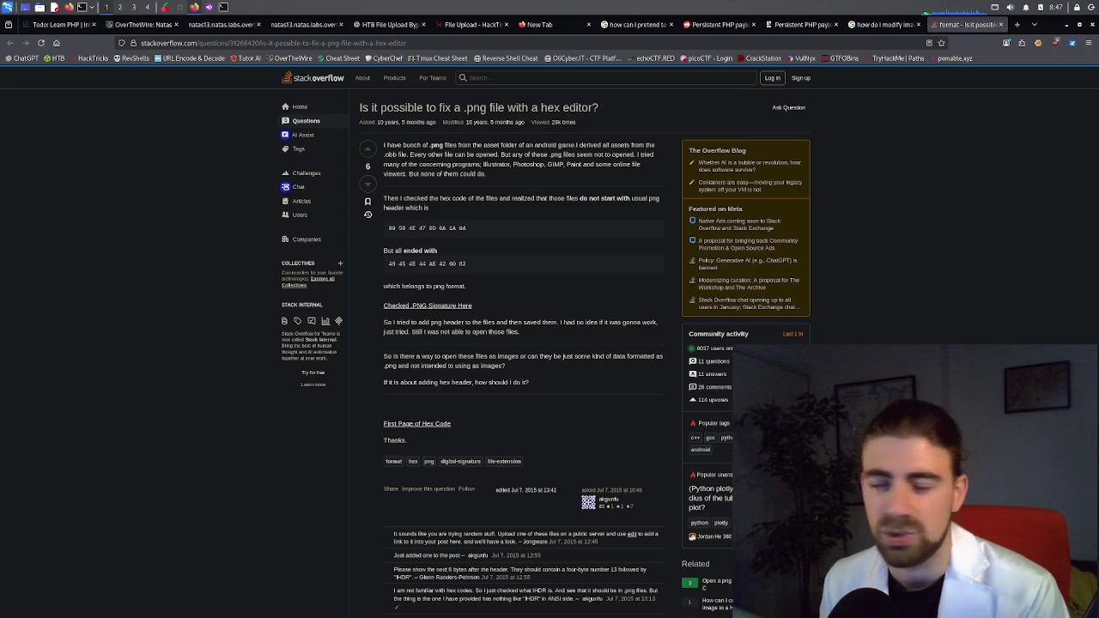
click(223, 7)
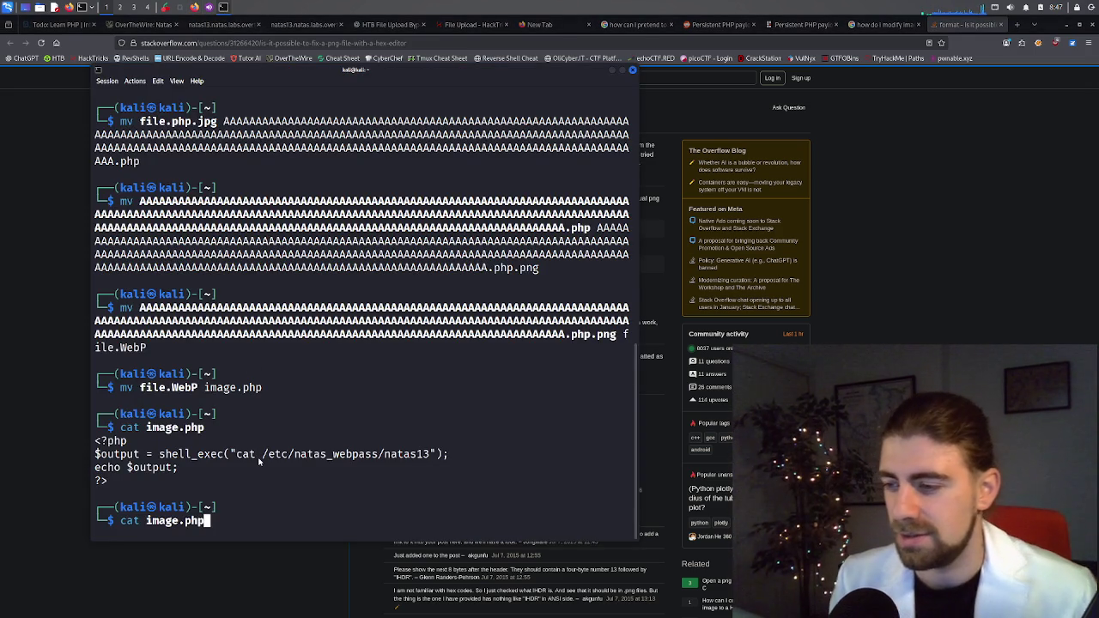
key(Home)
- Hex-dump image.php with xxd instead of cat, then list xxd's help options
key(Right)
key(Right)
key(Right)
key(BackSpace)
key(BackSpace)
key(BackSpace)
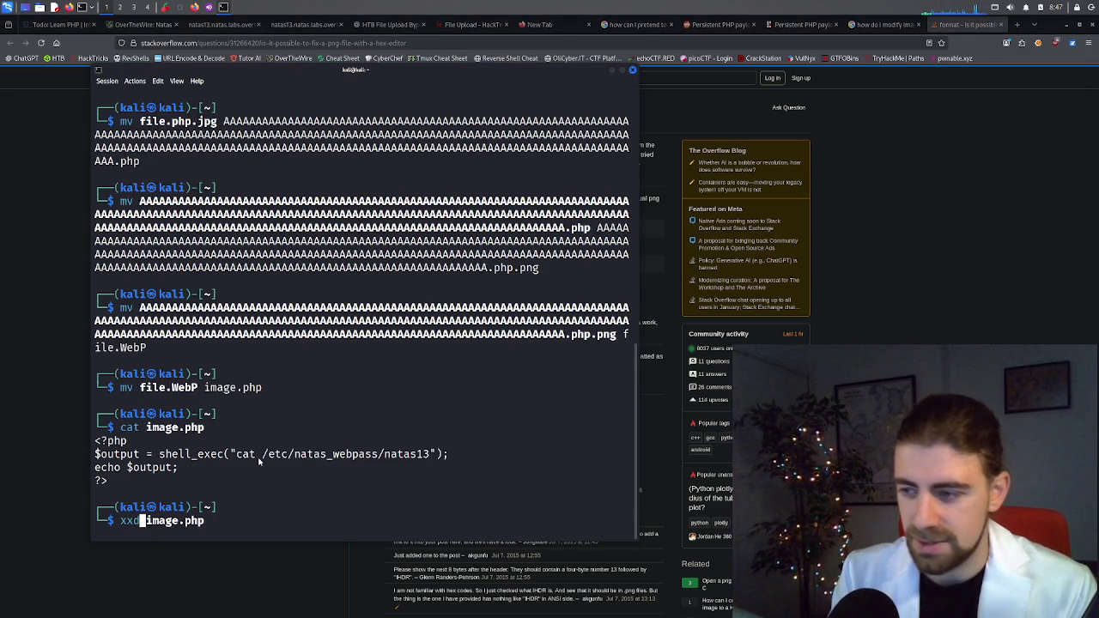
text(xxd)
key(Return)
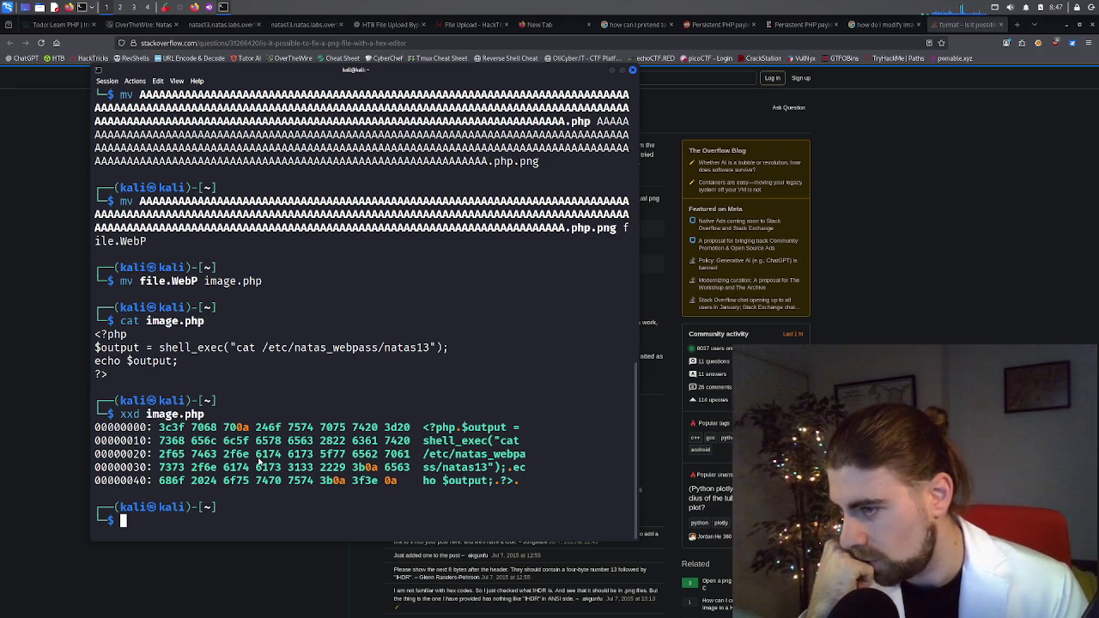
text(xxd --help)
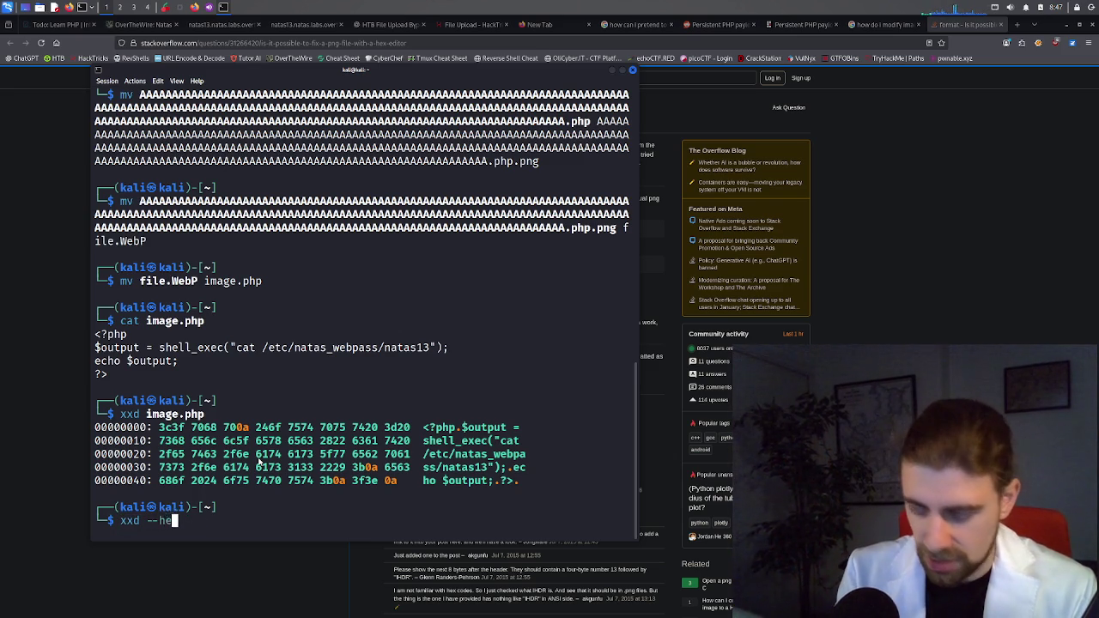
key(Return)
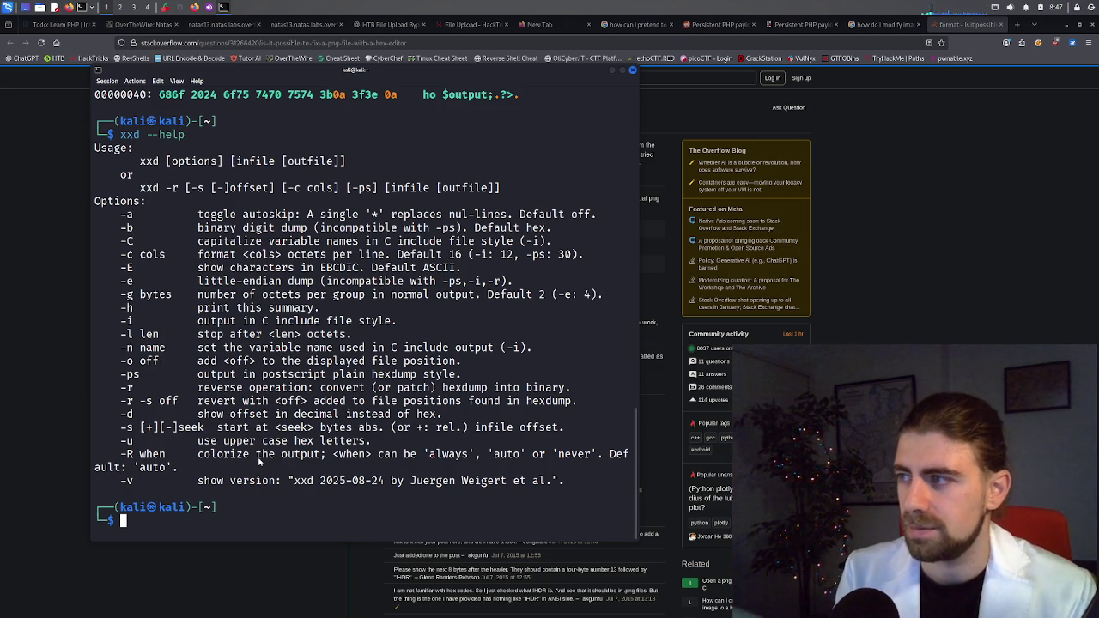
- Read through the xxd help output and edit the recalled command into xxd -r
scroll(258, 461, up, 2)
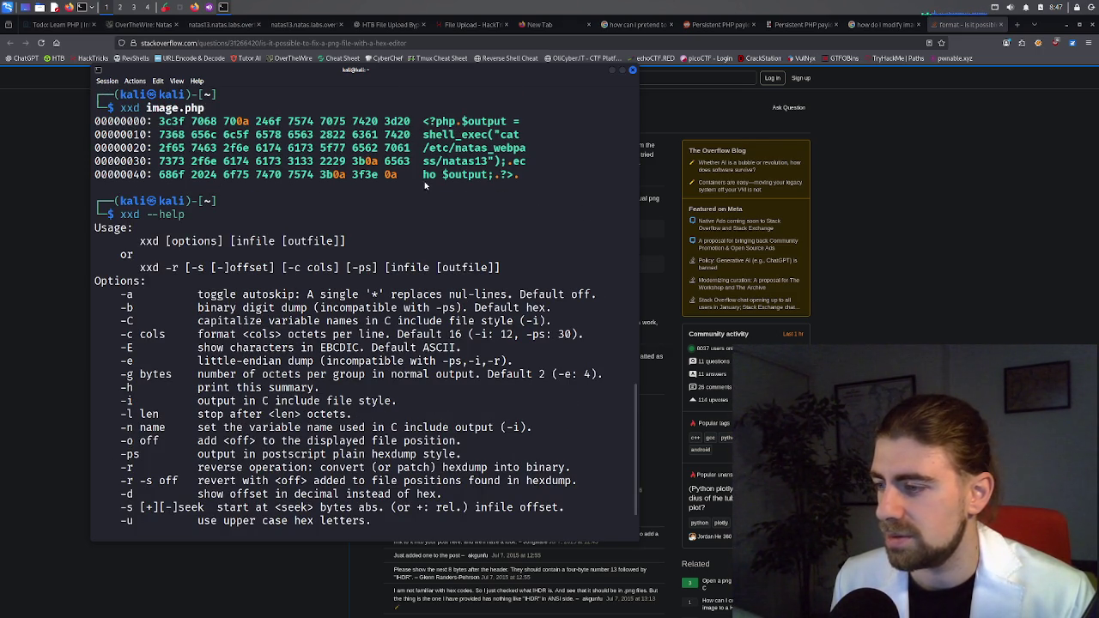
scroll(318, 359, down, 1)
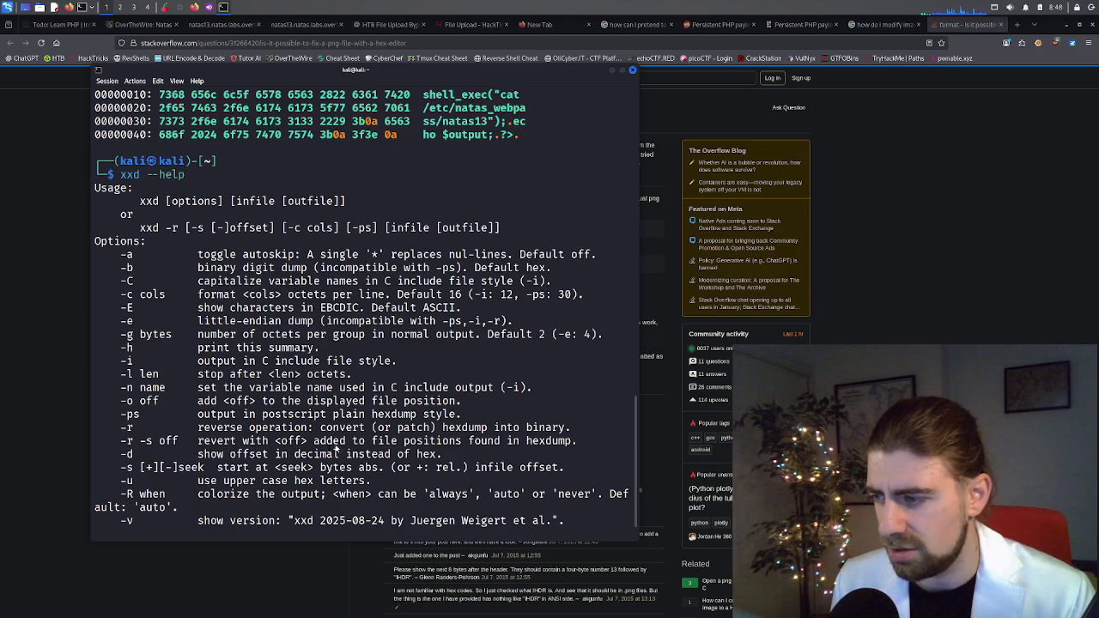
scroll(412, 438, down, 1)
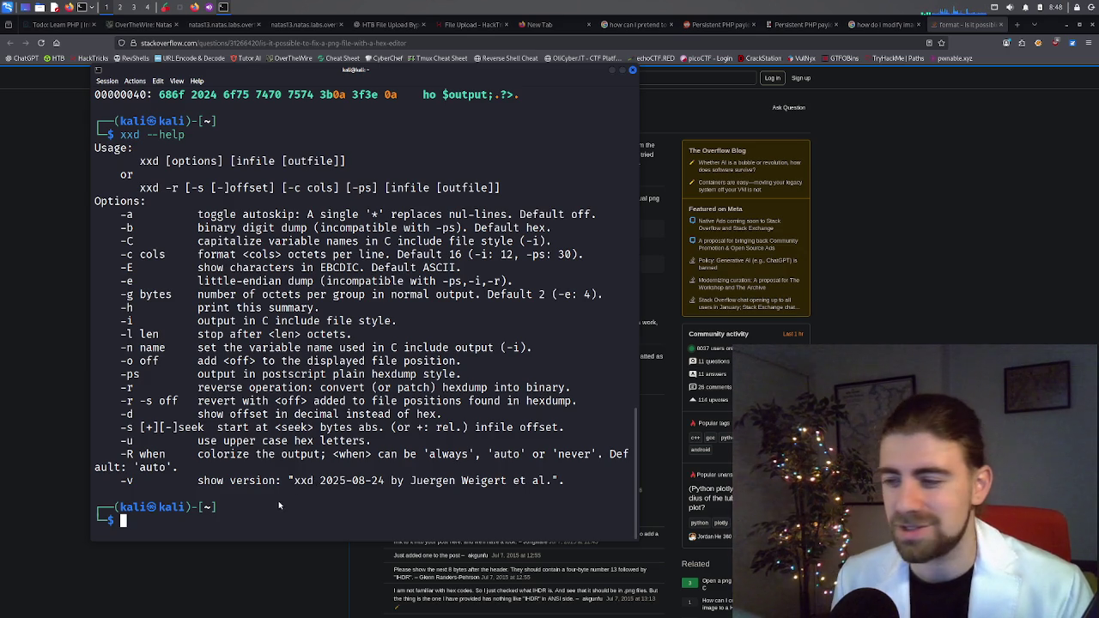
key(Up)
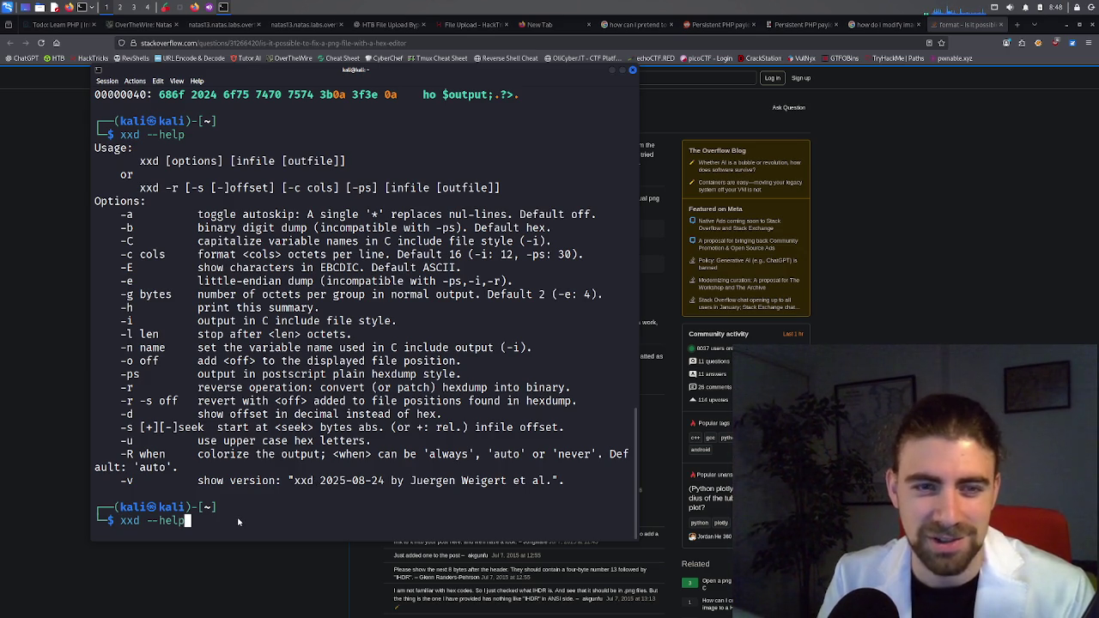
key(Left)
key(Left)
key(Left)
key(Left)
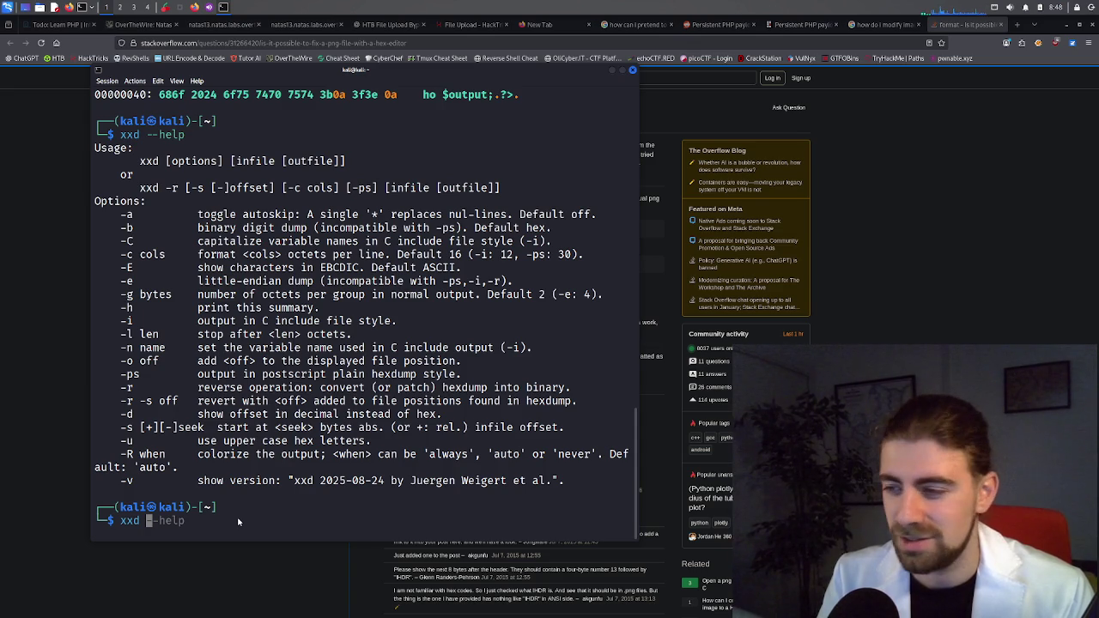
key(Right)
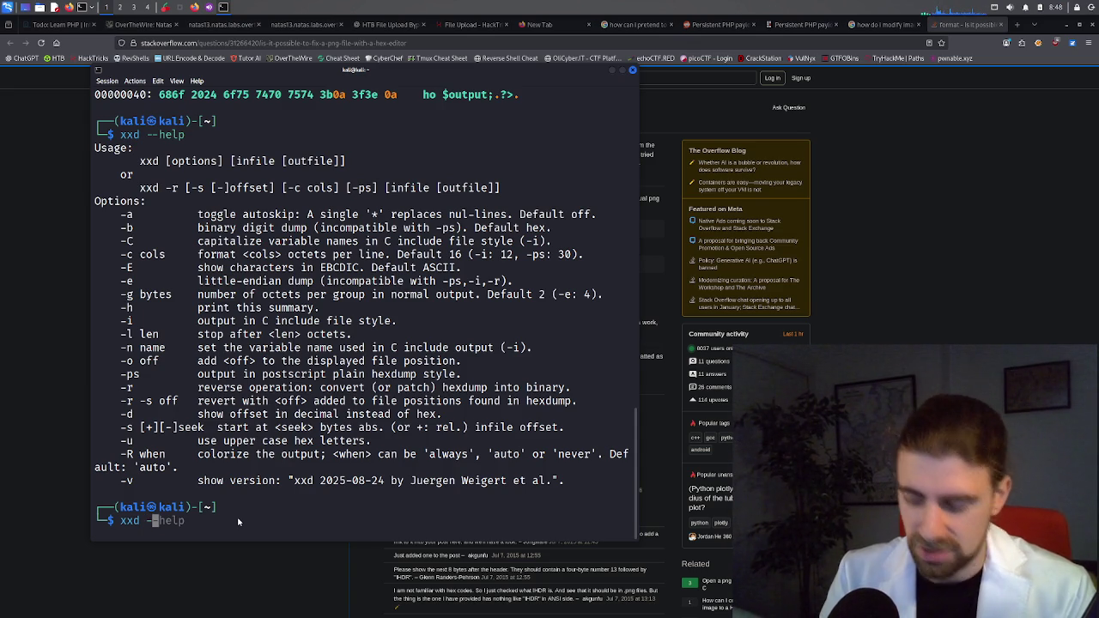
key(Delete)
key(Delete)
key(Delete)
text(r)
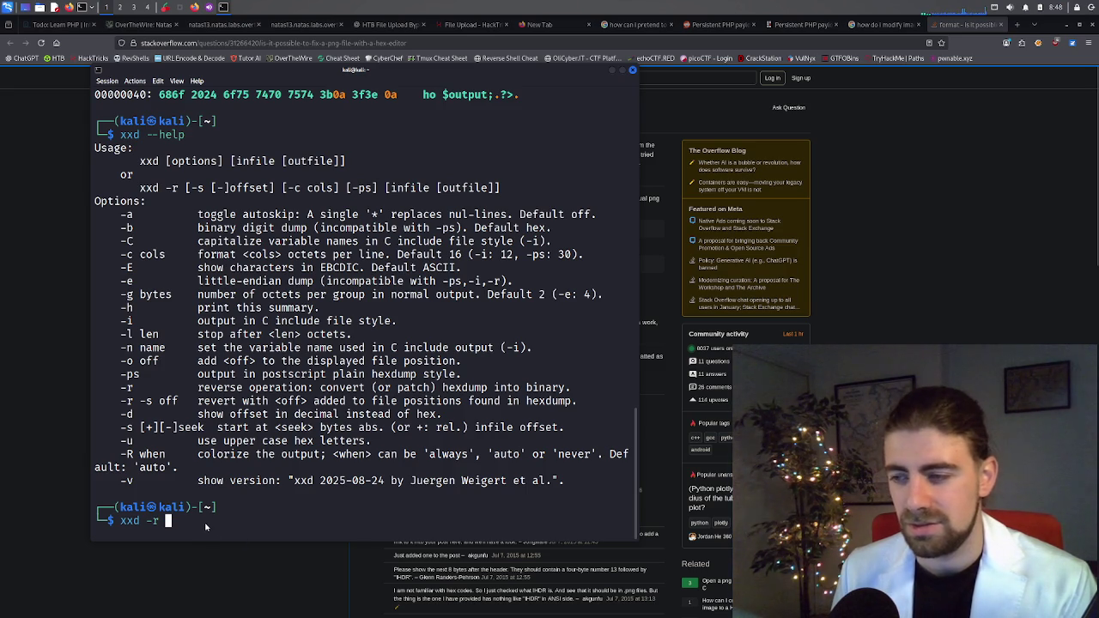
- Clear the line and paste a saved curl request, trimming it to just curl
key(BackSpace)
key(BackSpace)
key(BackSpace)
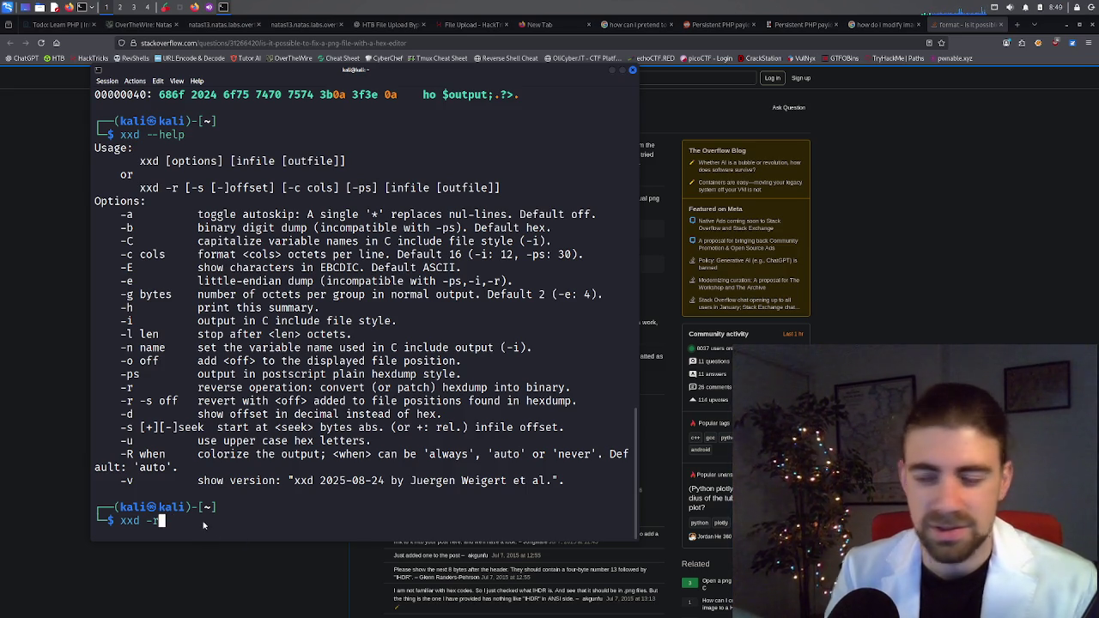
key(ctrl+shift+v)
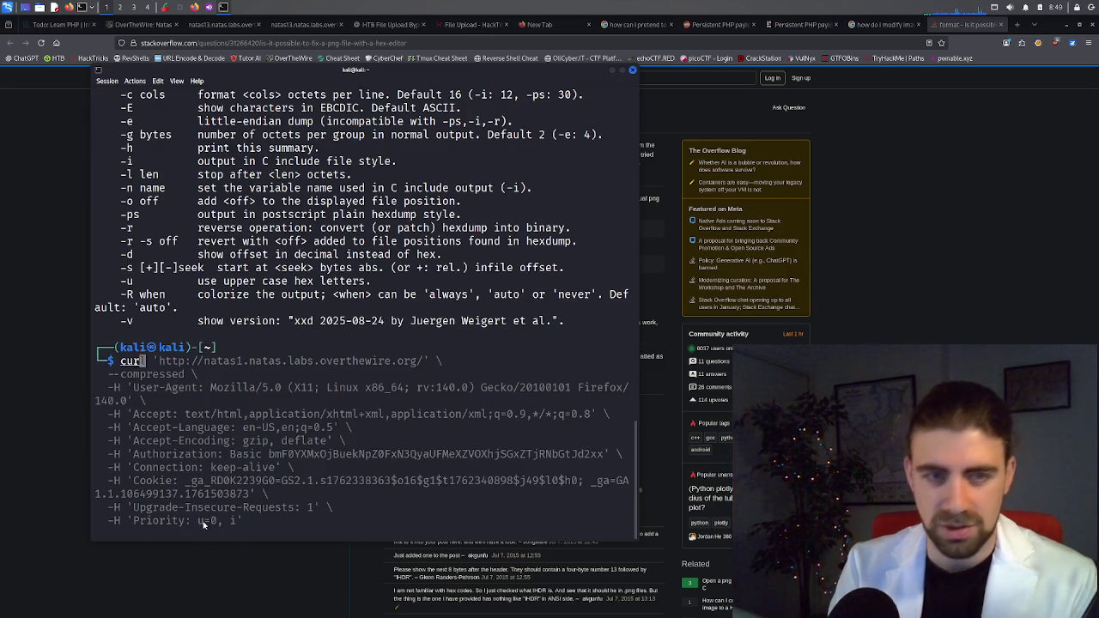
key(ctrl+k)
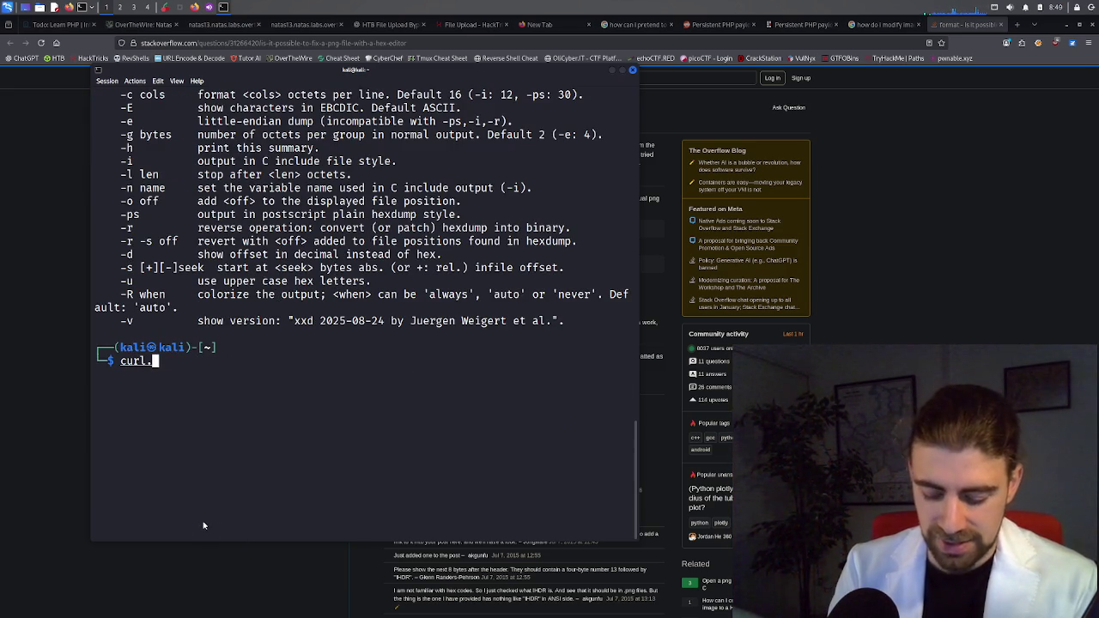
- Fetch the xxd cheat sheet with curl cht.sh/xxd, correcting the failed curl.sh/xxd attempt
text(.sh/xxd)
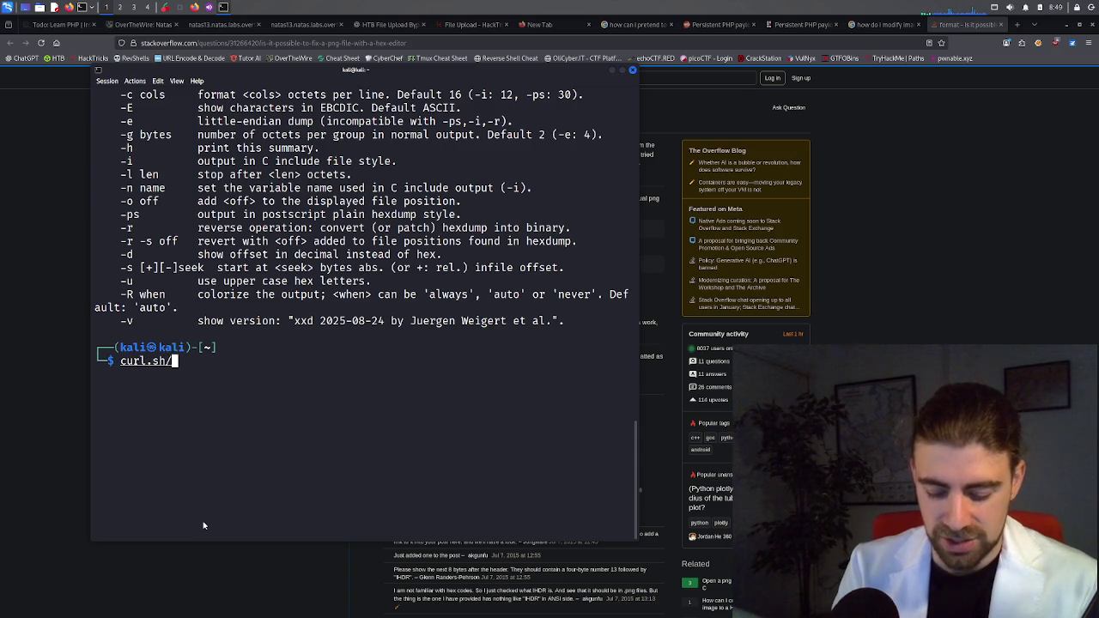
key(Return)
key(Up)
key(Left)
key(Left)
key(Left)
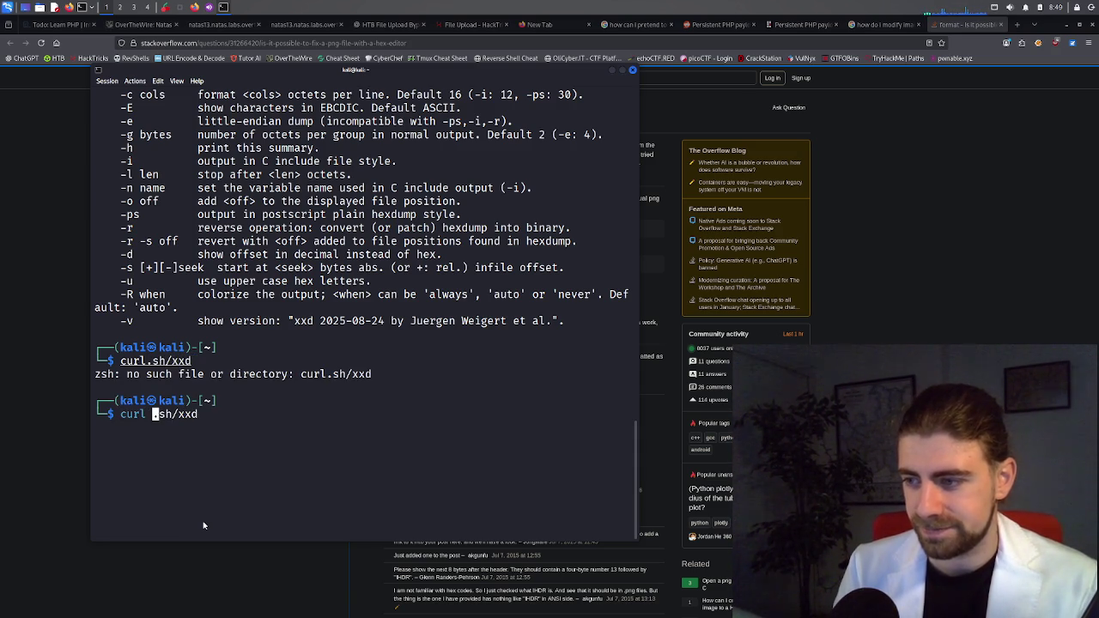
key(Right)
key(Left)
key(Left)
key(Right)
text(cht)
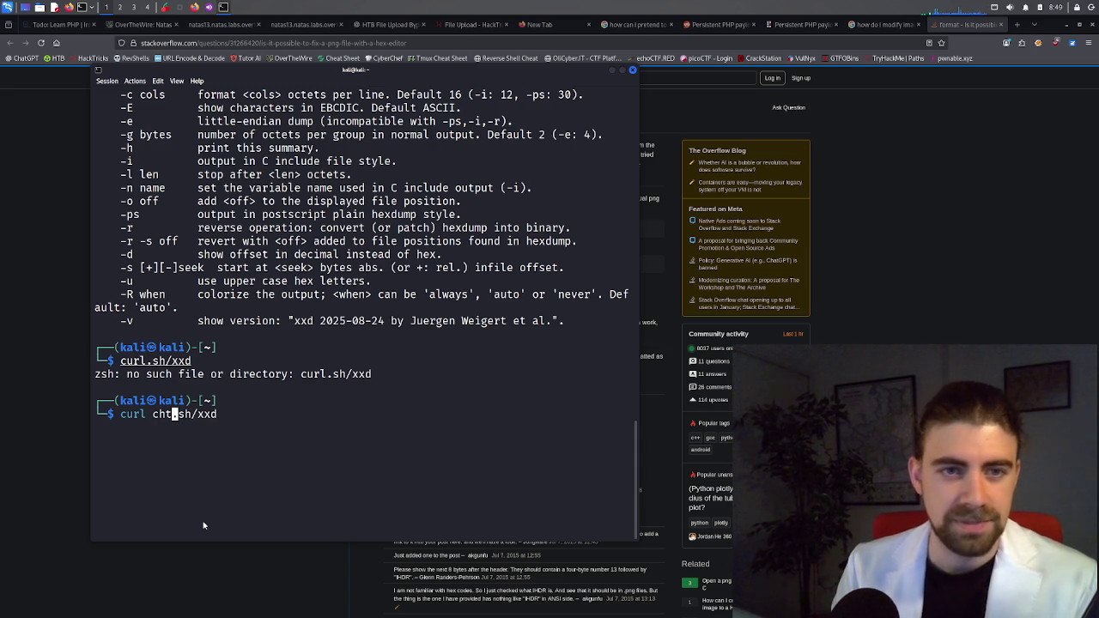
key(Right)
key(Right)
key(Right)
key(Return)
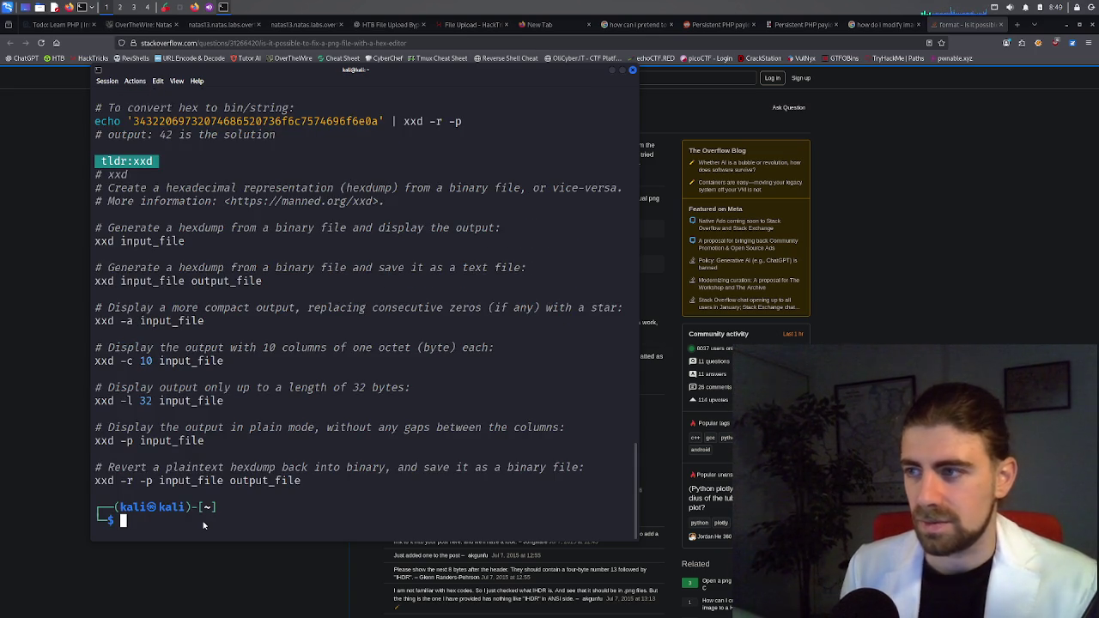
- Scroll back through the cheat sheet's hex examples, then switch to the HTB File Upload Bypass chat
scroll(255, 326, up, 5)
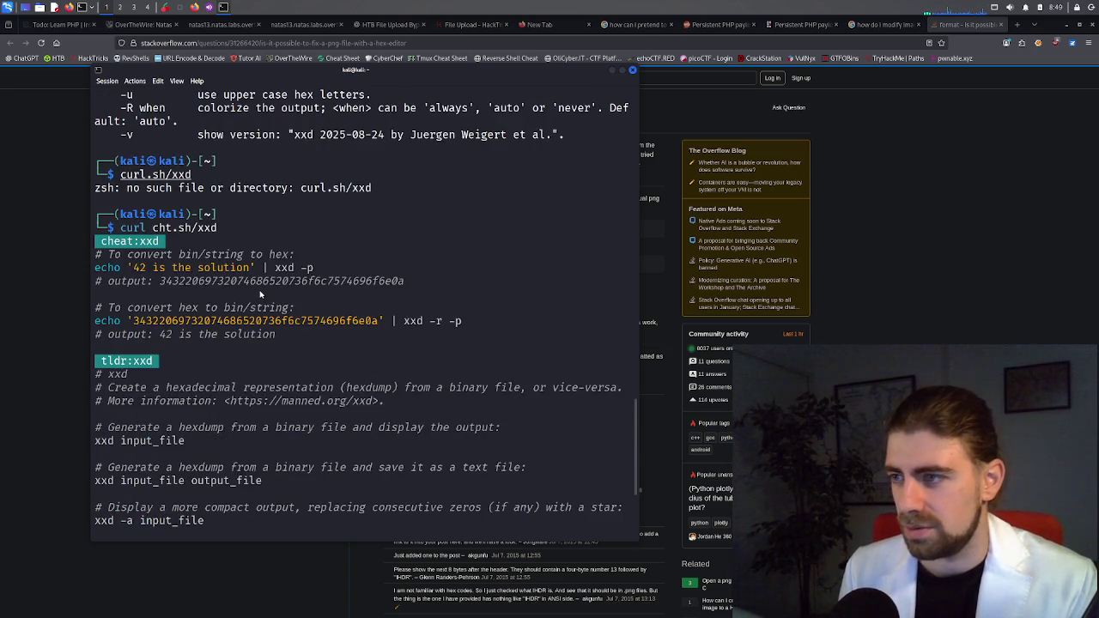
scroll(260, 294, up, 1)
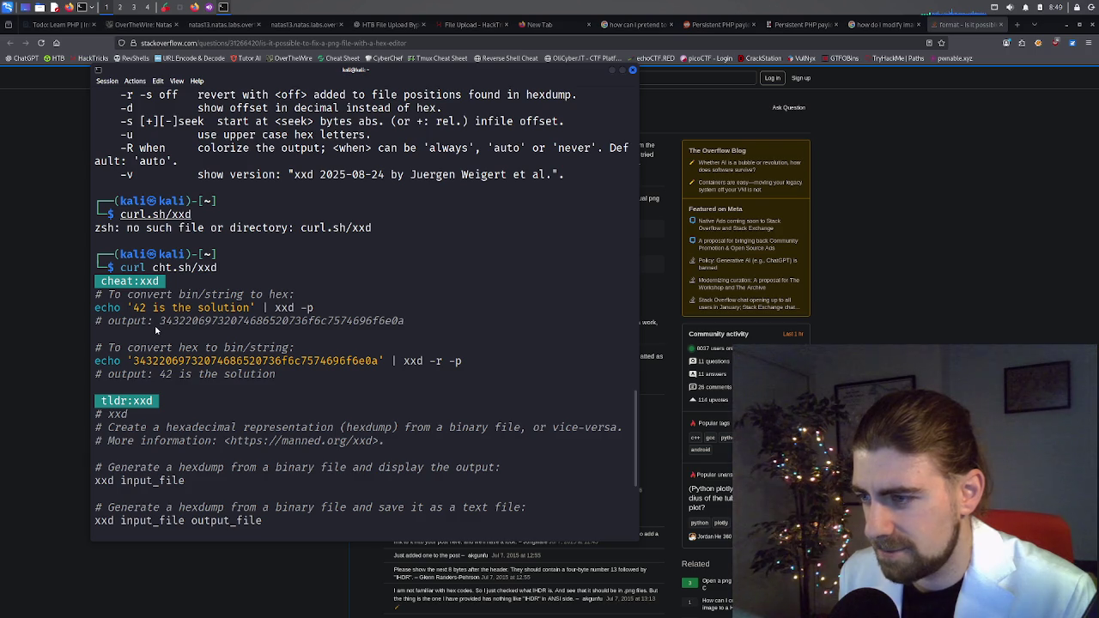
click(386, 24)
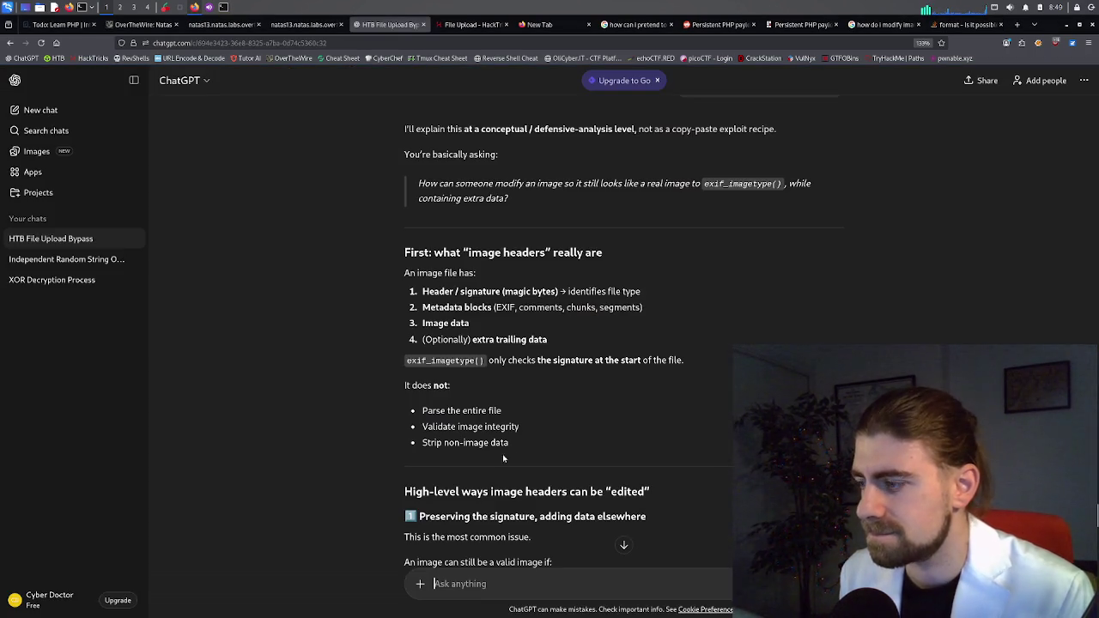
- Ask ChatGPT 'can you explain to me what hex is'
text(can you e)
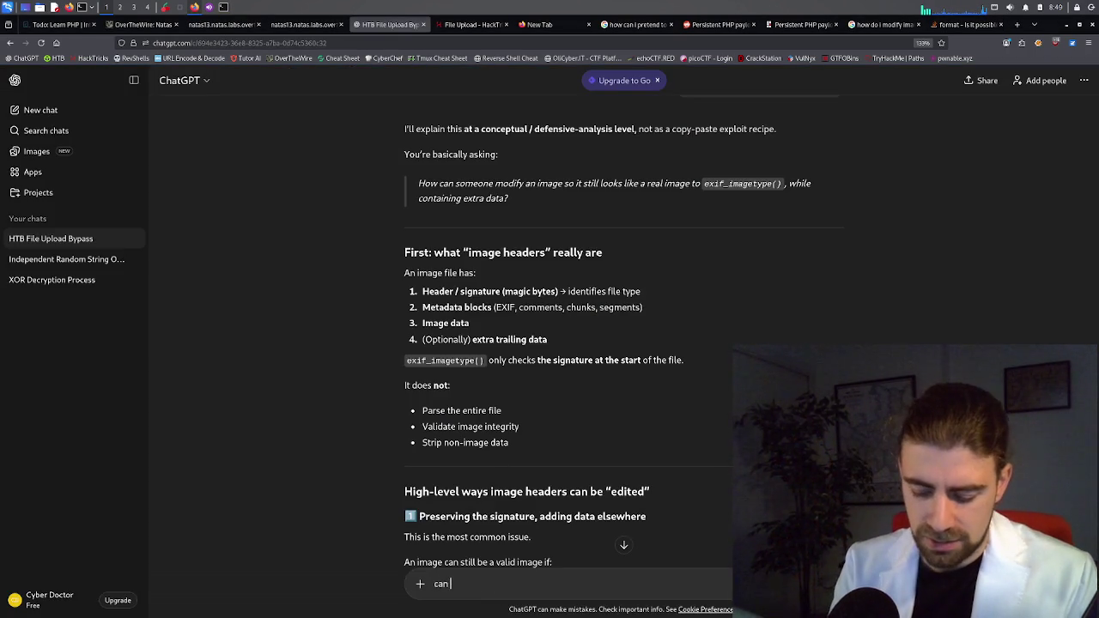
text(xplain to me wha)
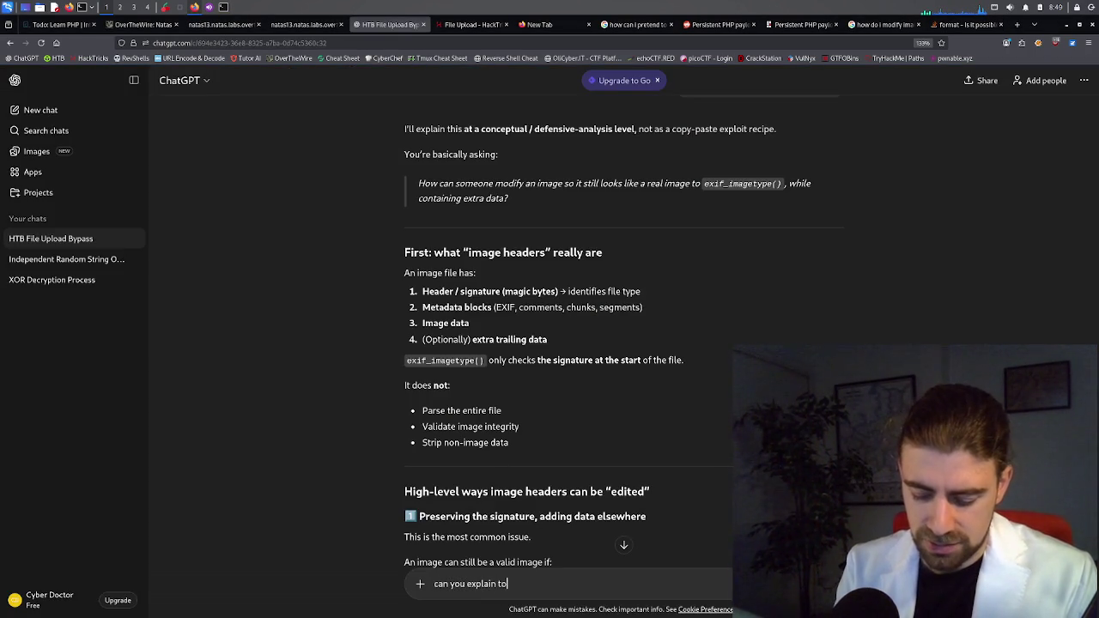
text(t hex ias)
key(Return)
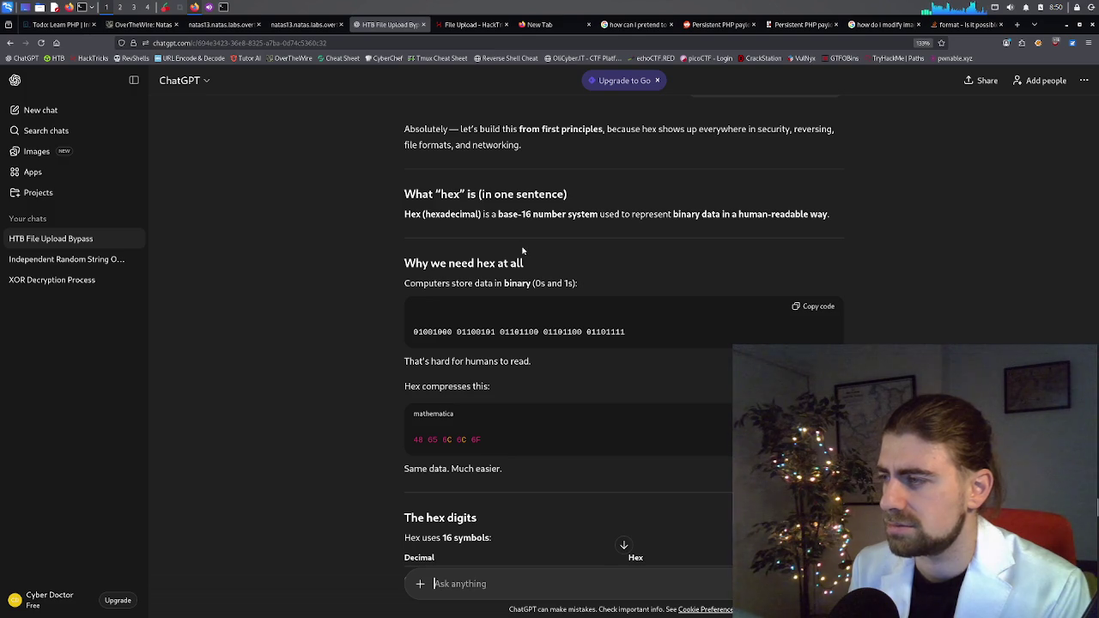
drag(416, 335, 454, 337)
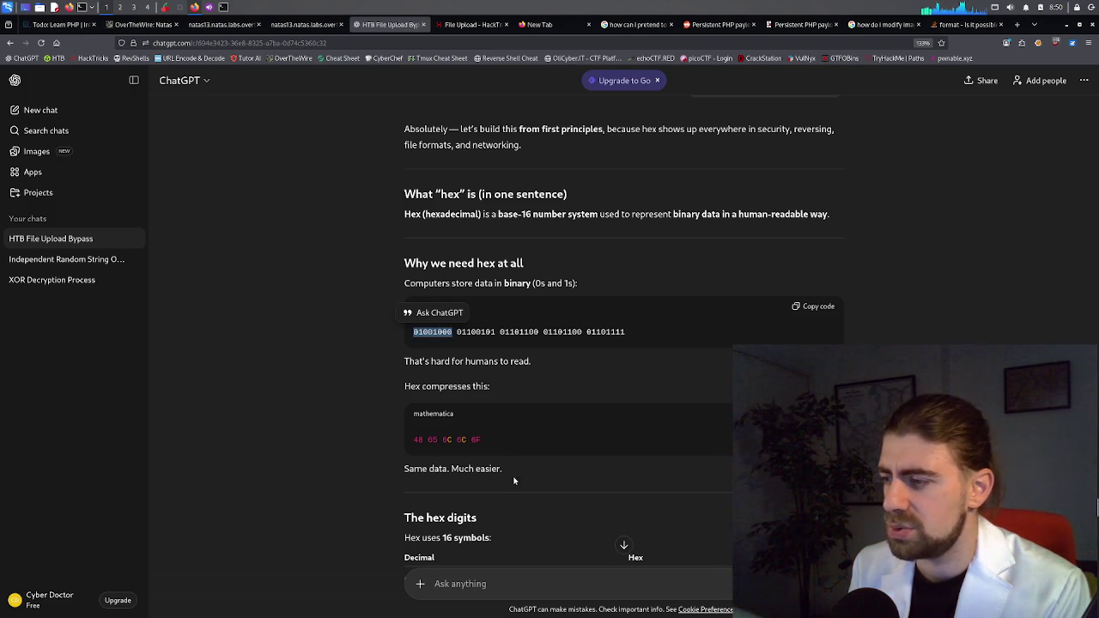
click(502, 587)
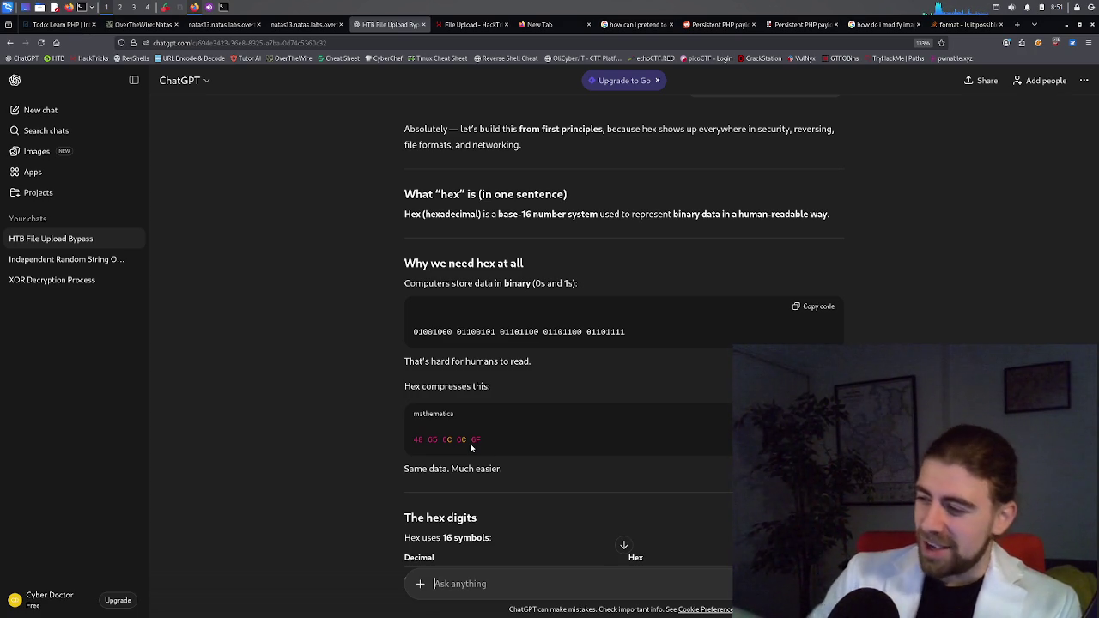
scroll(432, 445, down, 1)
scroll(432, 445, down, 1)
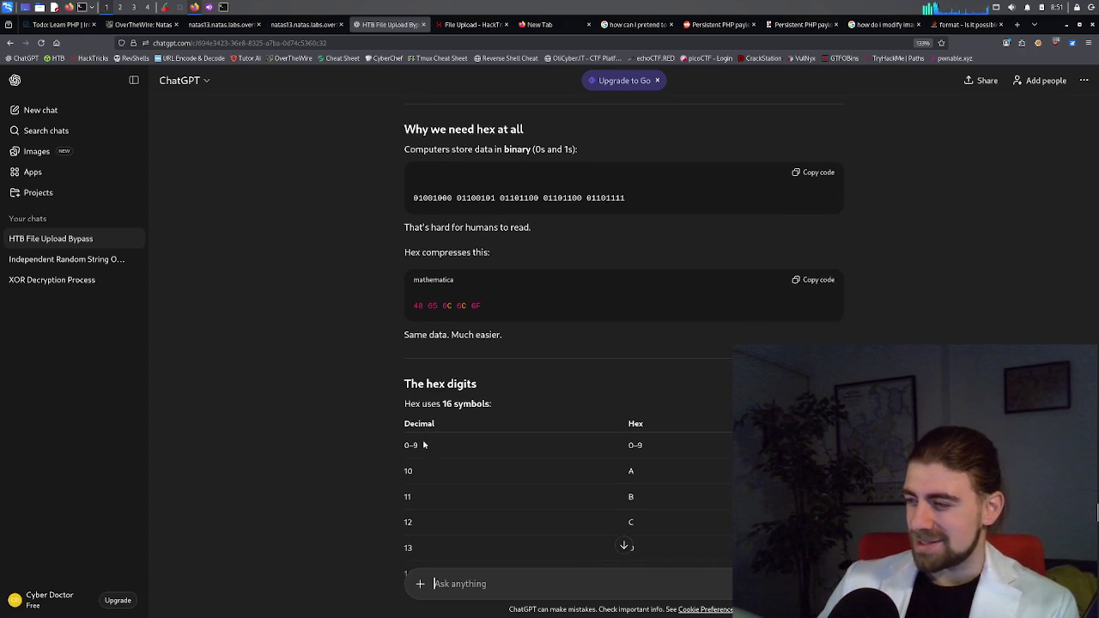
scroll(427, 450, down, 1)
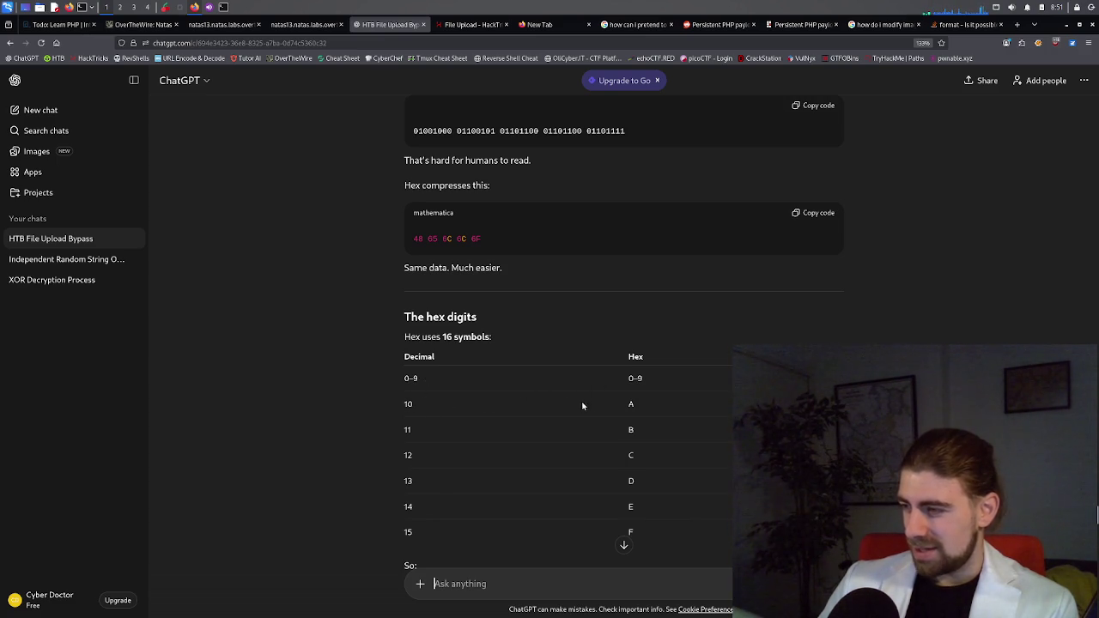
scroll(637, 464, down, 1)
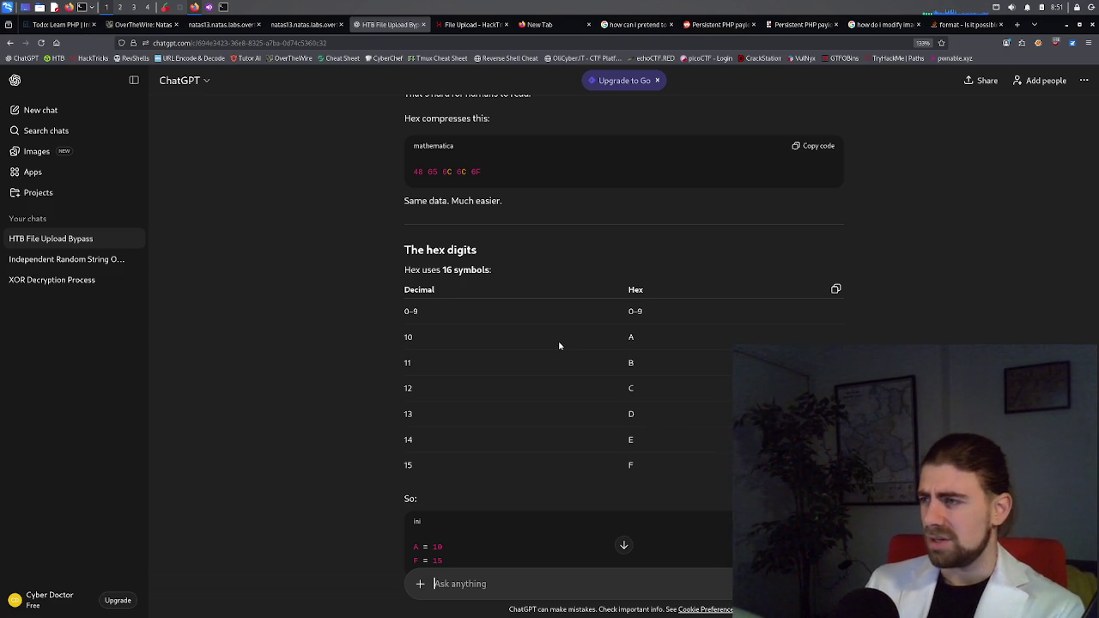
scroll(559, 346, up, 3)
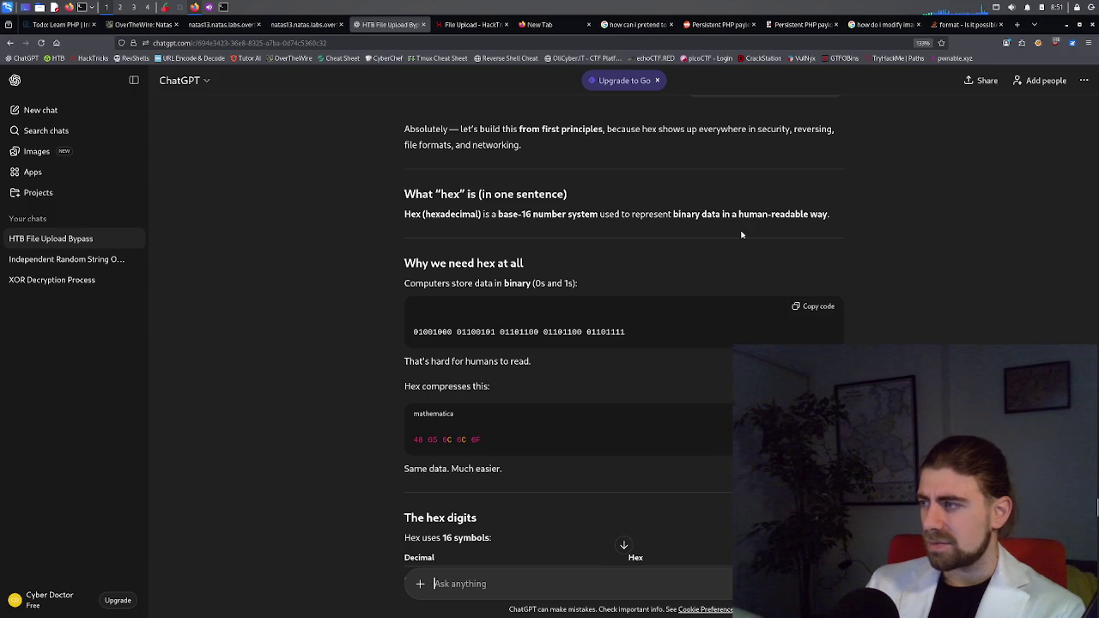
- Scroll to the file magic bytes, select PNG's 89 50 4E 47, then return to the terminal
scroll(608, 323, down, 3)
scroll(608, 323, down, 4)
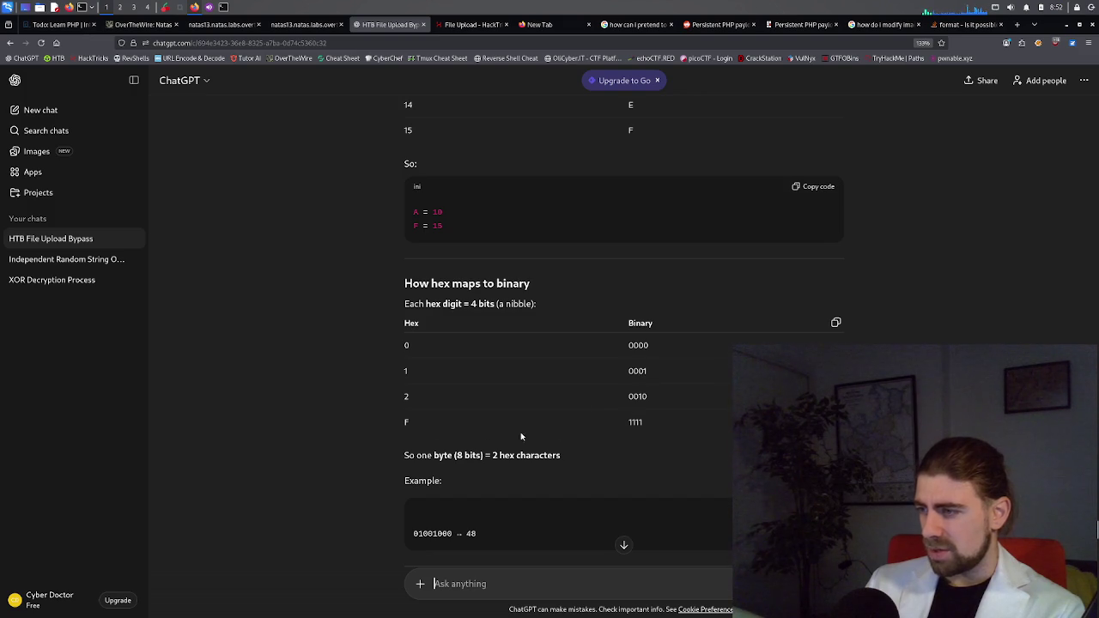
scroll(642, 440, down, 1)
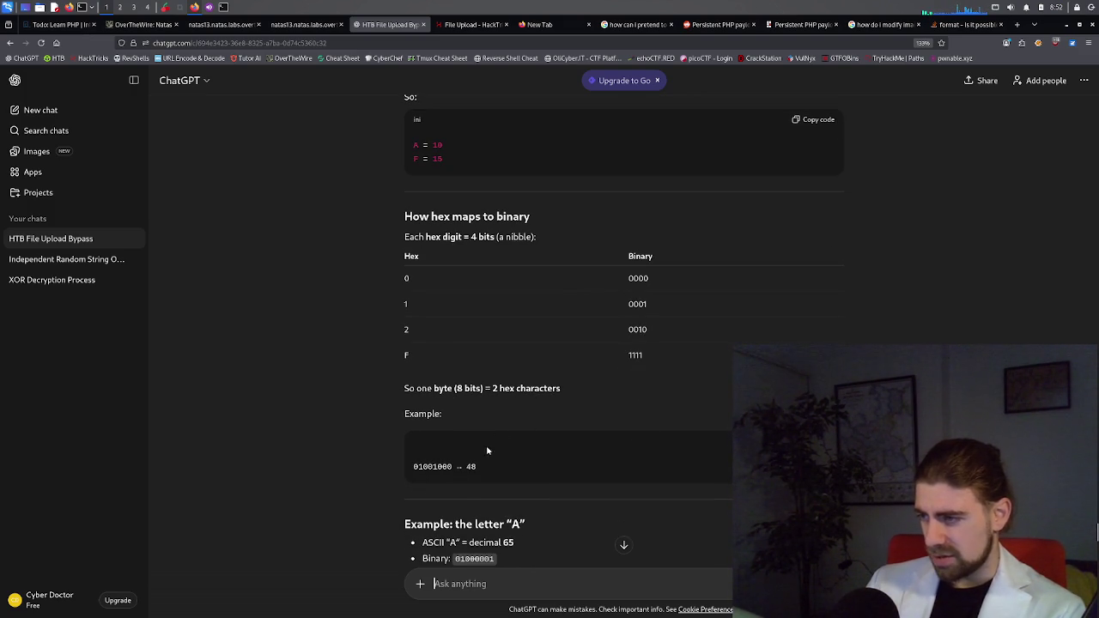
scroll(482, 463, down, 1)
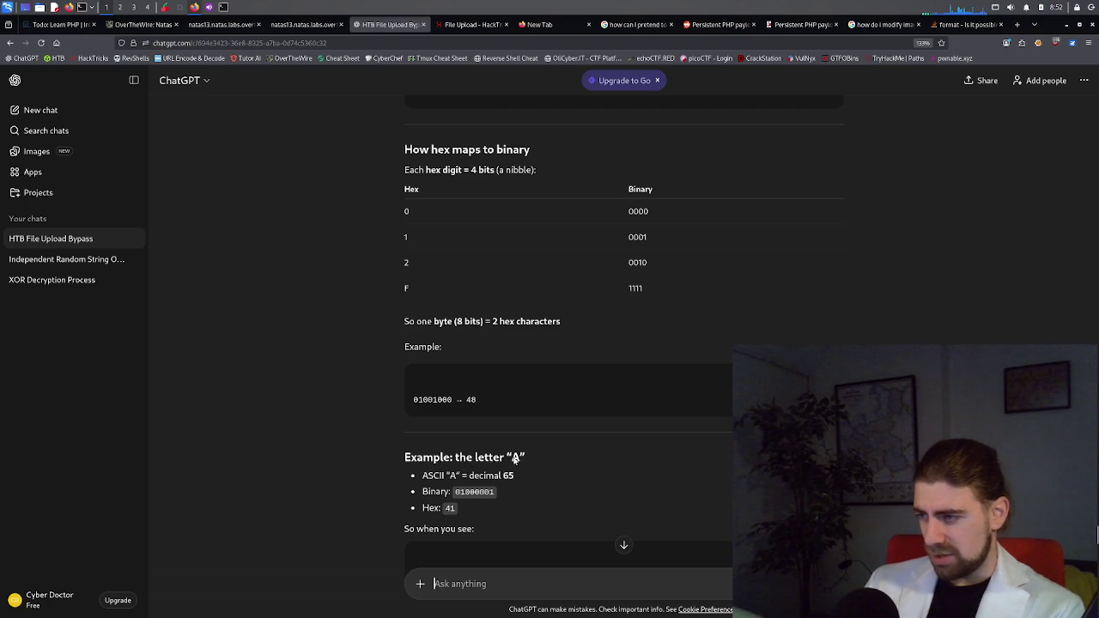
scroll(462, 473, down, 1)
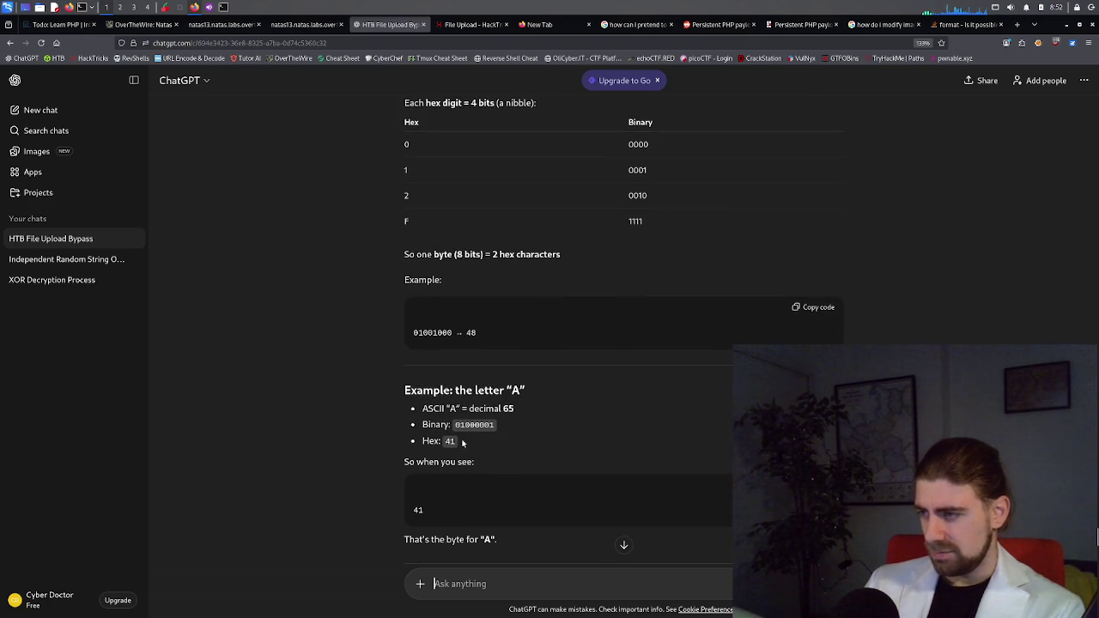
scroll(461, 448, down, 5)
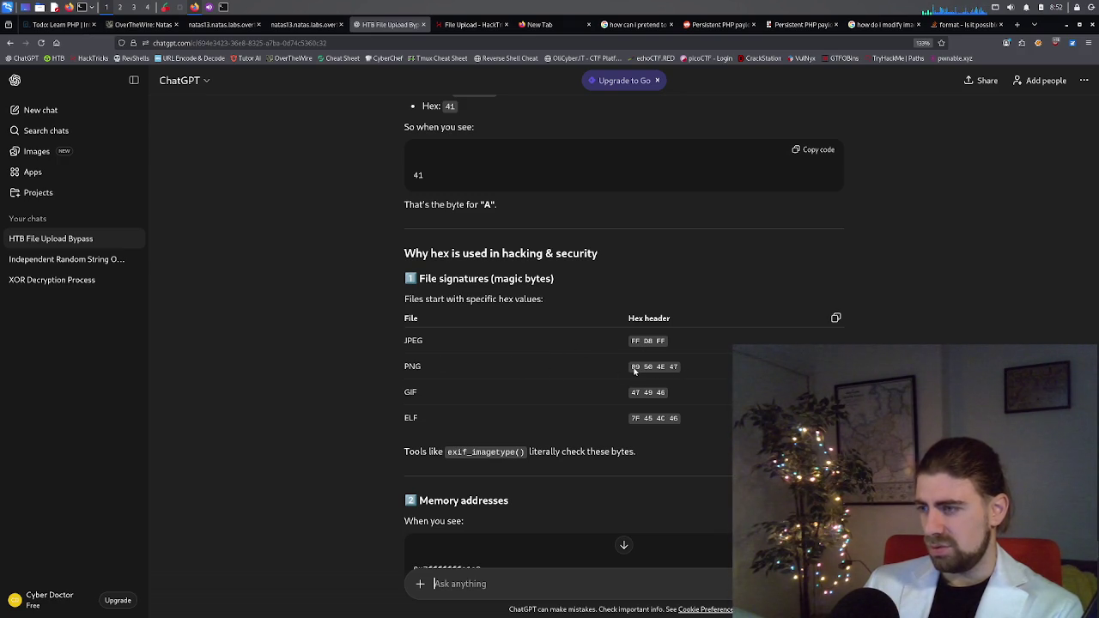
mouse_move(633, 369)
mouse_down()
mouse_move(689, 368)
mouse_move(678, 369)
mouse_up()
right_click(663, 371)
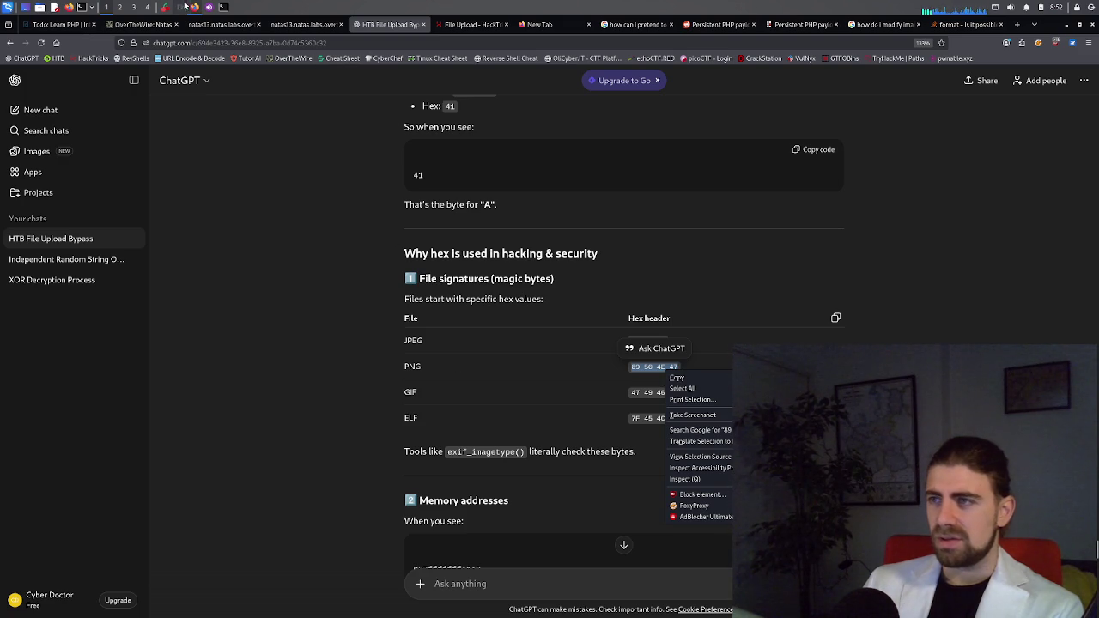
click(224, 7)
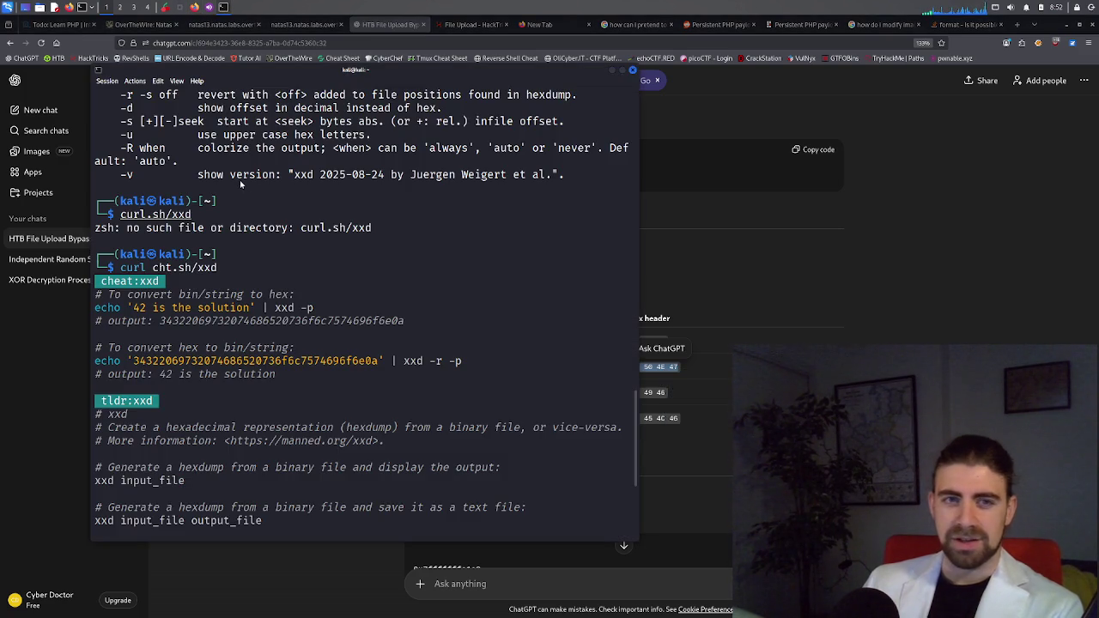
- Save image.php's hex dump to a new file by running 'xxd image.php > myhex'
scroll(357, 443, down, 2)
scroll(357, 443, down, 4)
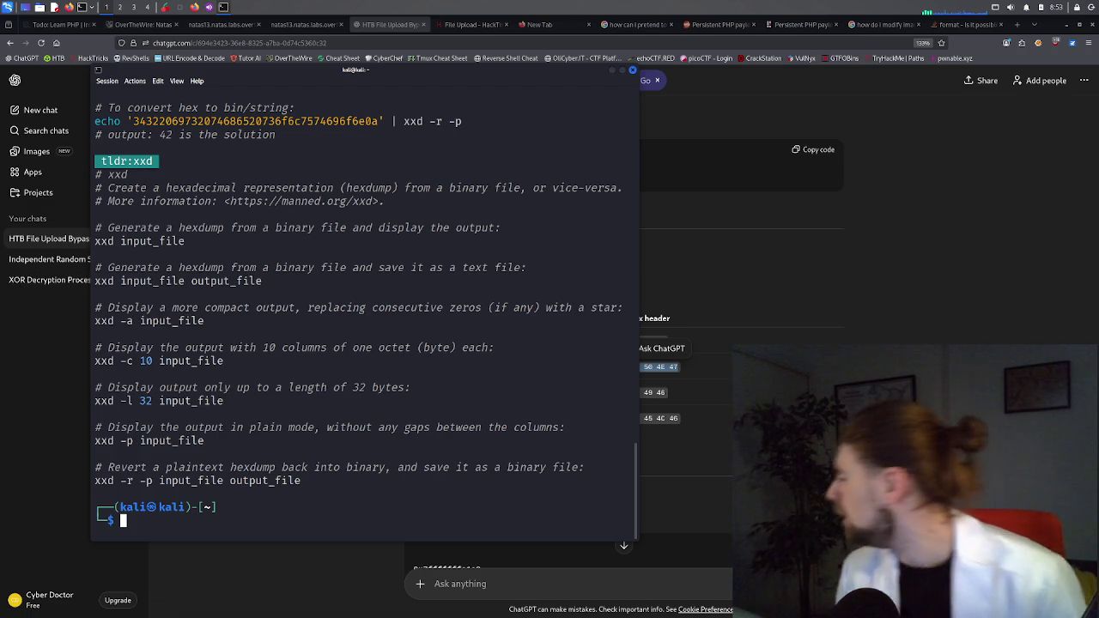
text(curl cht.sh/xxd)
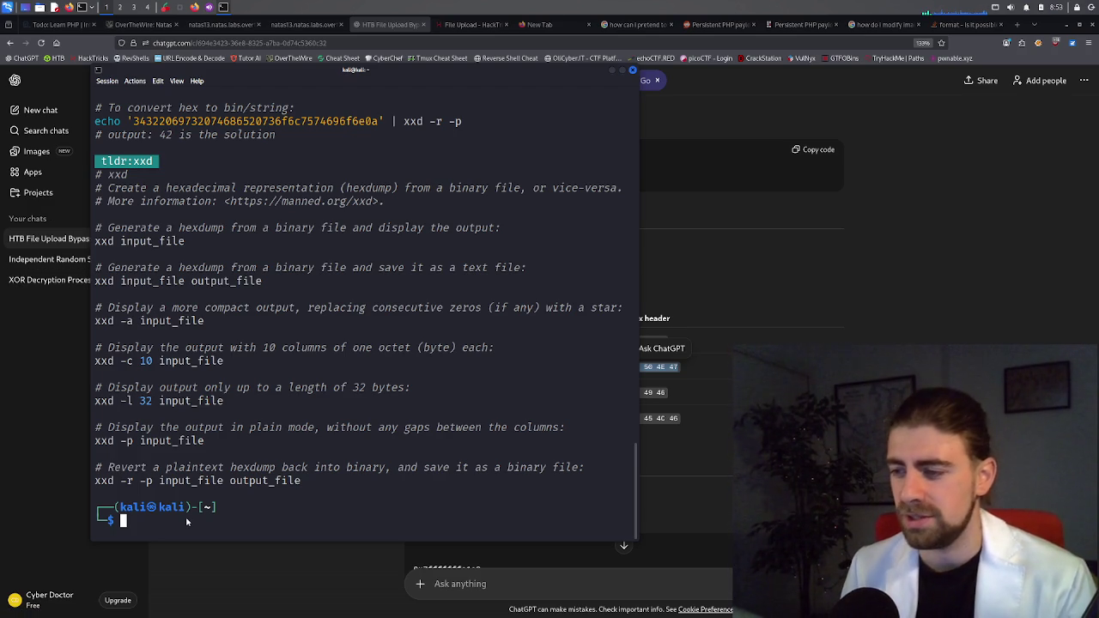
key(Left)
key(Left)
key(Left)
key(BackSpace)
key(BackSpace)
key(BackSpace)
key(End)
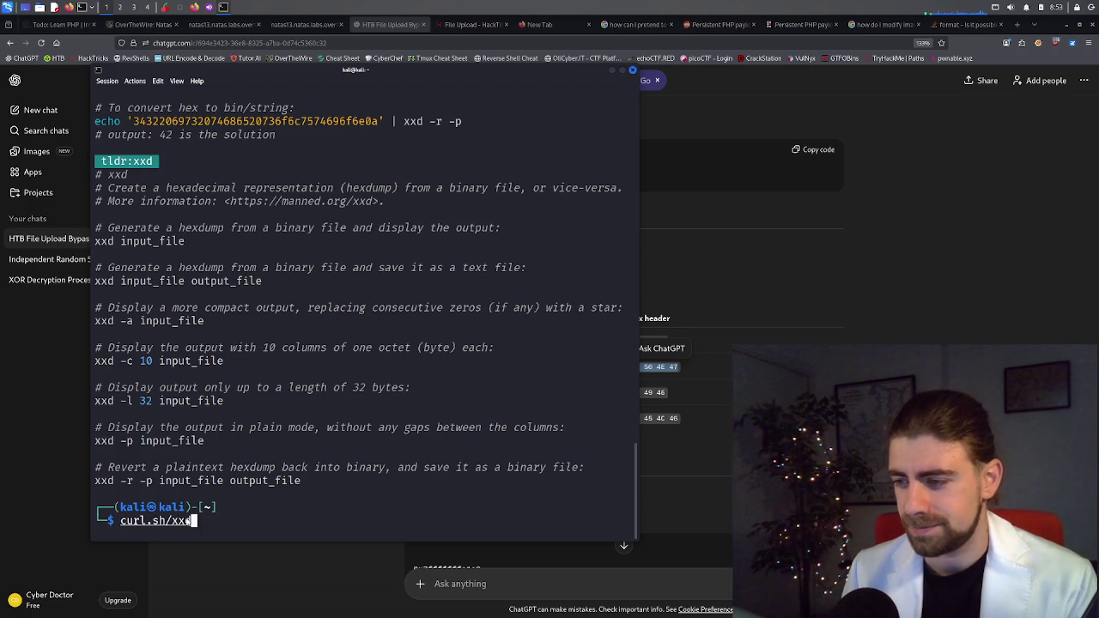
key(Up)
key(Up)
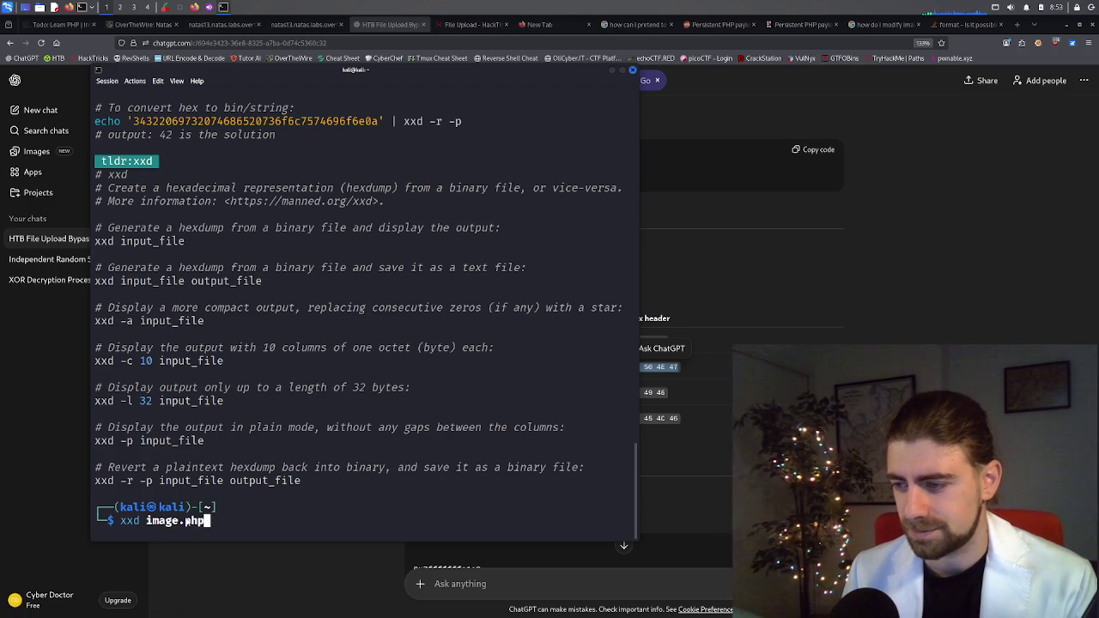
key(Left)
key(Left)
key(Left)
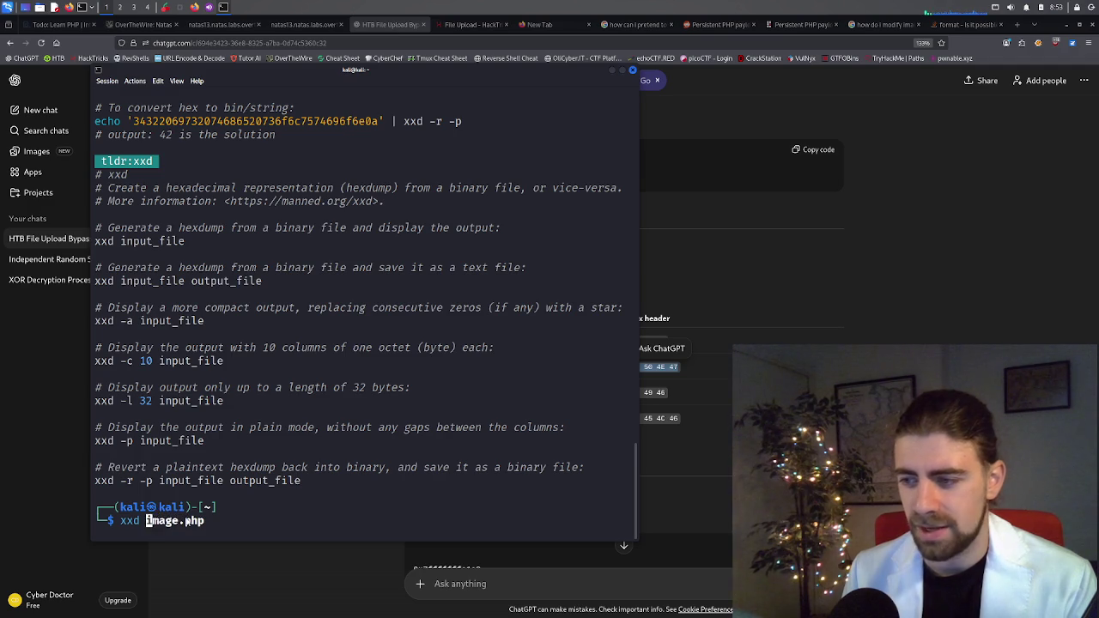
key(Right)
key(Right)
key(Right)
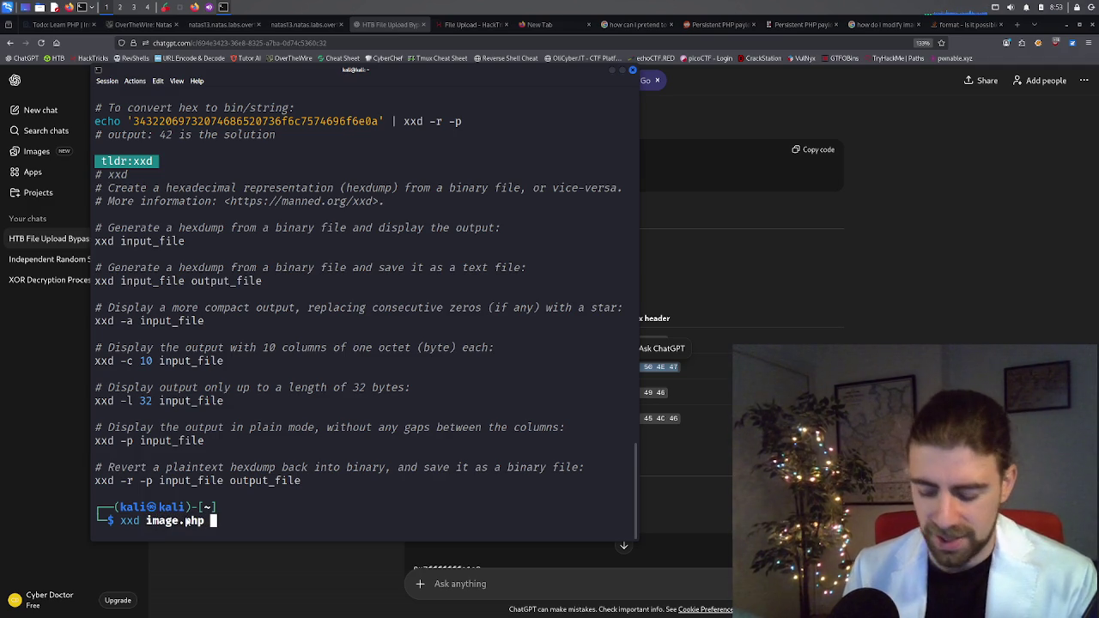
text(> my)
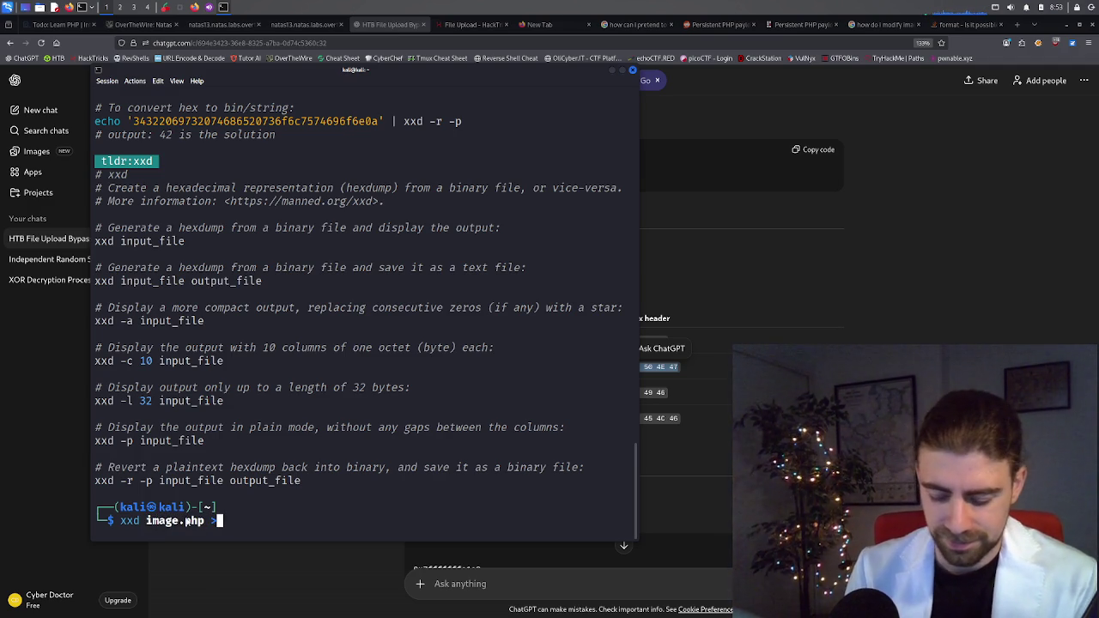
text(hex)
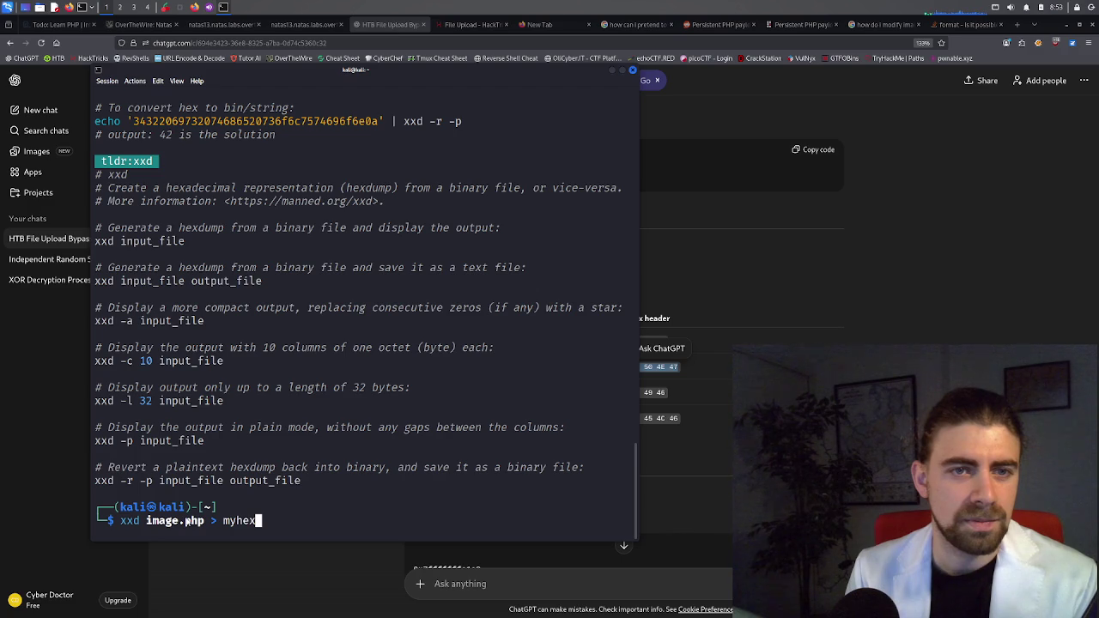
key(Return)
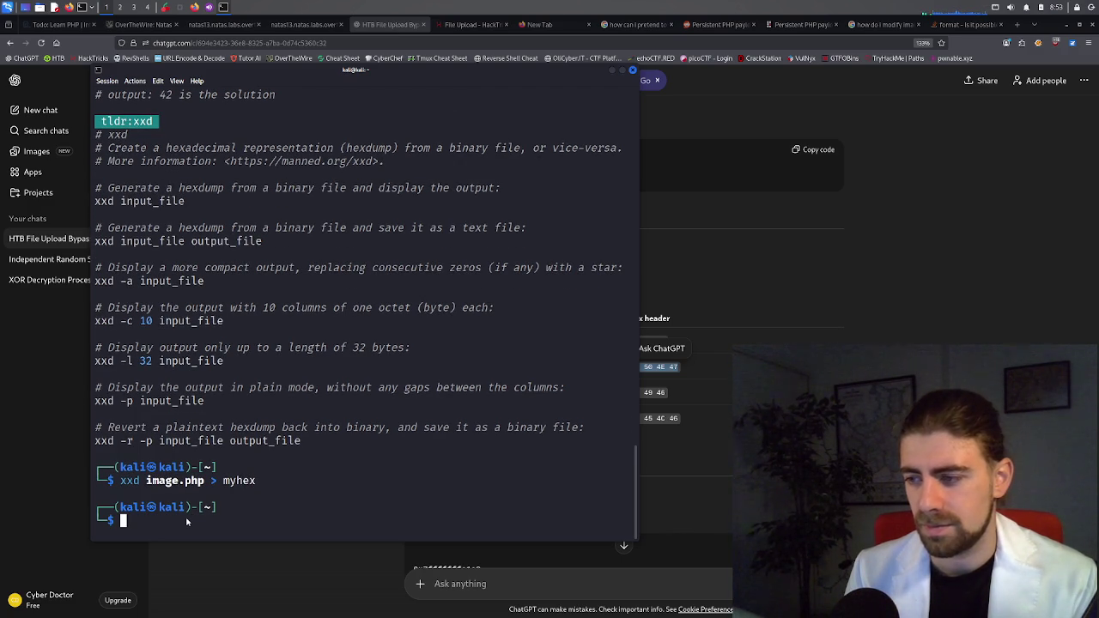
- Go to the home folder, list its files, and print the hex dump with 'cat myhex'
text(cd)
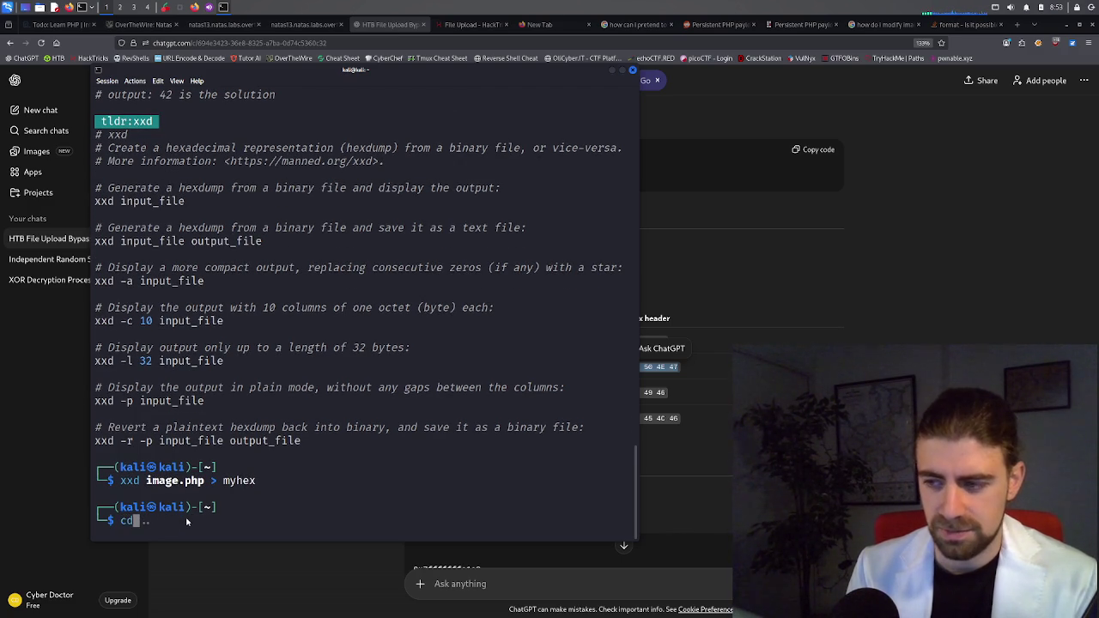
key(Return)
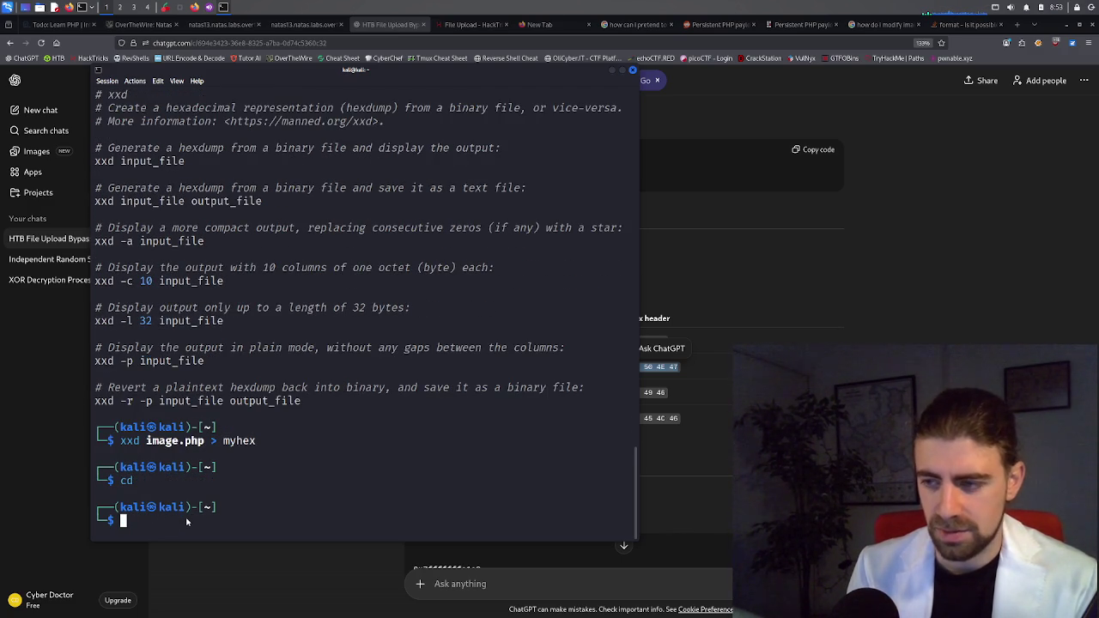
text(ls)
key(Return)
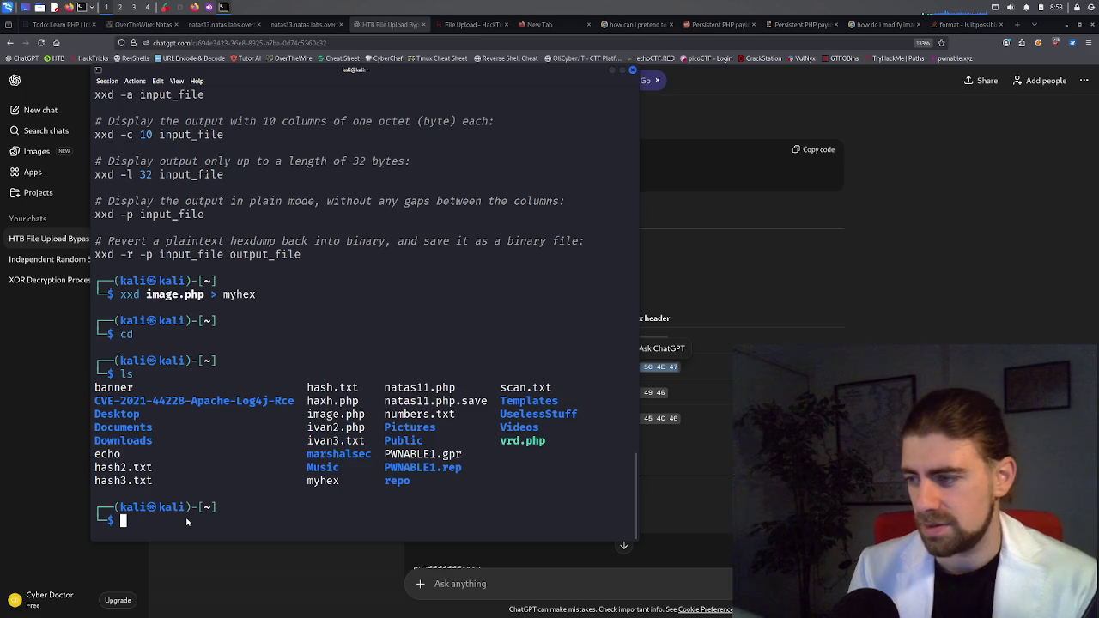
text(cat m)
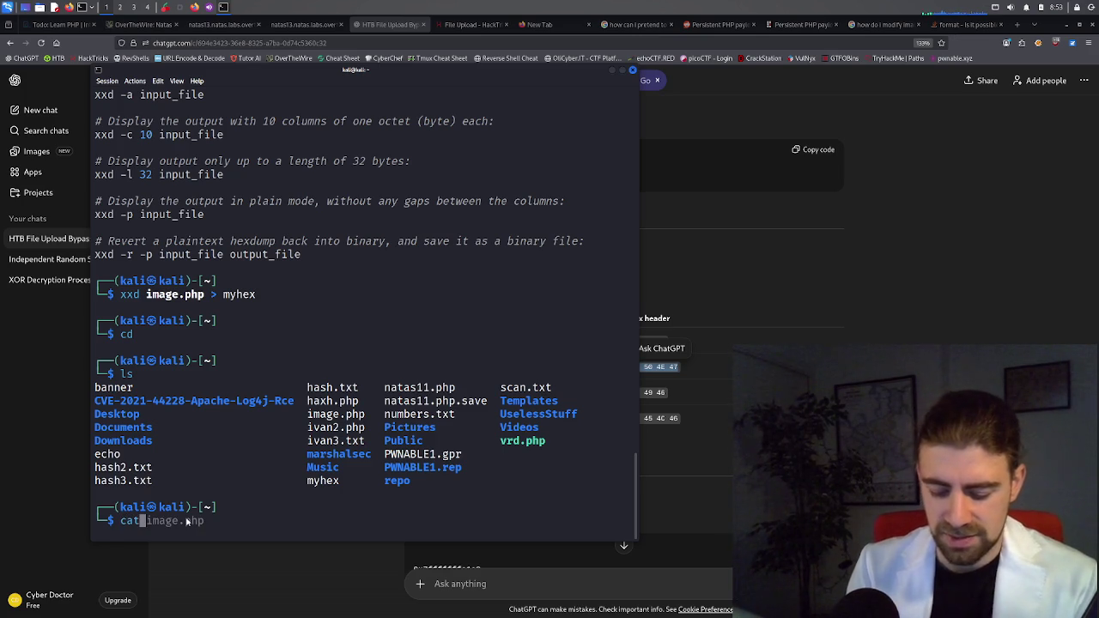
text(yhex)
key(Return)
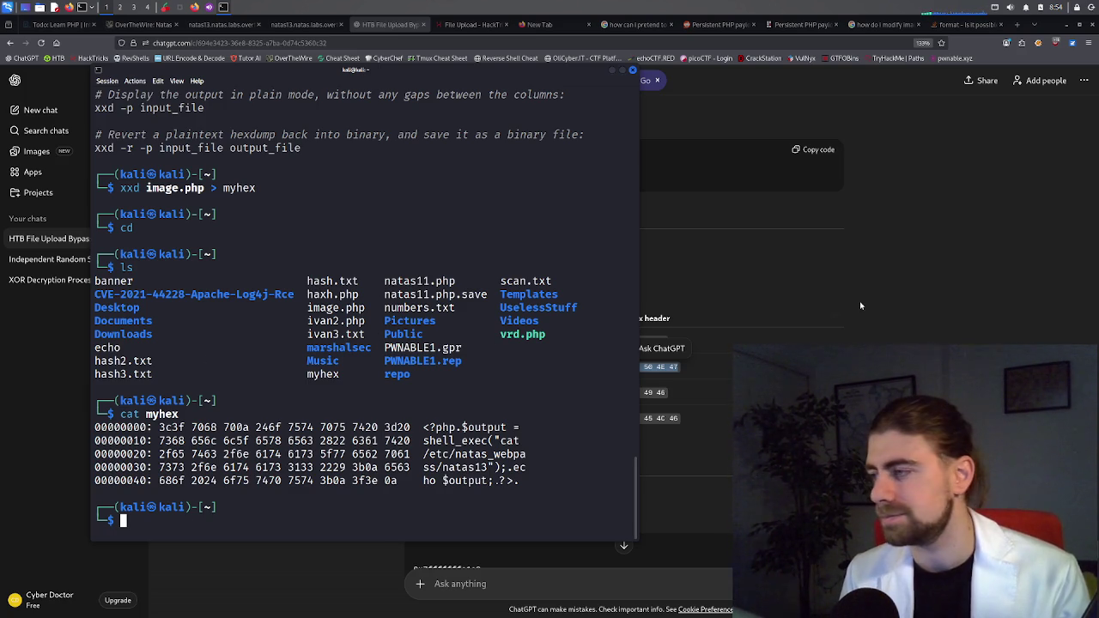
click(725, 304)
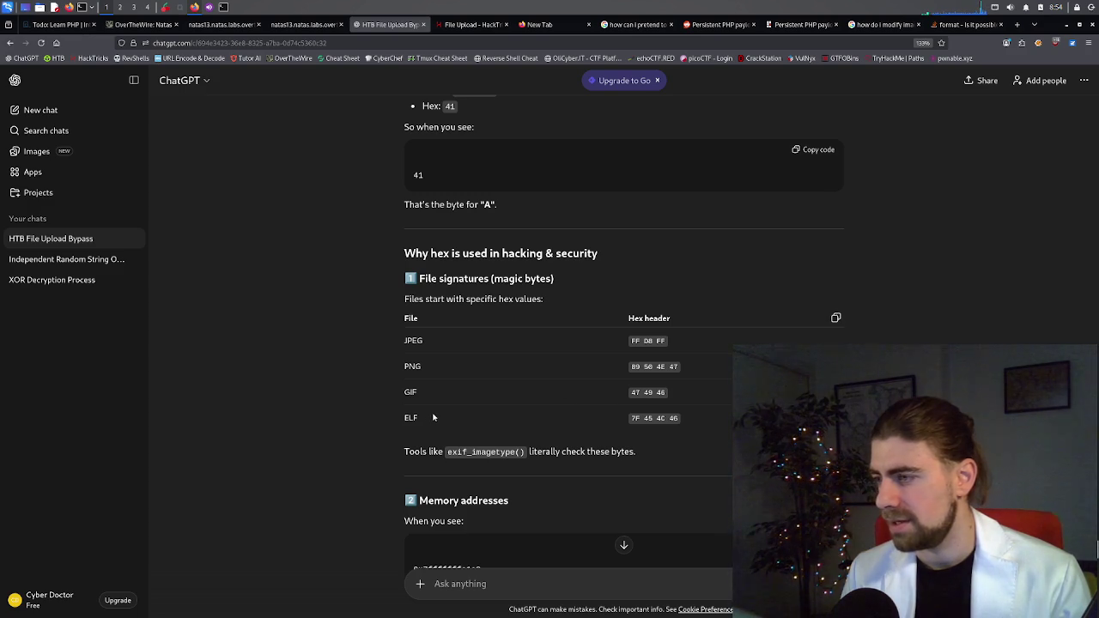
- Highlight the JPEG magic bytes FF D8 FF, review the answer, and start a new chat
triple_click(649, 343)
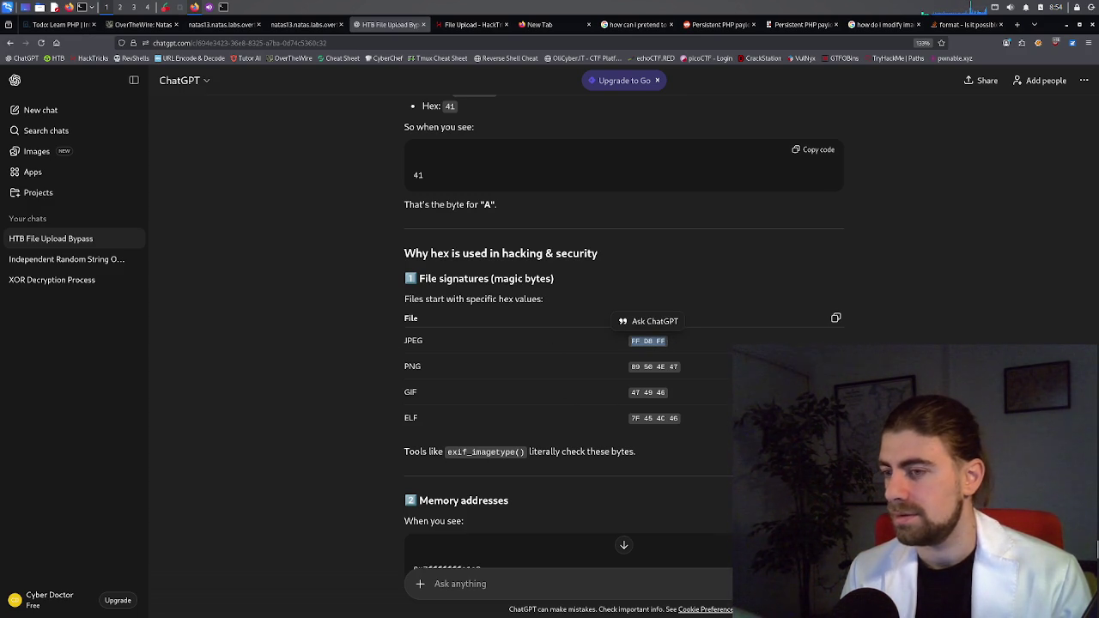
scroll(730, 364, up, 4)
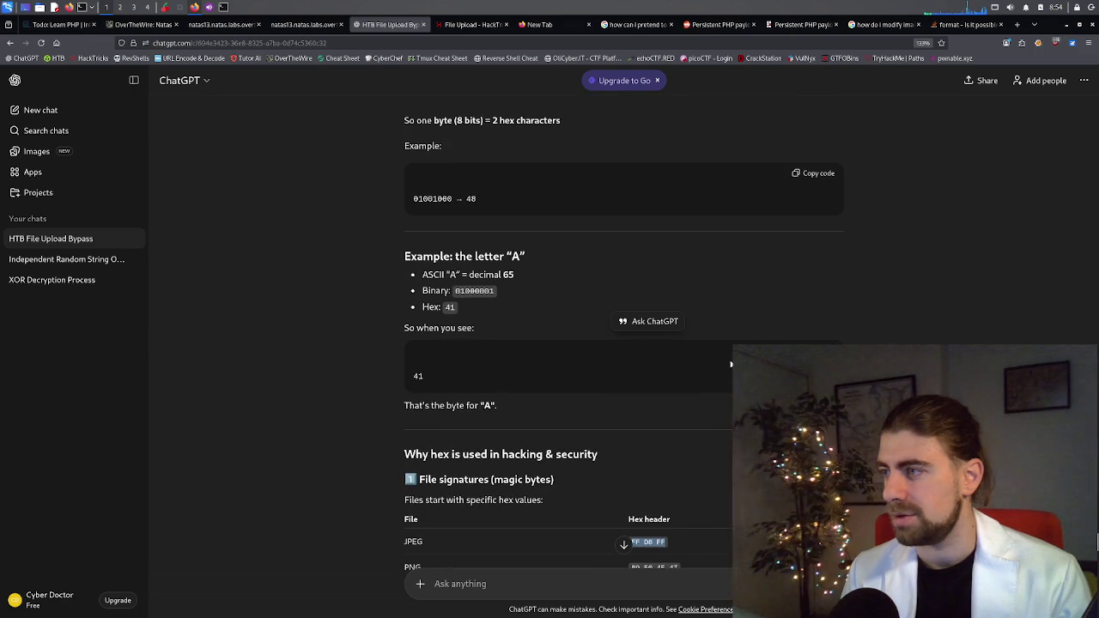
scroll(731, 364, up, 2)
scroll(731, 364, down, 3)
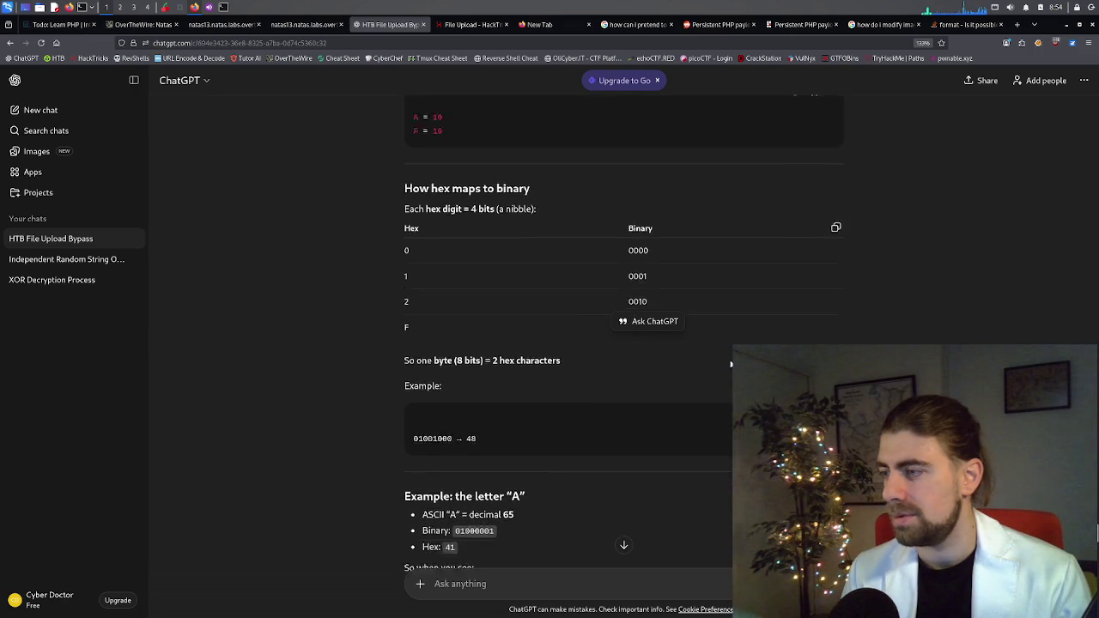
scroll(731, 364, down, 3)
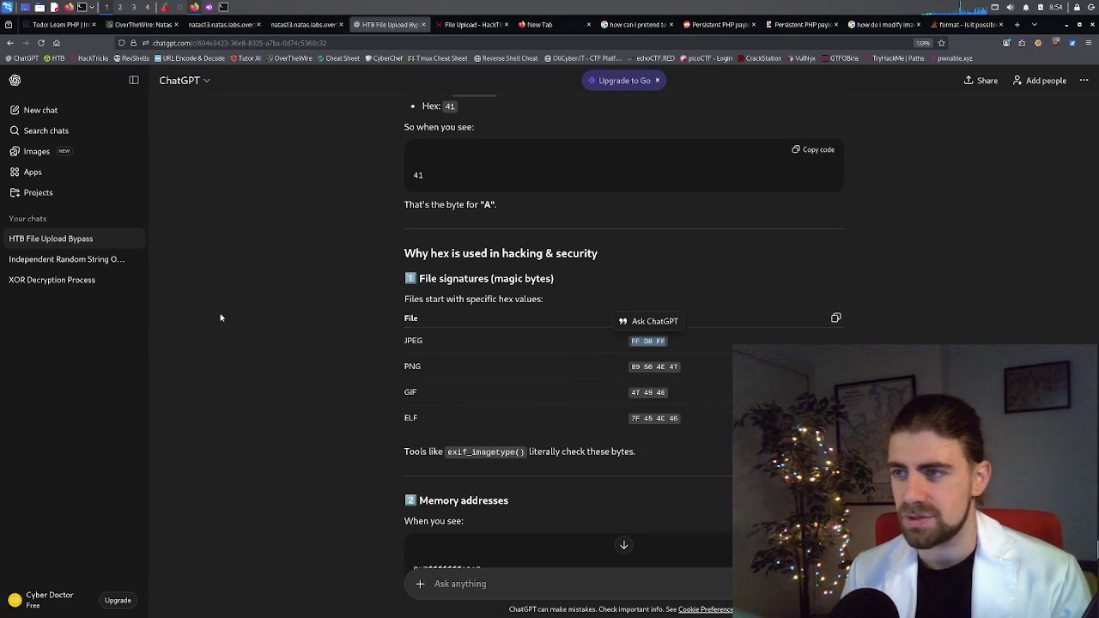
scroll(453, 334, up, 8)
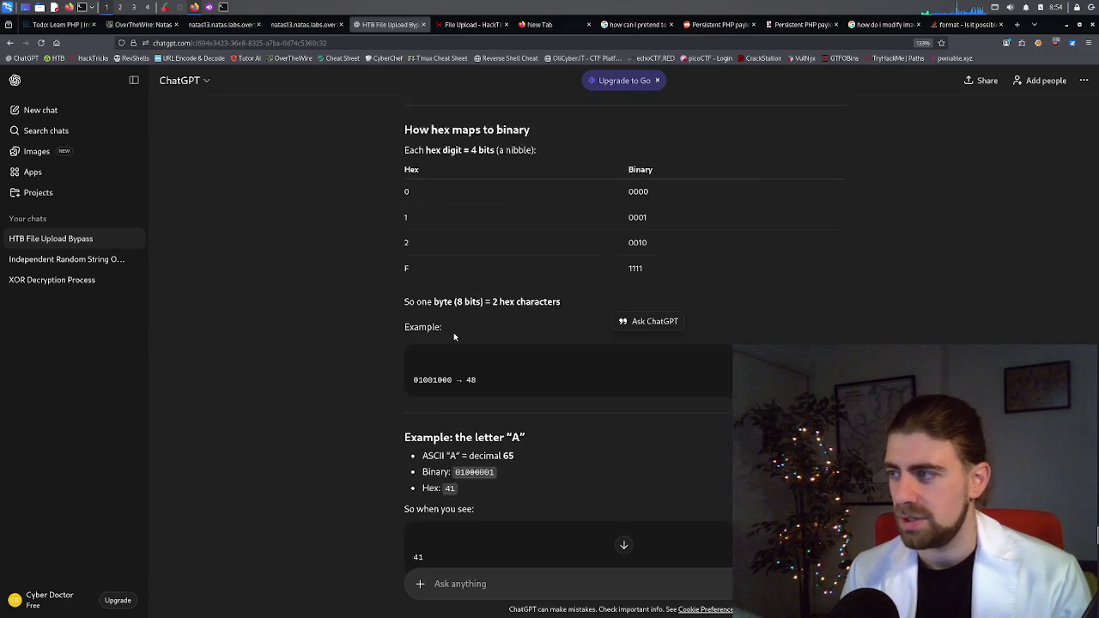
scroll(453, 333, up, 15)
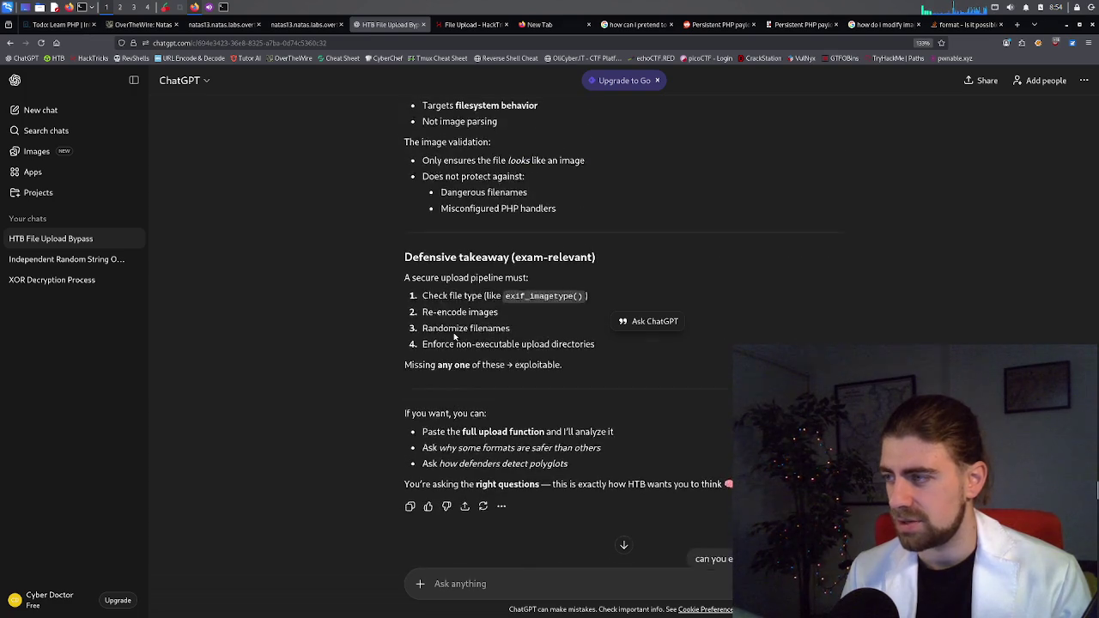
scroll(455, 335, up, 2)
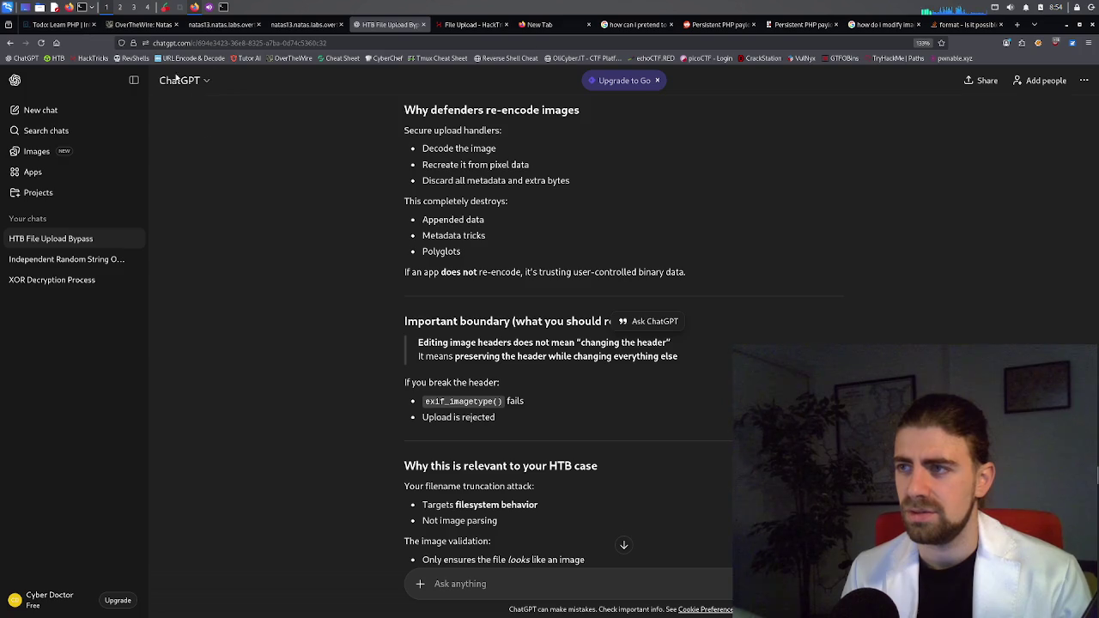
click(40, 110)
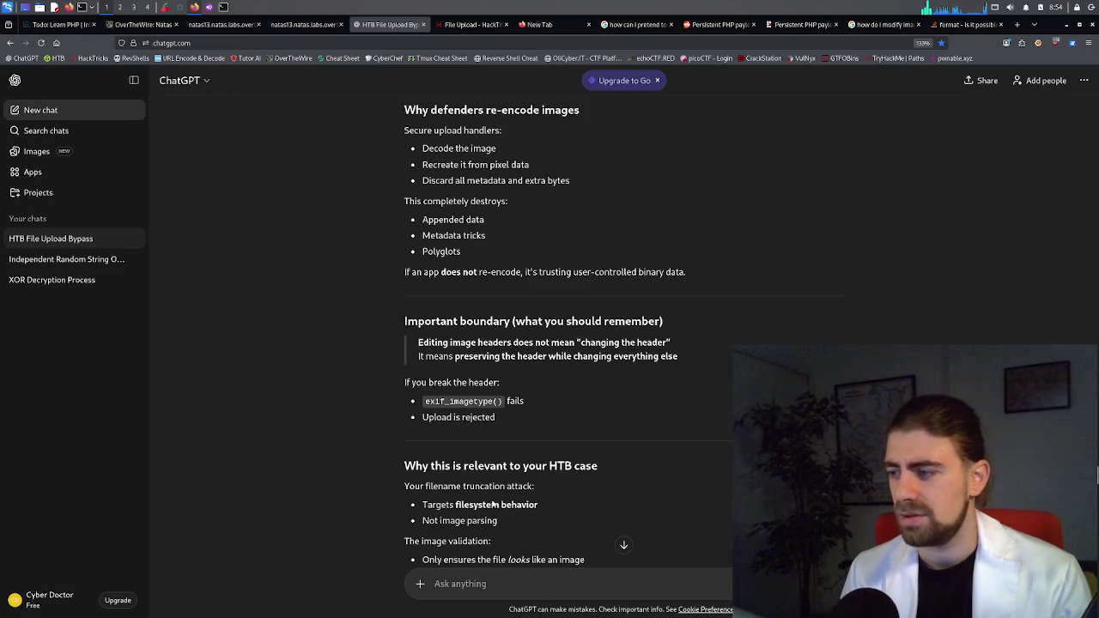
- Ask ChatGPT how to edit the headers of an image on Linux
text(how cna i e)
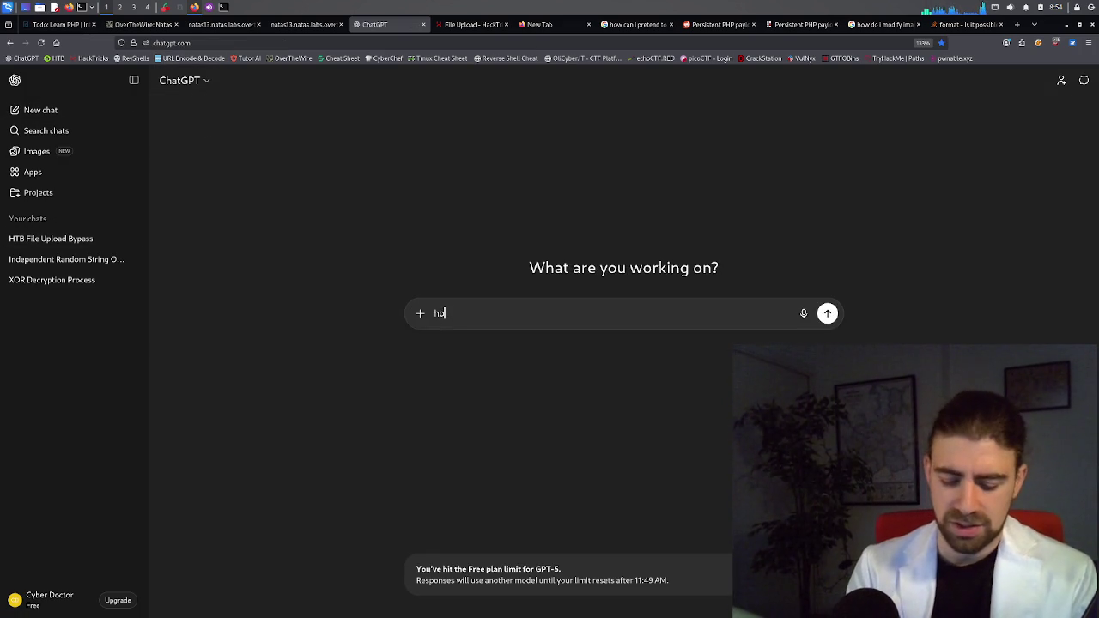
text(dit the )
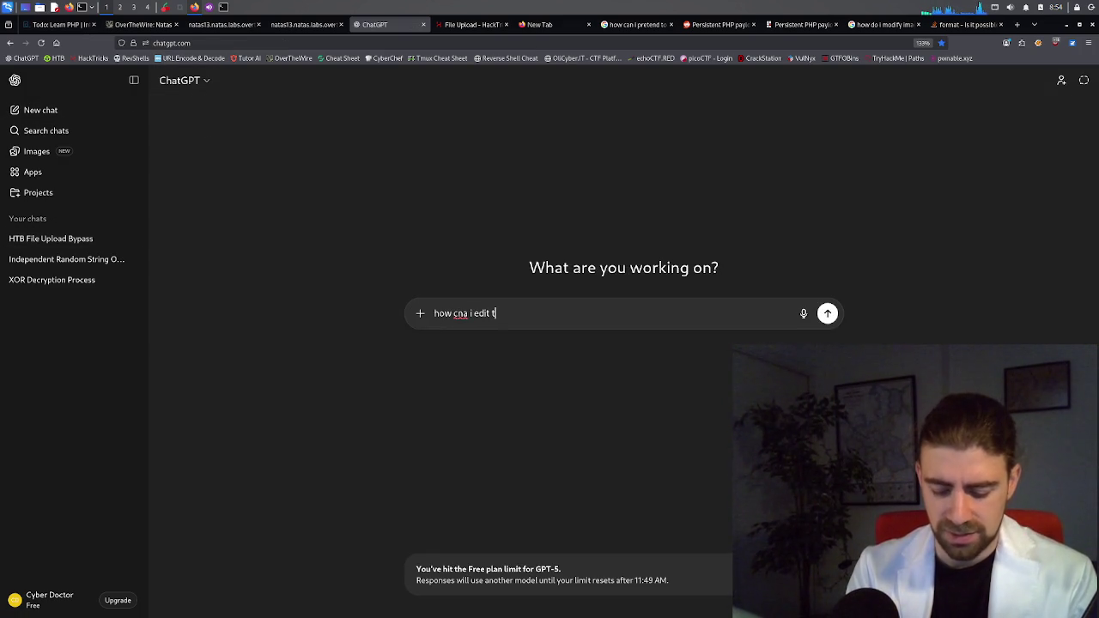
text(headers od)
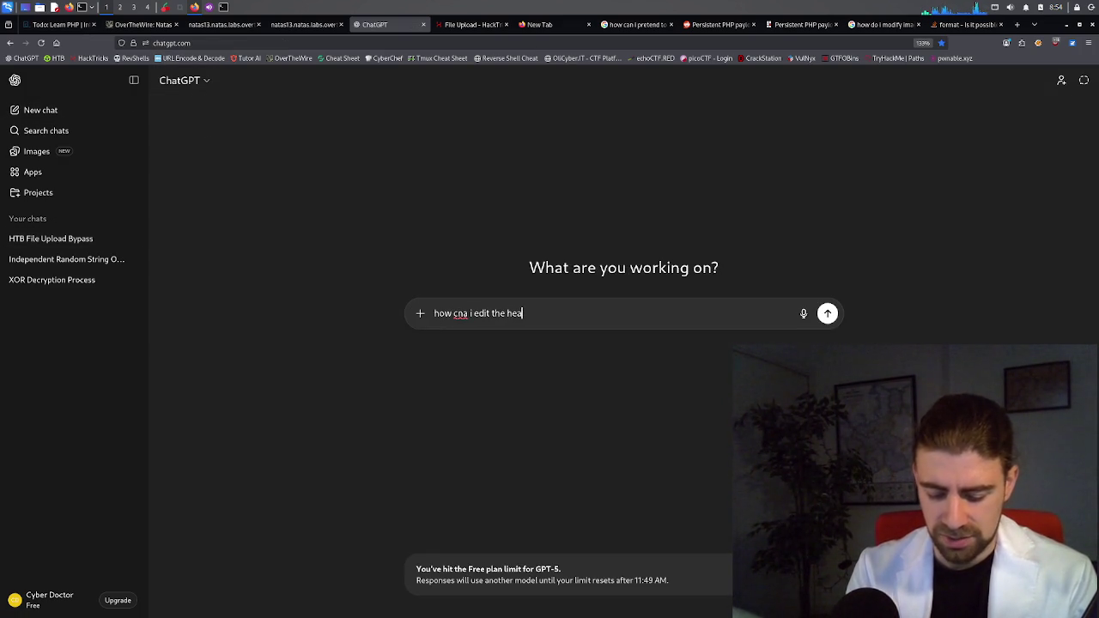
key(BackSpace)
key(BackSpace)
text(f an image. I am )
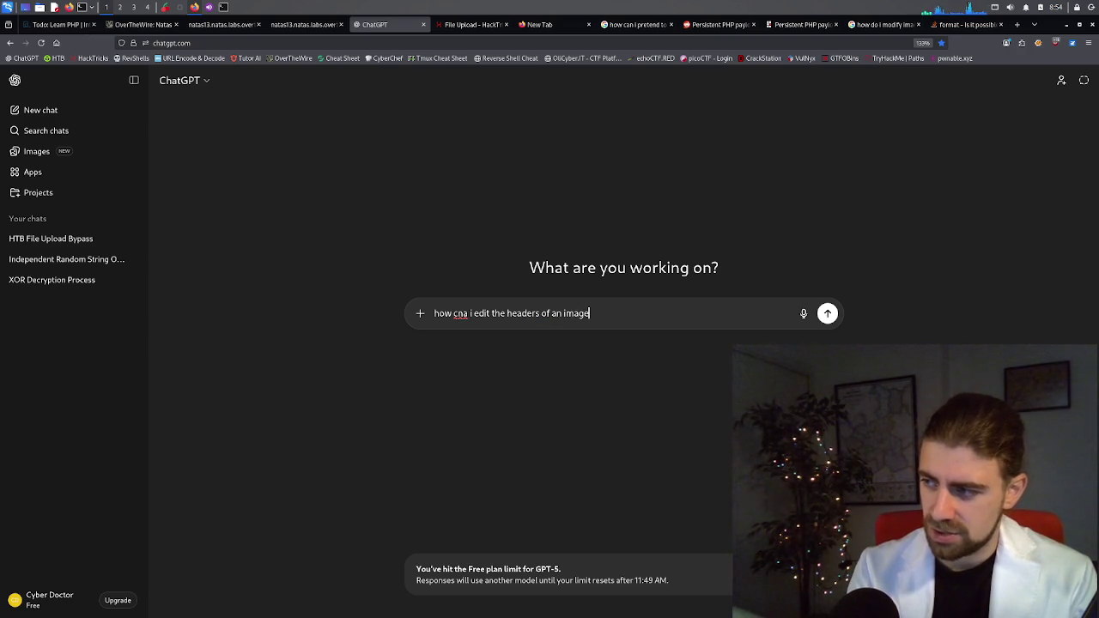
text(u)
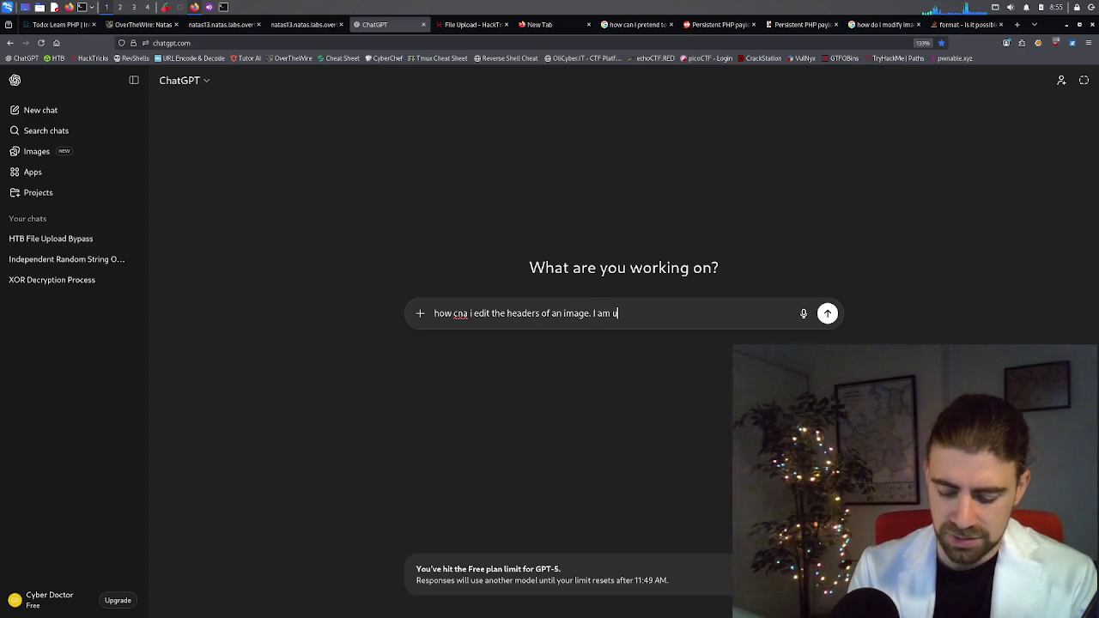
text(sing linux)
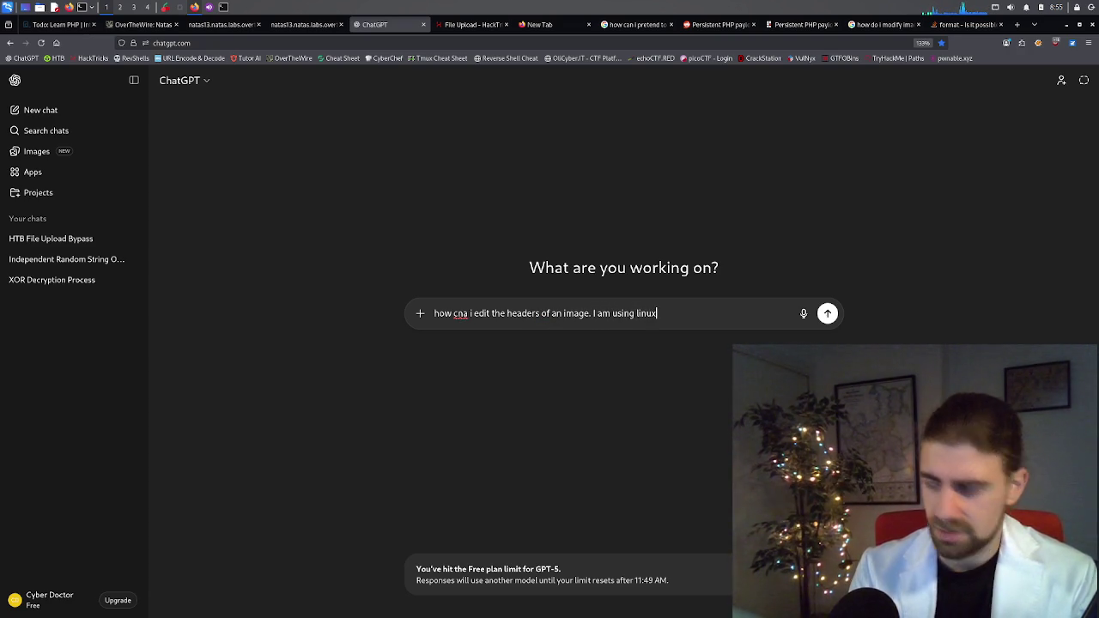
key(Return)
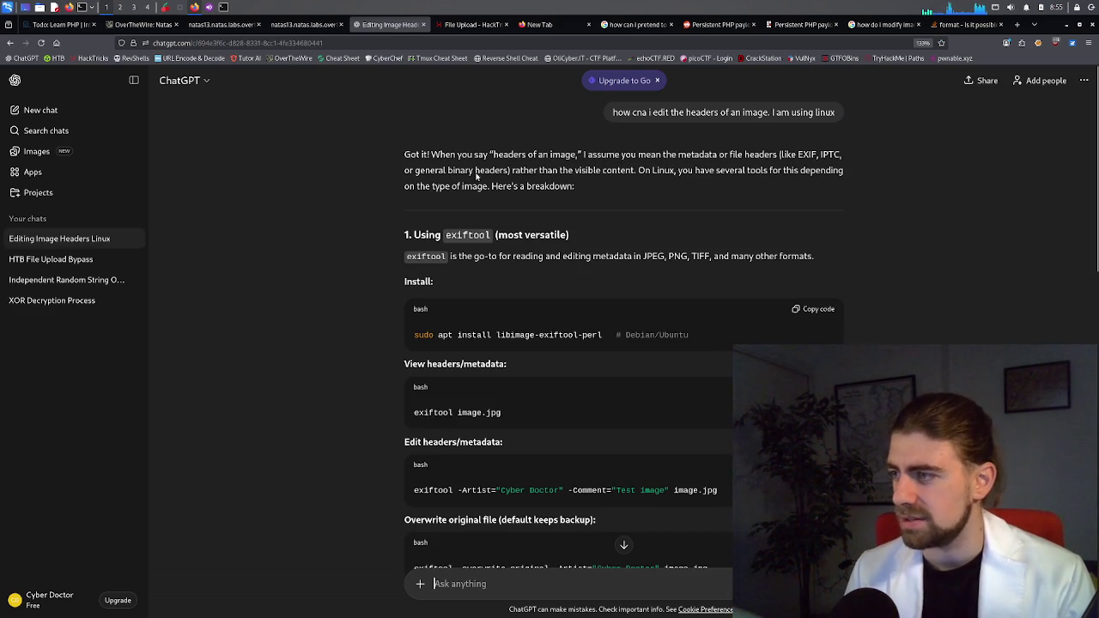
- Select the 'sudo apt install libimage-exiftool-perl' command, then bring up the Kali terminal
double_click(502, 336)
click(555, 339)
drag(599, 337, 413, 339)
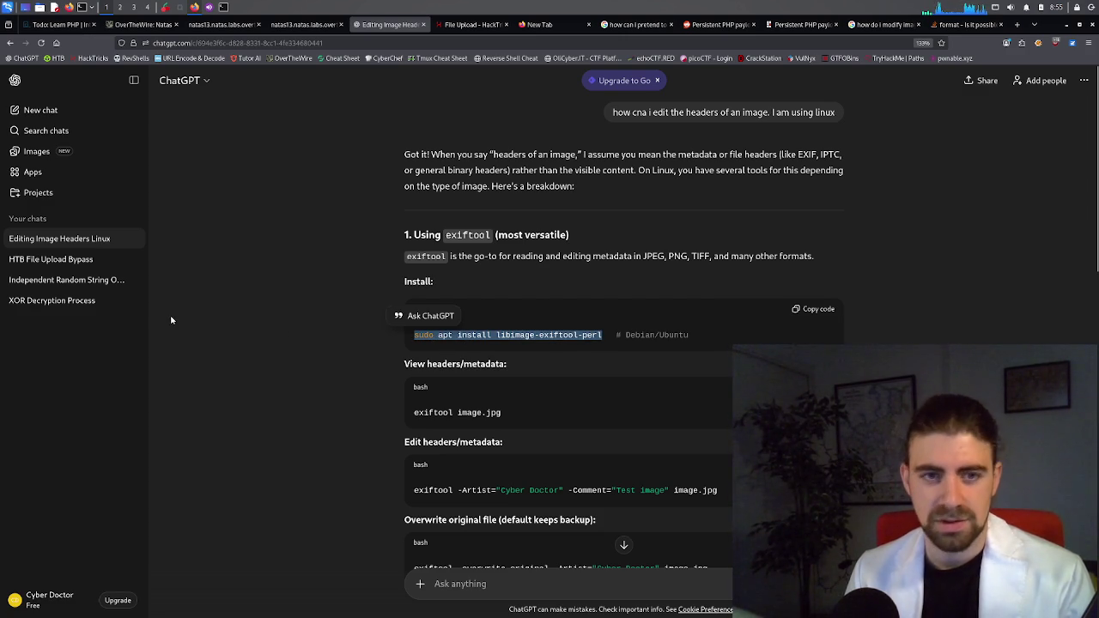
click(223, 7)
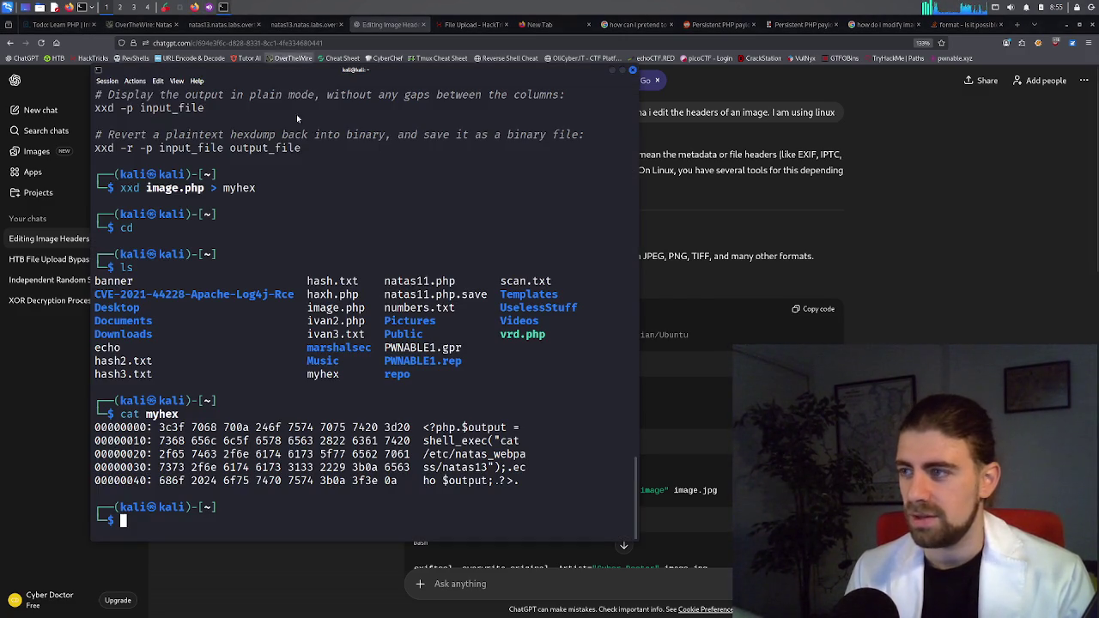
- Refresh the Kali package lists with 'sudo apt update' and the sudo password, then hide the terminal
mouse_move(390, 69)
mouse_down()
mouse_move(324, 52)
mouse_move(281, 12)
mouse_up()
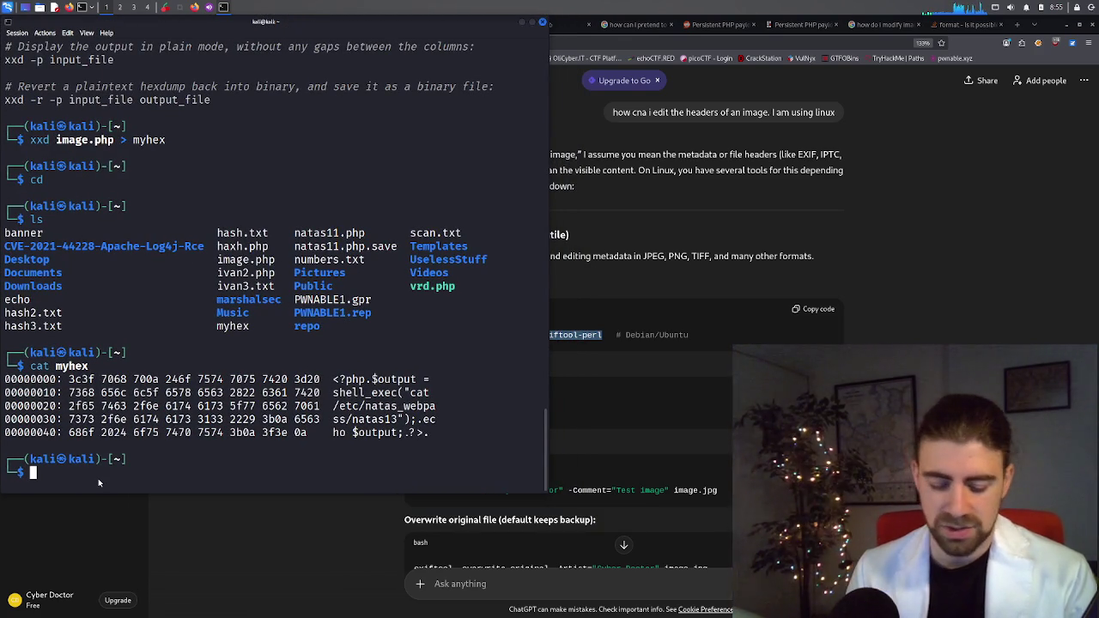
text(sudo apt u)
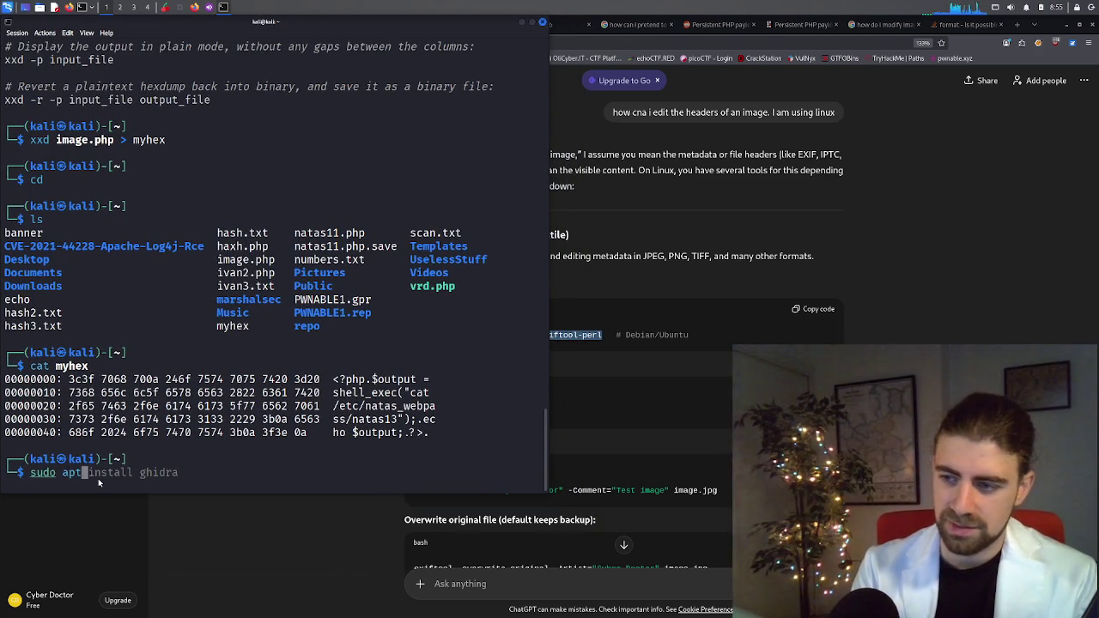
text(te)
key(Return)
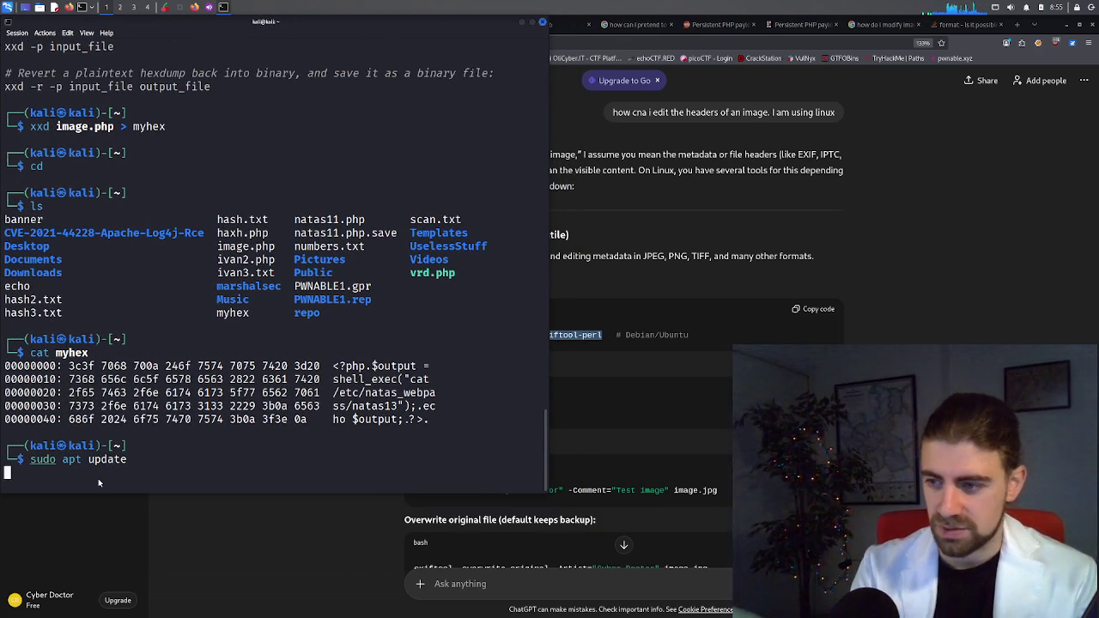
key(Return)
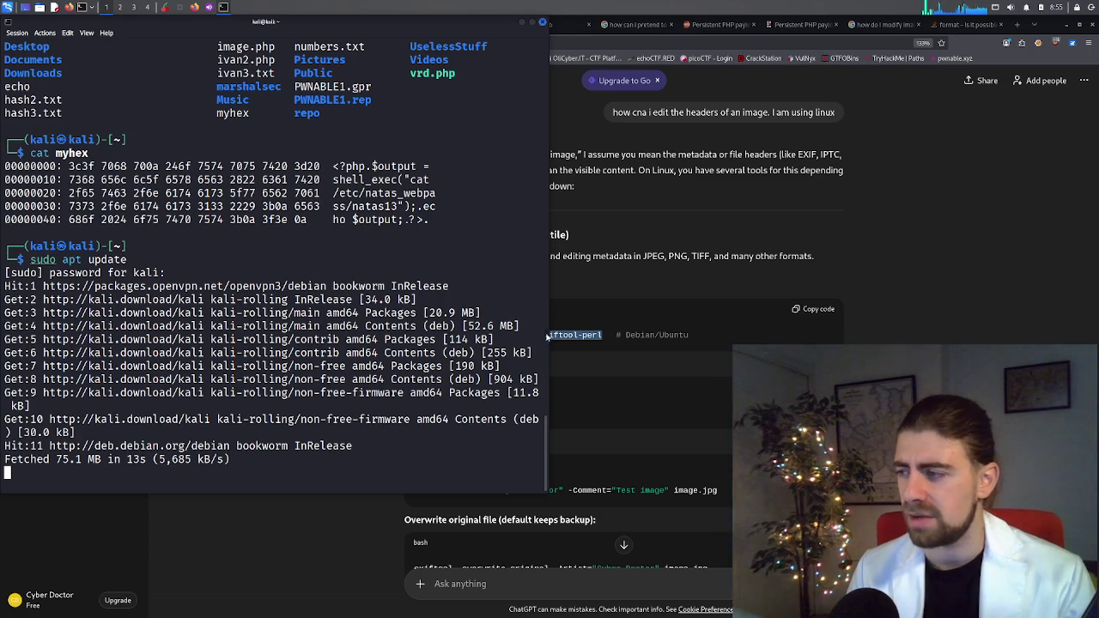
key(F12)
click(460, 341)
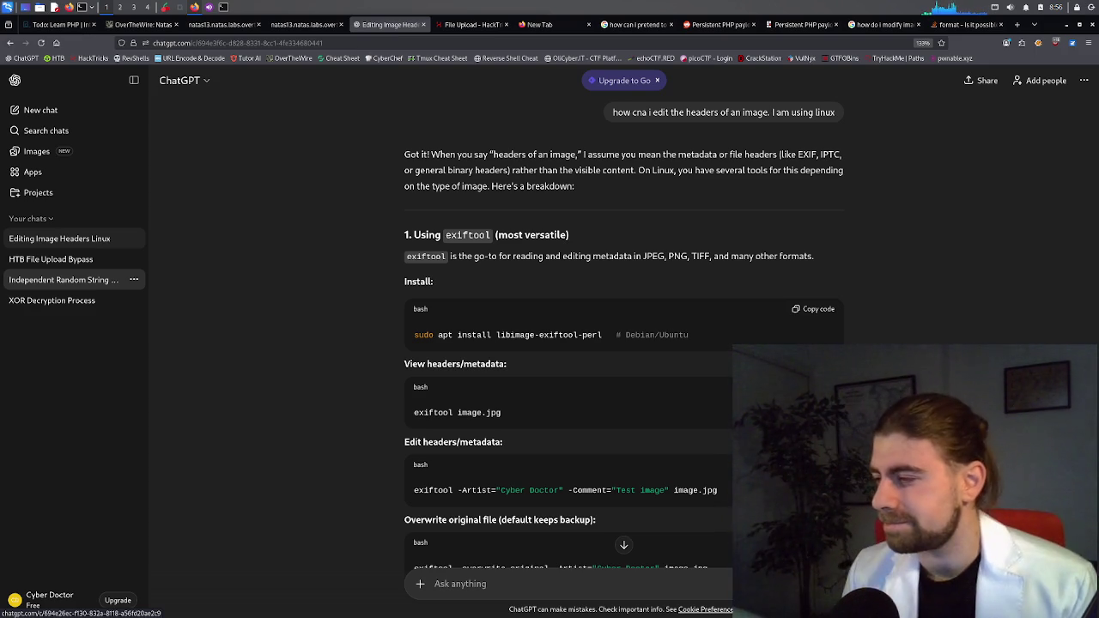
- Look over the exiftool example commands, then bring the terminal back and recall the previous command
scroll(624, 344, down, 2)
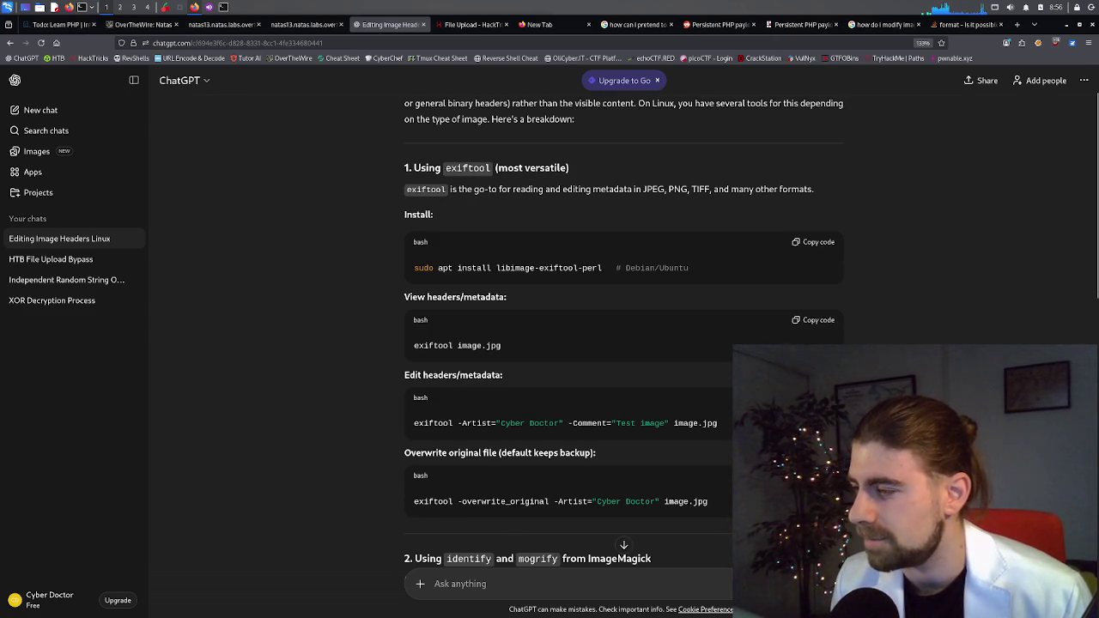
drag(502, 422, 558, 426)
click(494, 419)
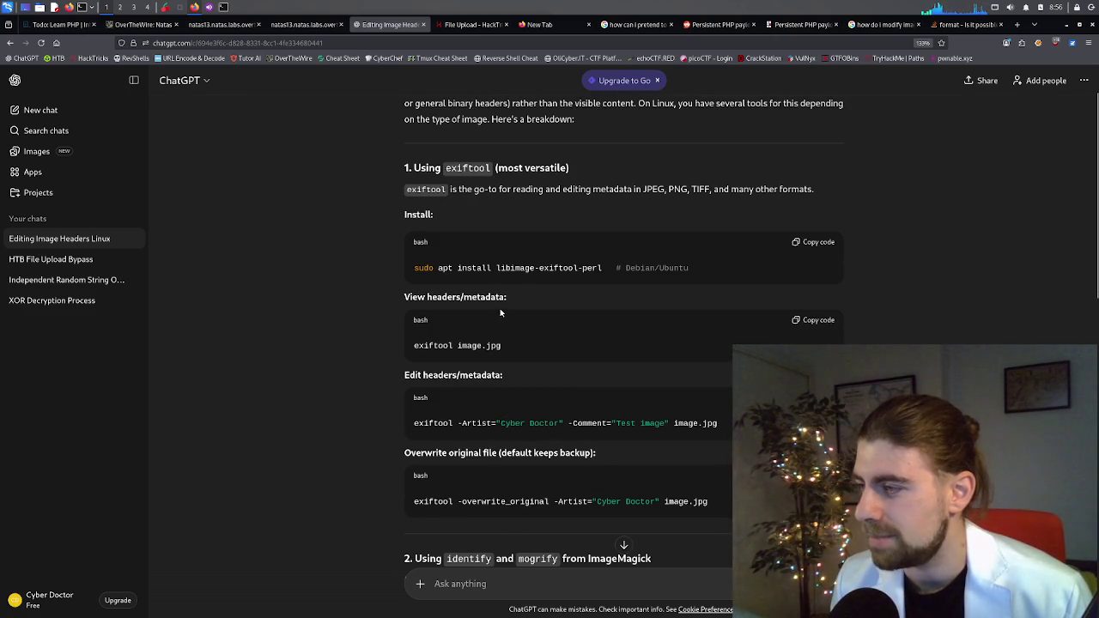
click(223, 7)
key(Up)
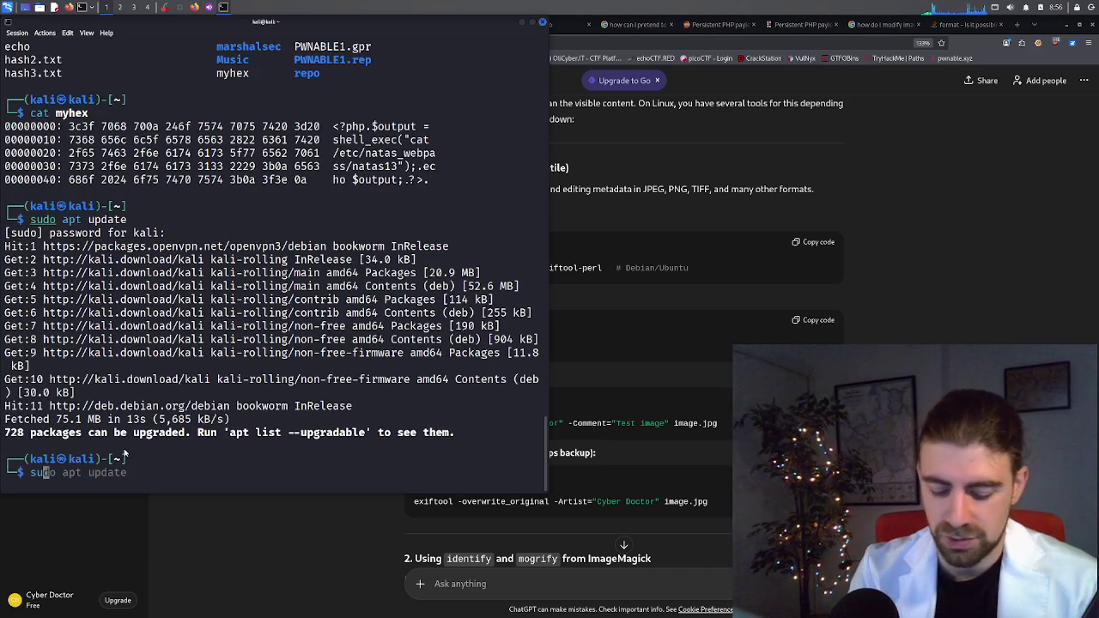
- Run 'sudo apt install libimage-exiftool-perl', already newest version 13.36+dfsg-1, then return to ChatGPT
key(Down)
text(sudo apt install libimage-exiftool-perl)
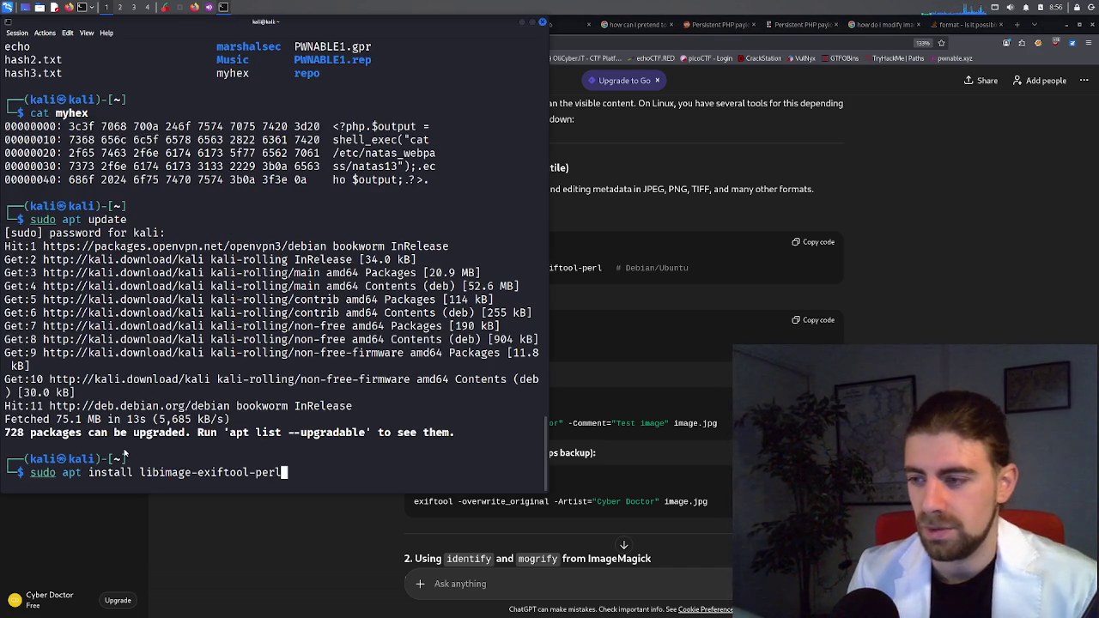
key(Return)
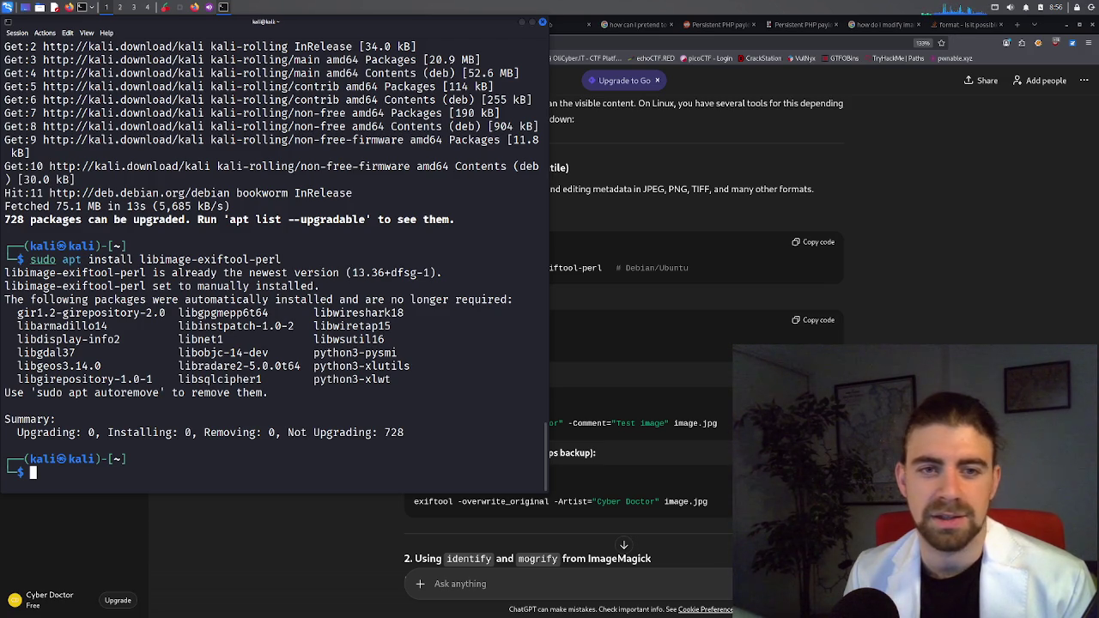
click(616, 307)
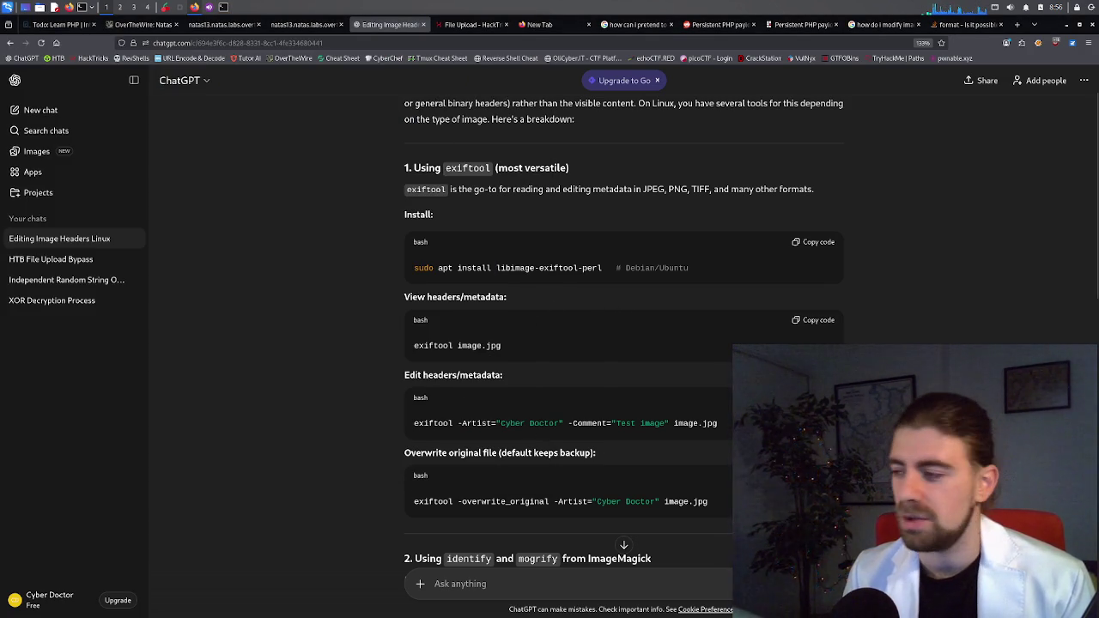
- Find and select the 'exiftool image.jpg' metadata viewing command, then bring the terminal forward
scroll(623, 344, down, 1)
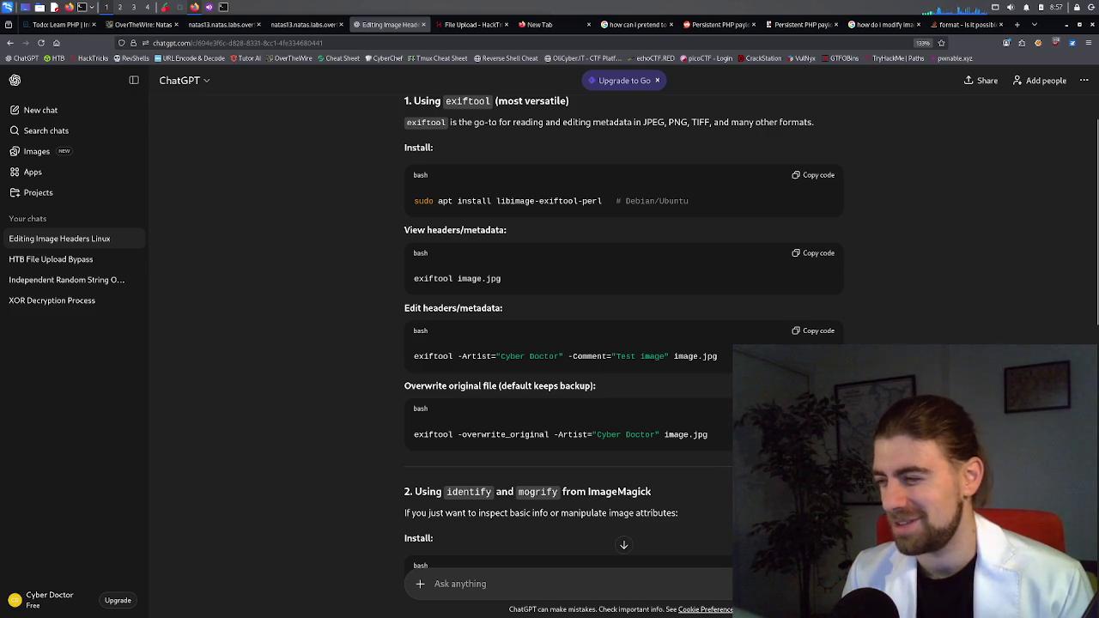
triple_click(530, 386)
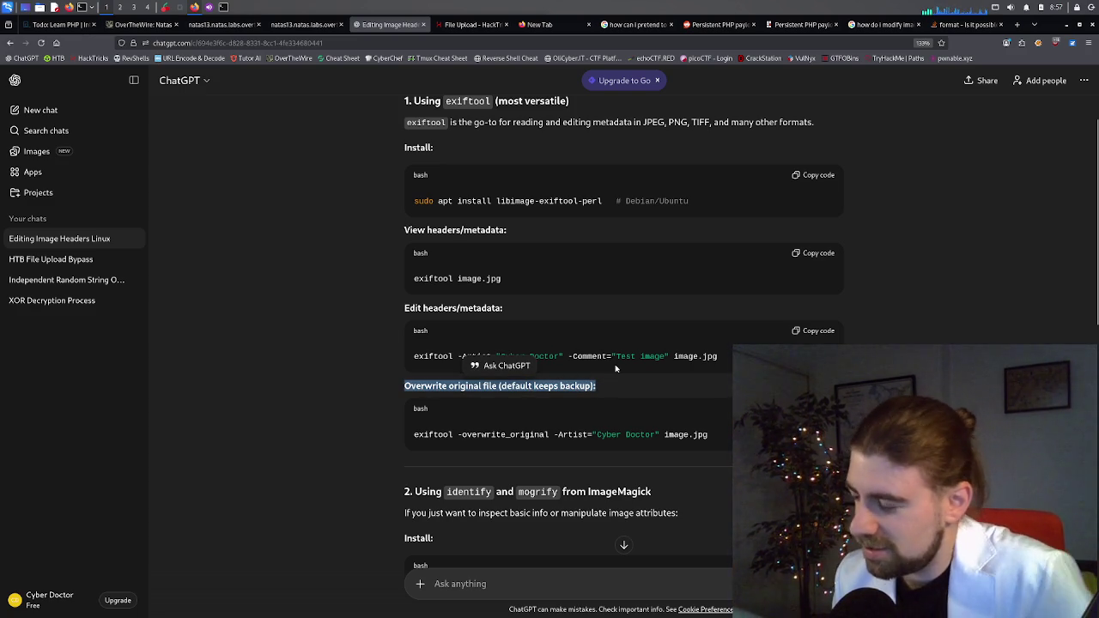
triple_click(624, 357)
click(625, 357)
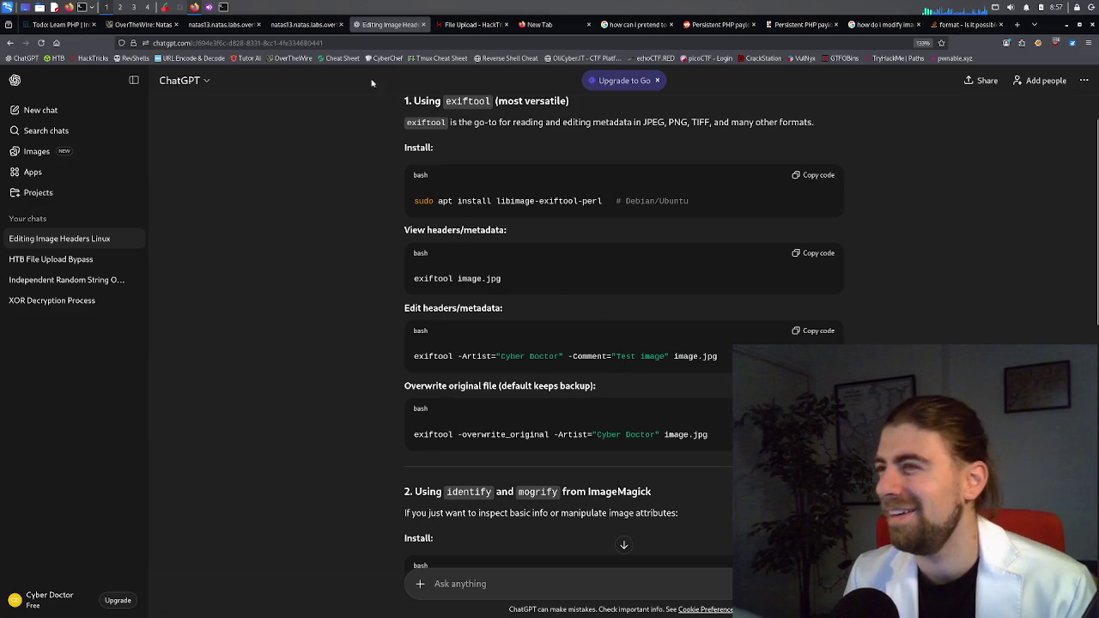
click(223, 8)
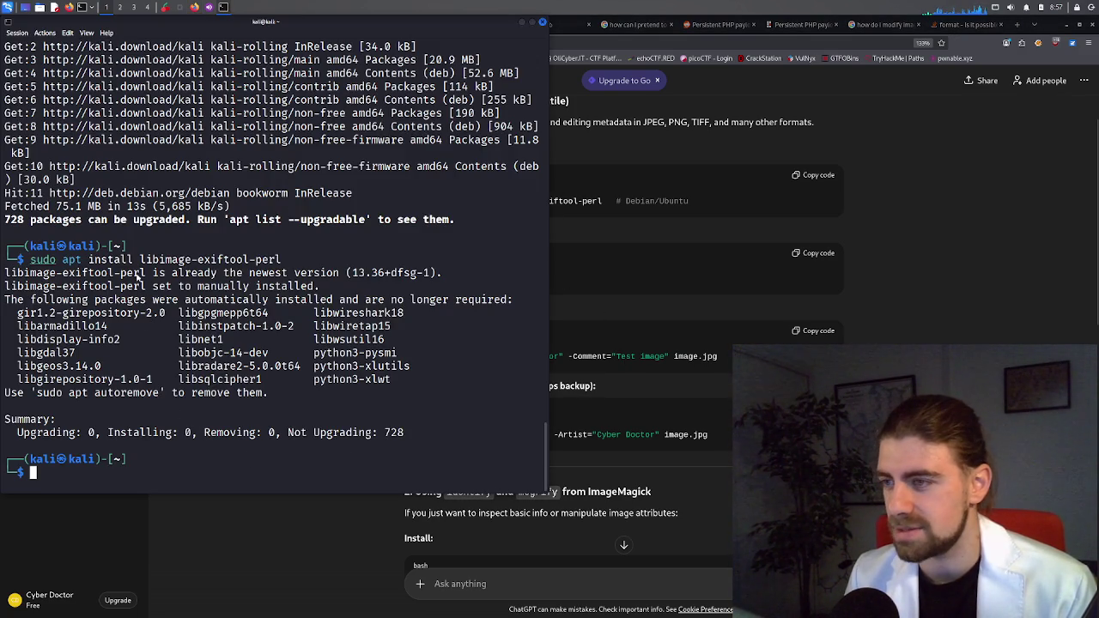
click(641, 298)
drag(414, 279, 499, 291)
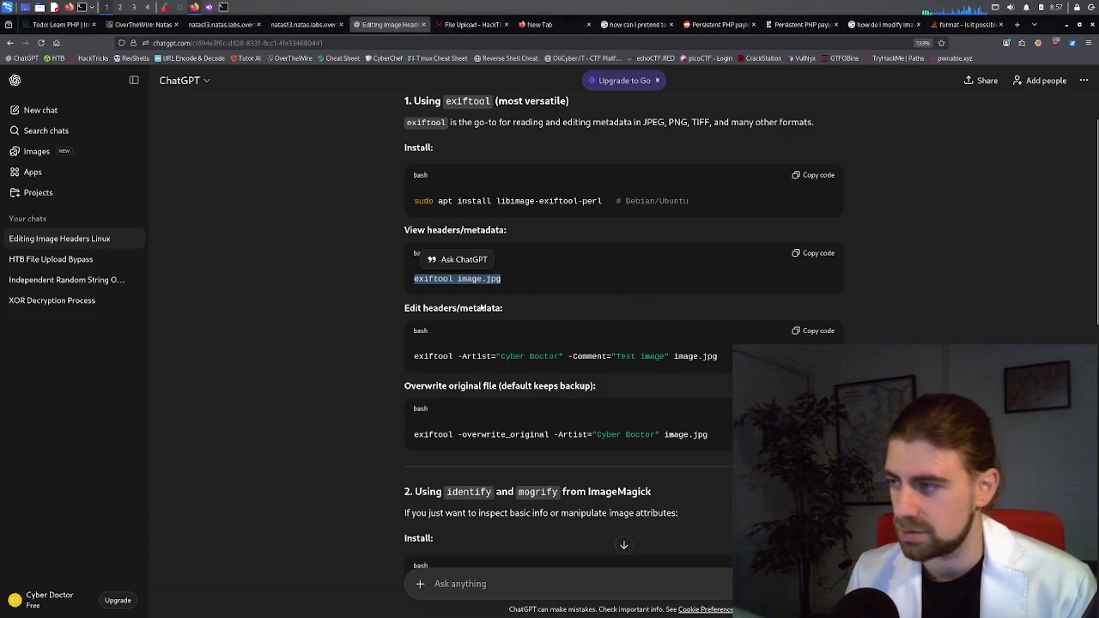
click(223, 7)
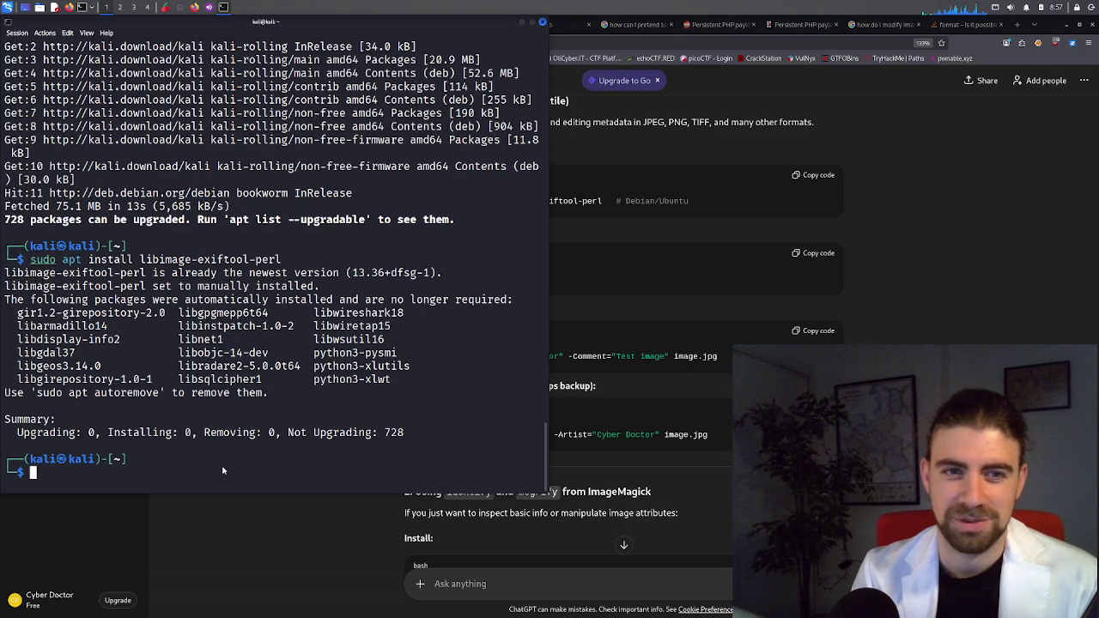
- Run 'exiftool image.jpg', which fails with File not found, and recall the command
text(exiftool image.jpg)
key(Left)
key(Left)
key(Left)
key(Left)
key(Left)
key(Left)
key(Return)
key(Delete)
key(Delete)
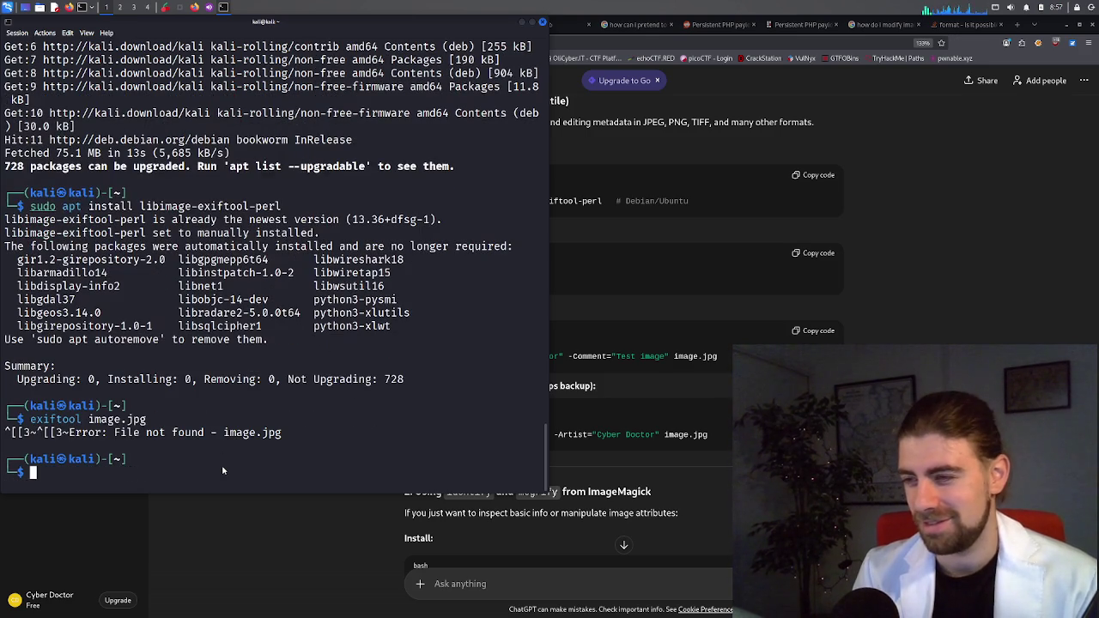
key(Up)
key(Left)
key(Left)
key(Left)
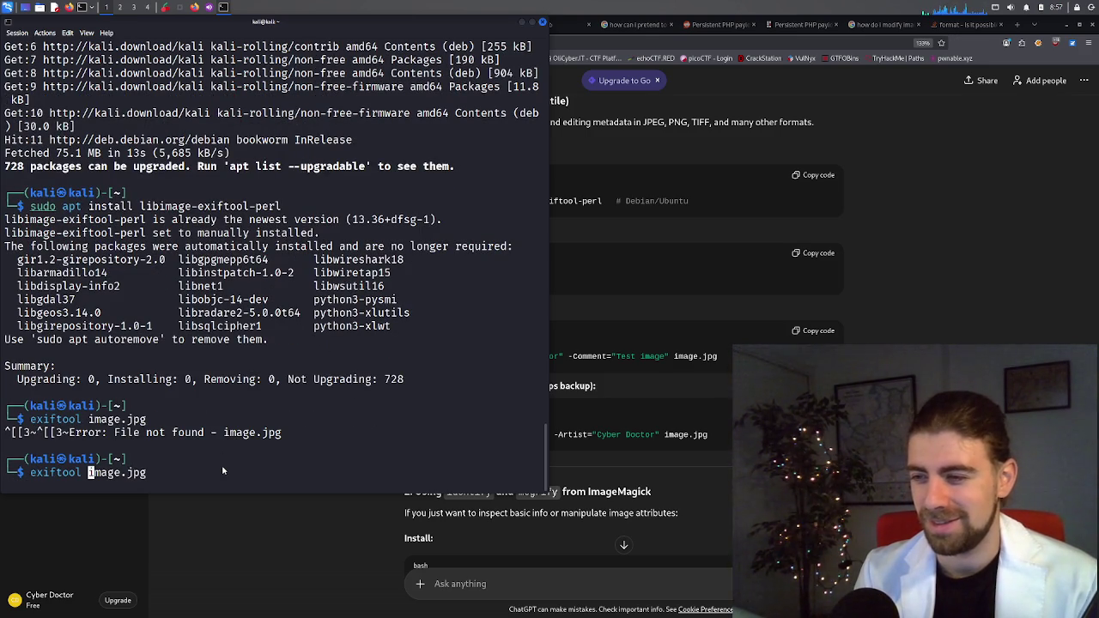
key(Delete)
key(Delete)
key(Delete)
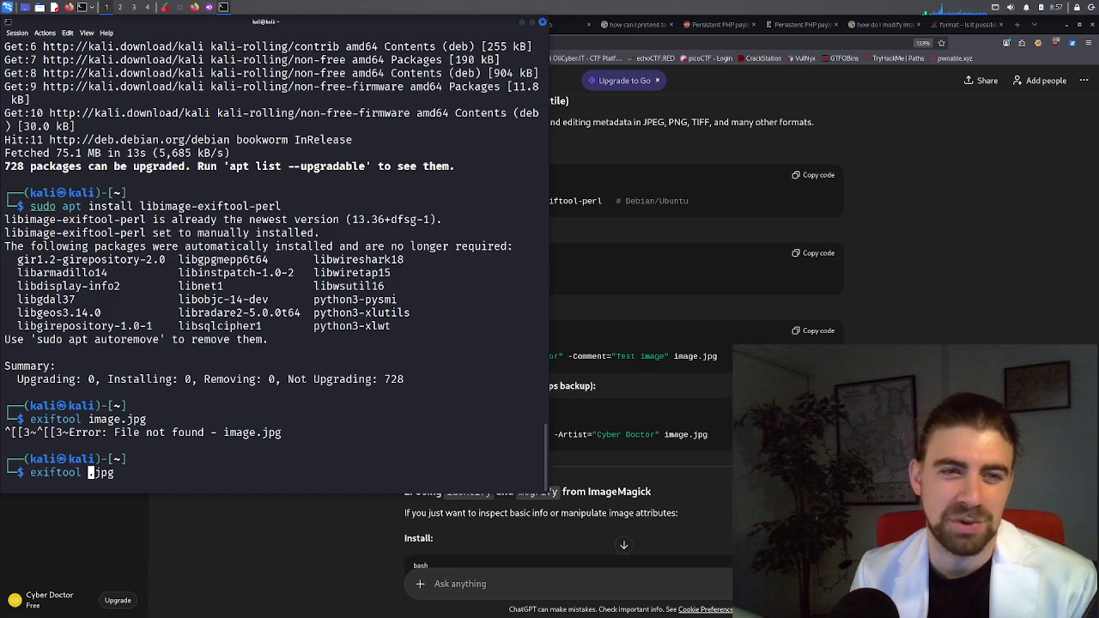
- Change the command to 'exiftool image.php' and run it to show the payload's metadata
click(558, 275)
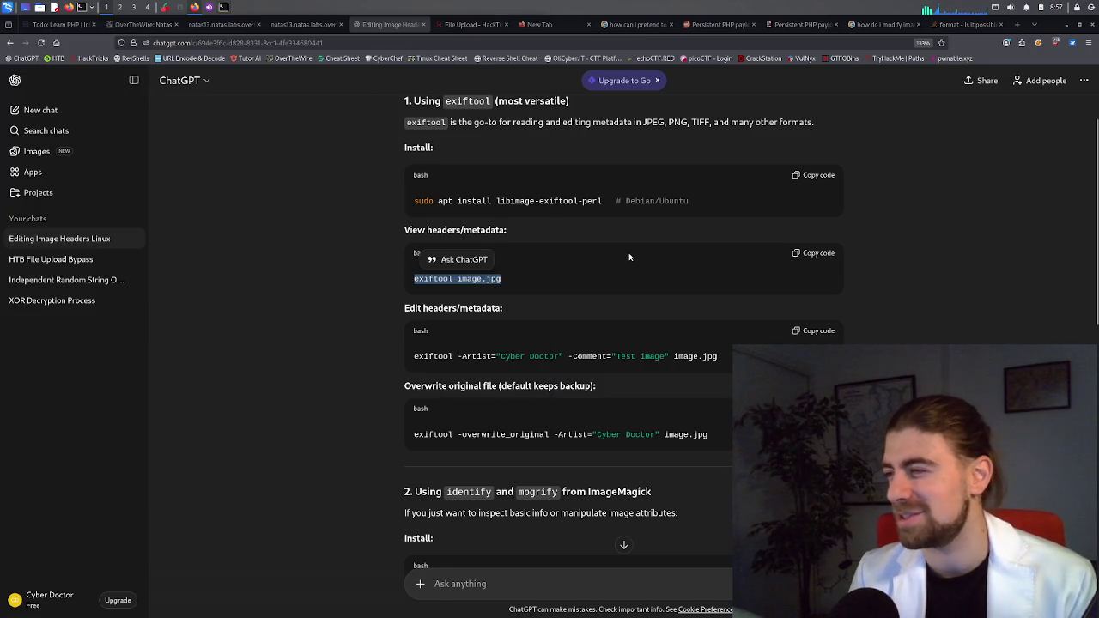
click(496, 284)
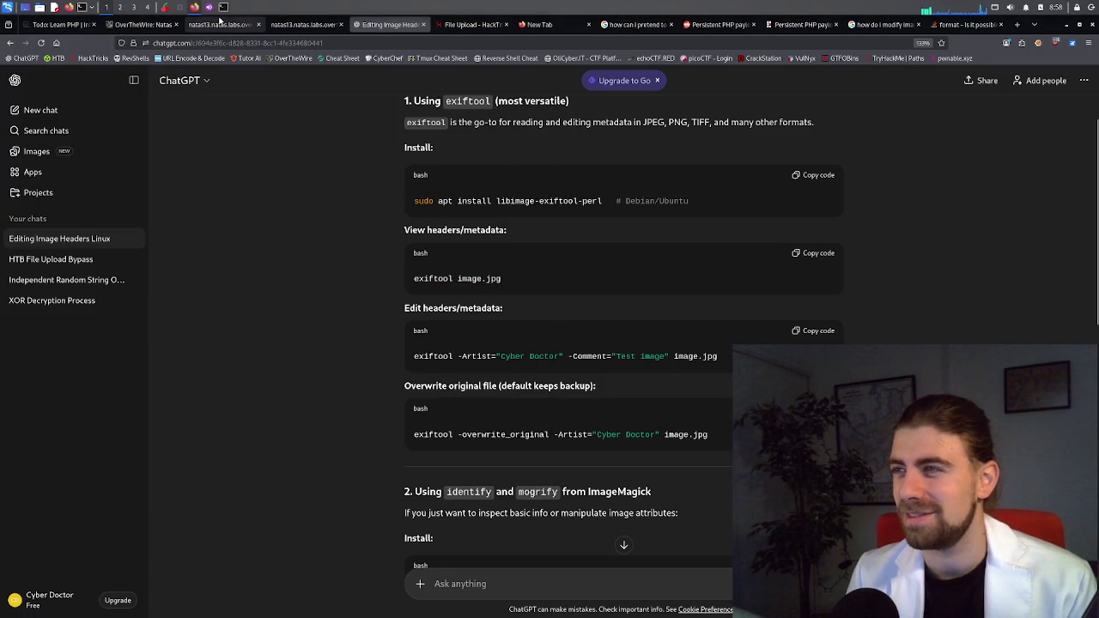
click(223, 7)
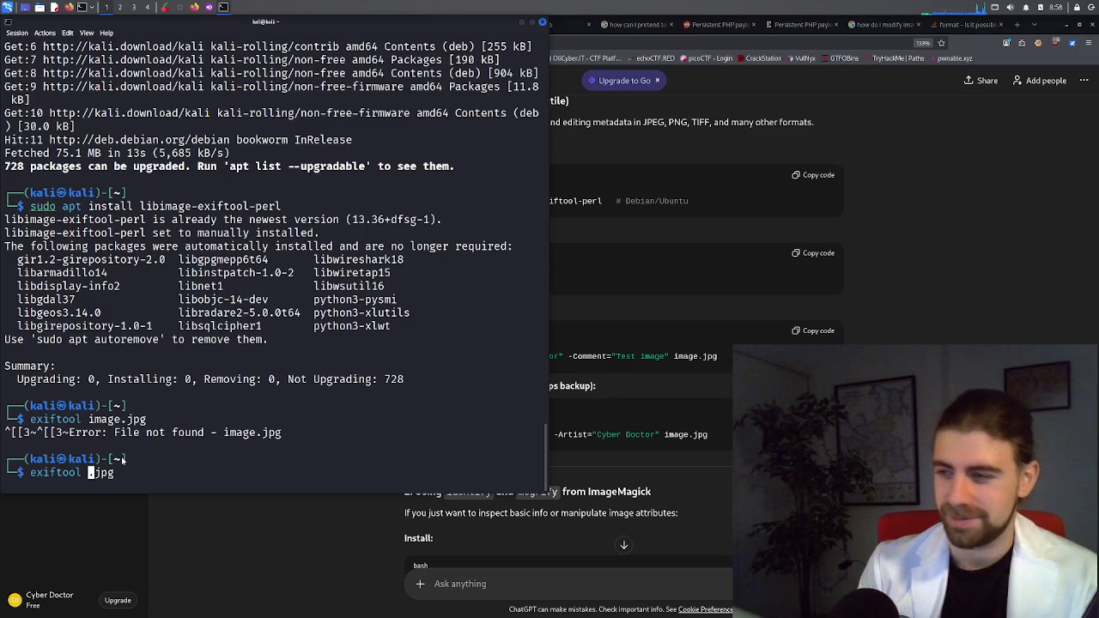
key(Right)
key(Right)
key(Right)
key(BackSpace)
key(BackSpace)
key(BackSpace)
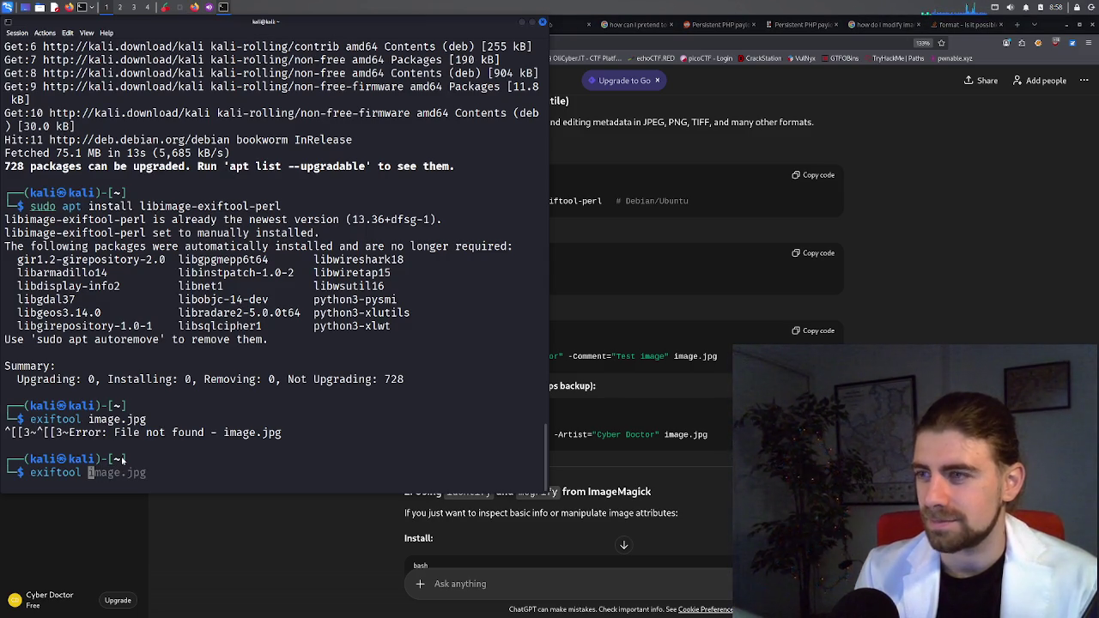
scroll(227, 248, up, 12)
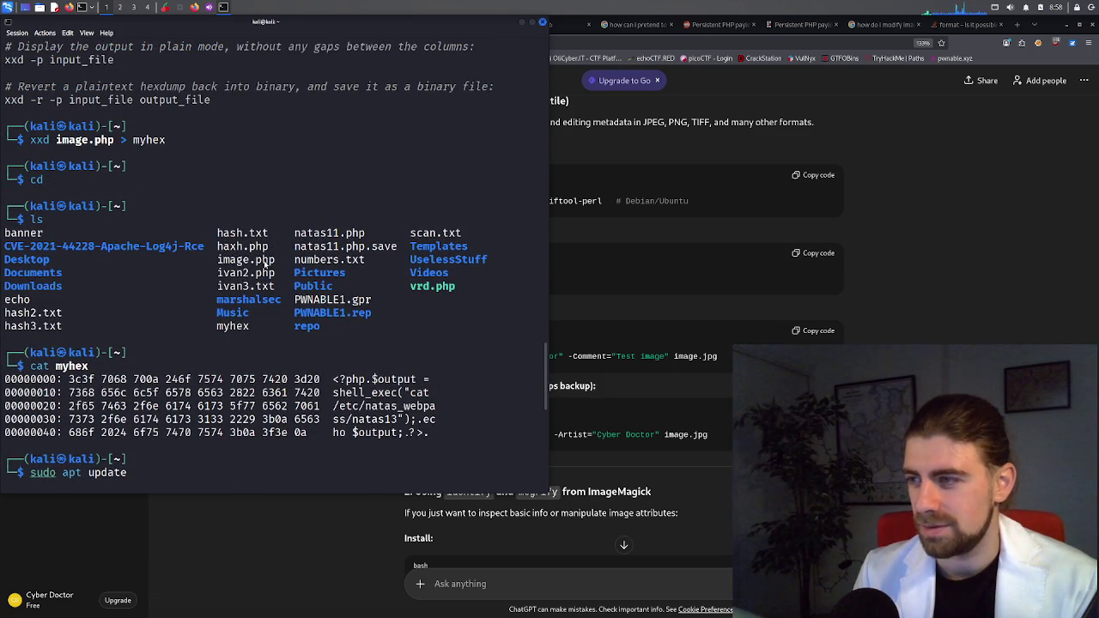
scroll(240, 309, down, 12)
text(ima)
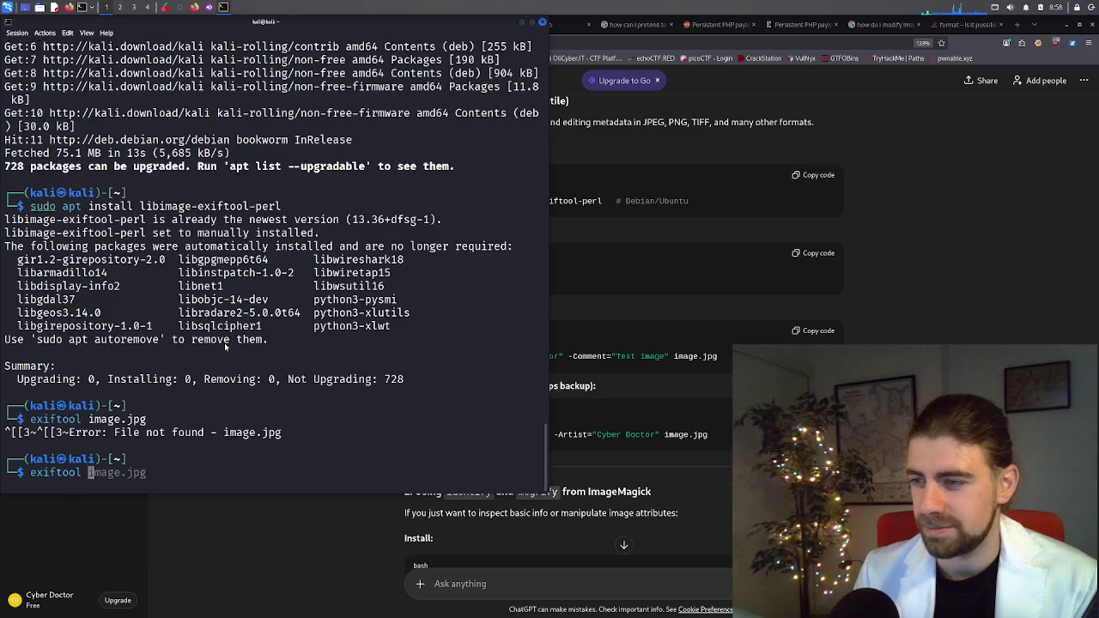
text(ge.php)
key(Return)
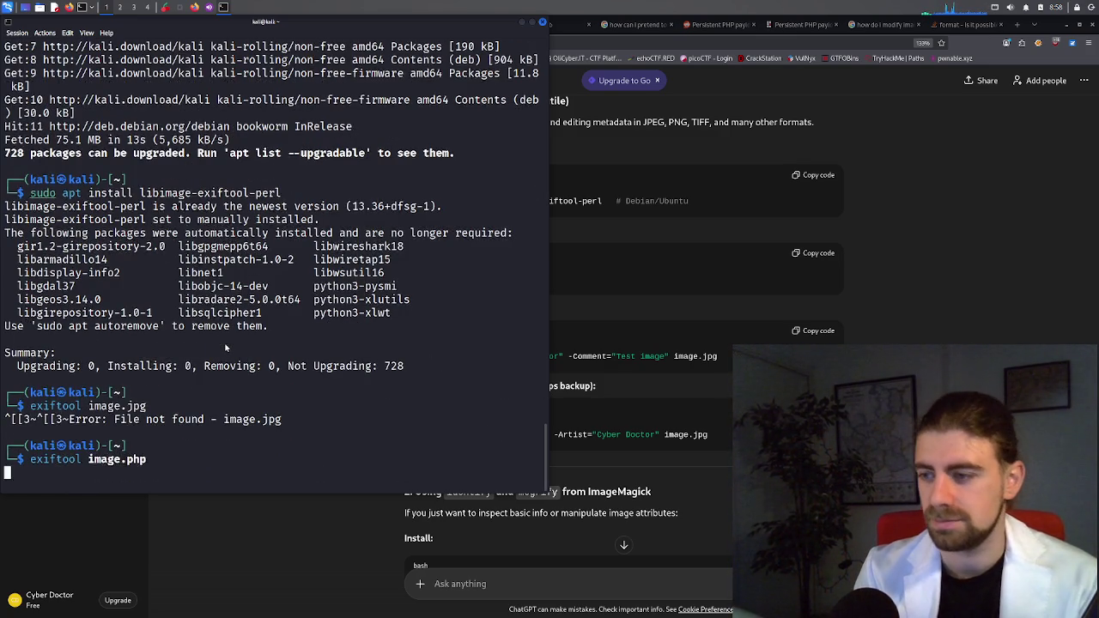
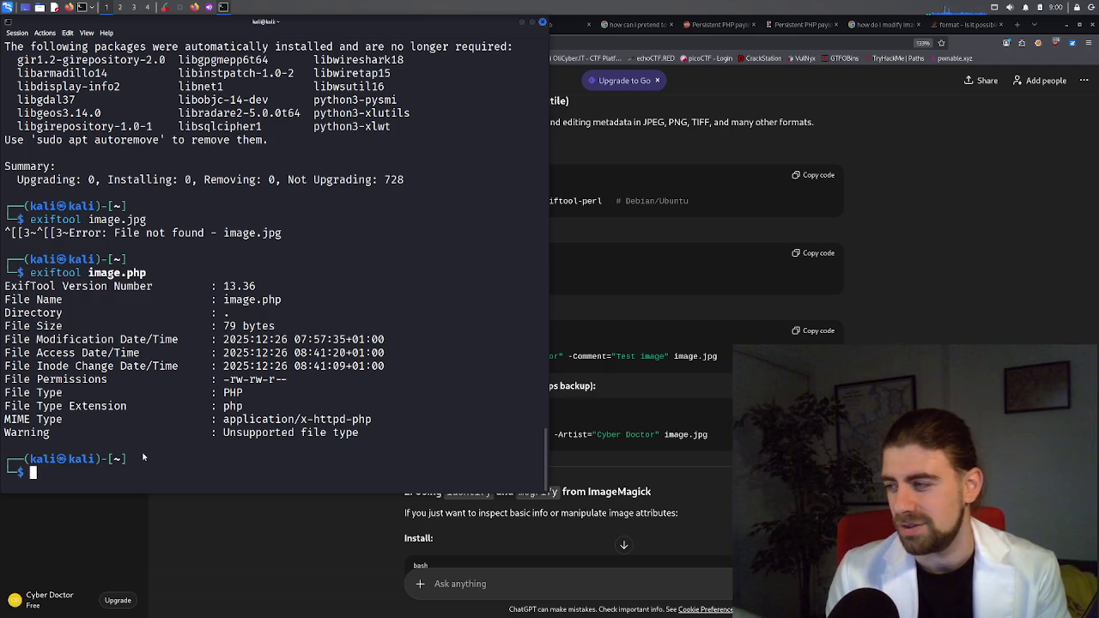
- Scroll ChatGPT's header-editing answer to section 3 and copy 'sudo apt install hexedit'
click(700, 384)
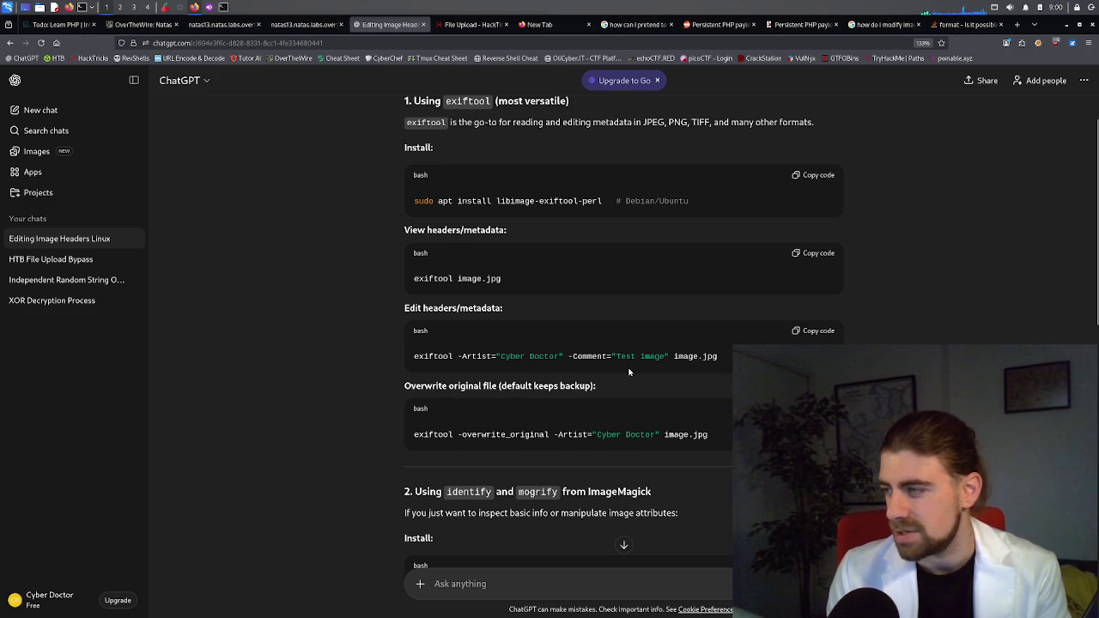
scroll(582, 391, down, 3)
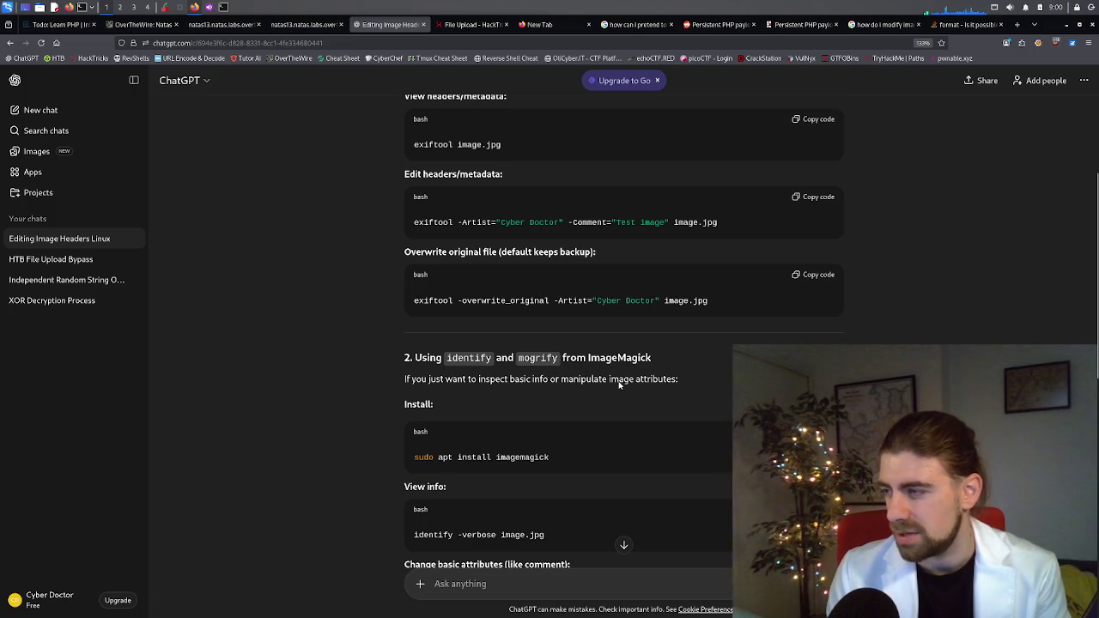
scroll(610, 388, down, 3)
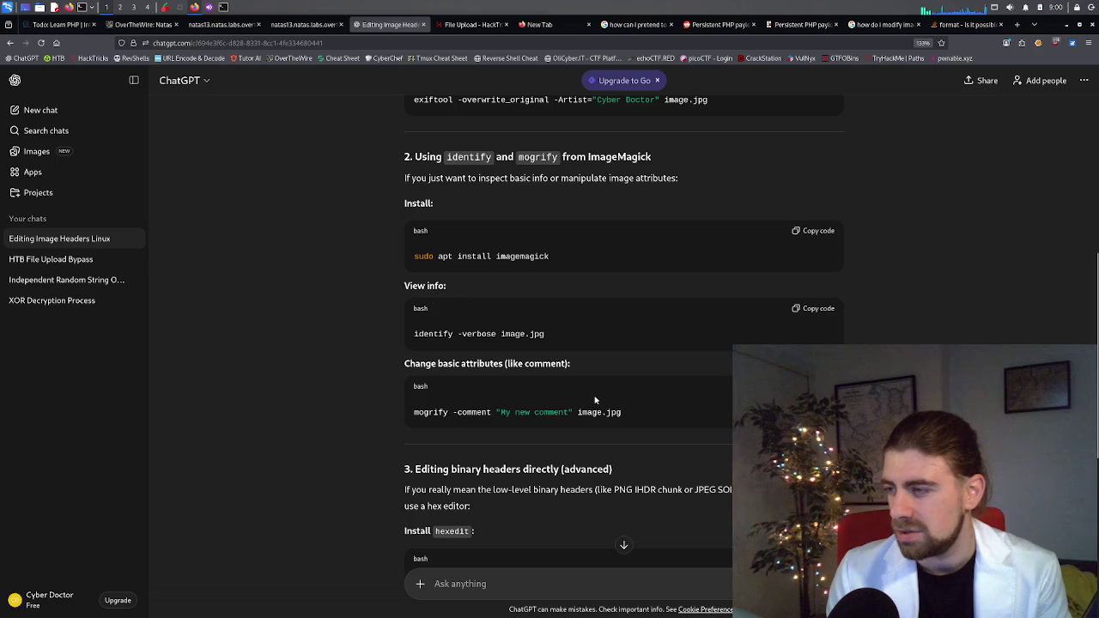
scroll(589, 398, down, 2)
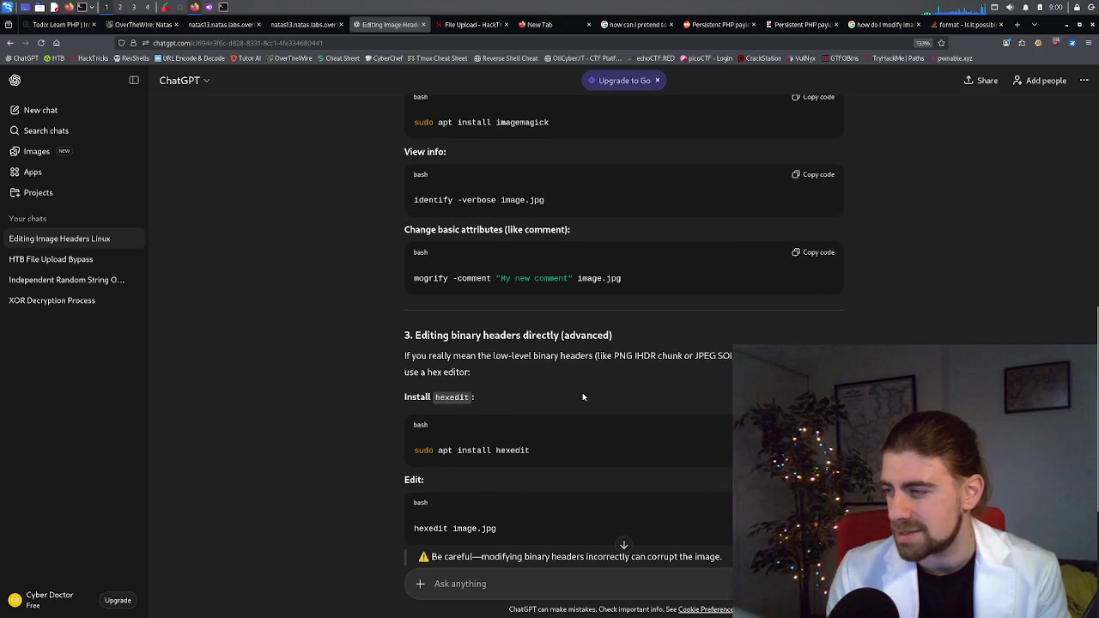
scroll(582, 393, down, 1)
double_click(509, 384)
triple_click(509, 385)
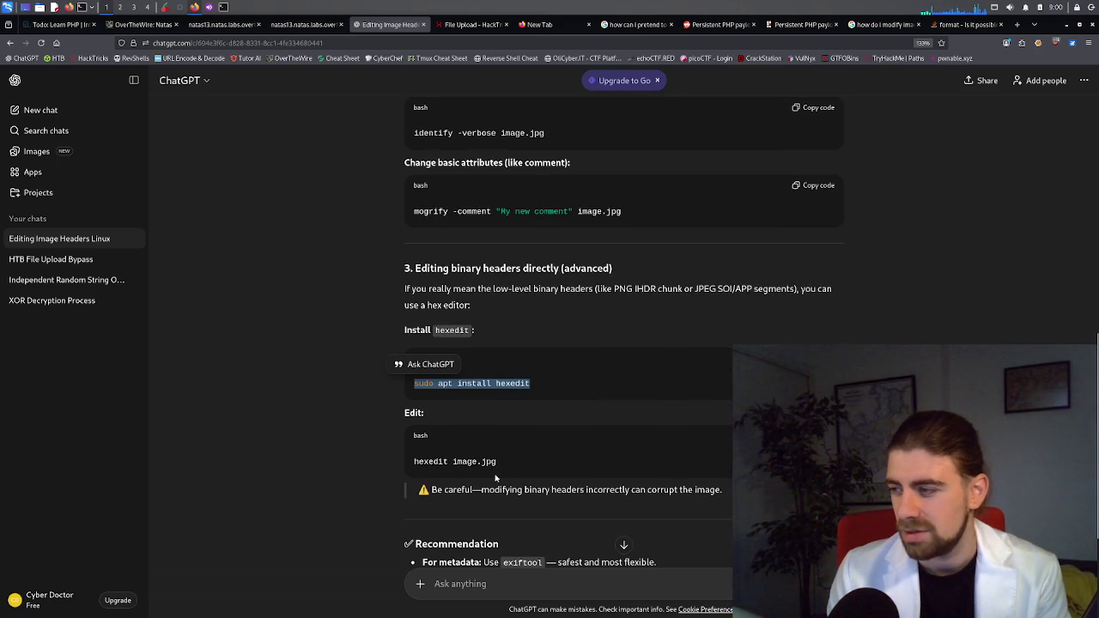
key(ctrl+c)
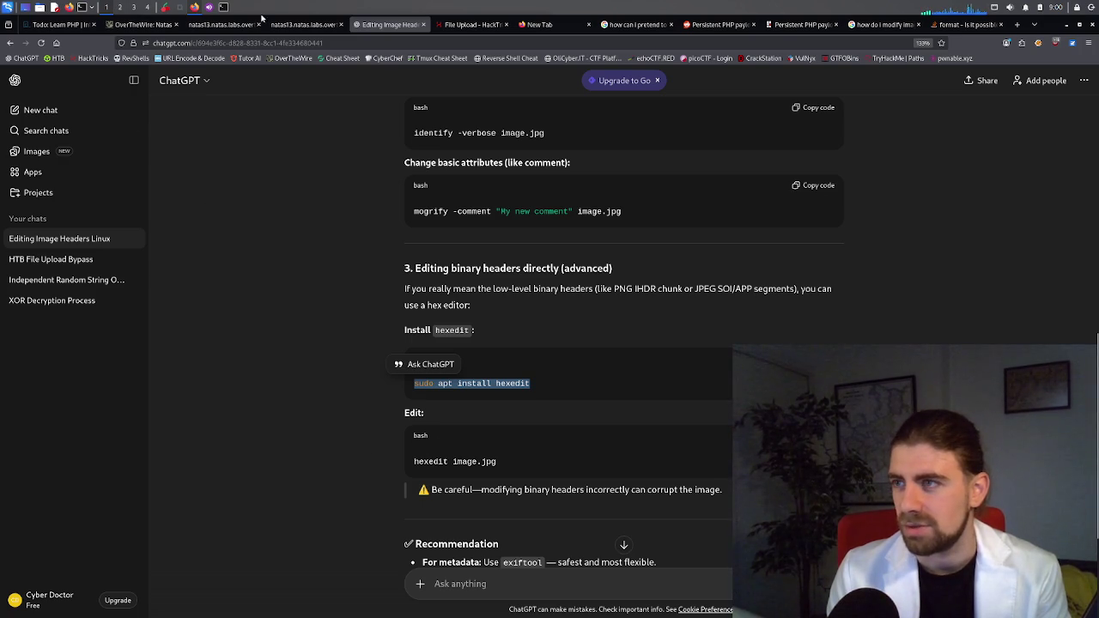
click(224, 8)
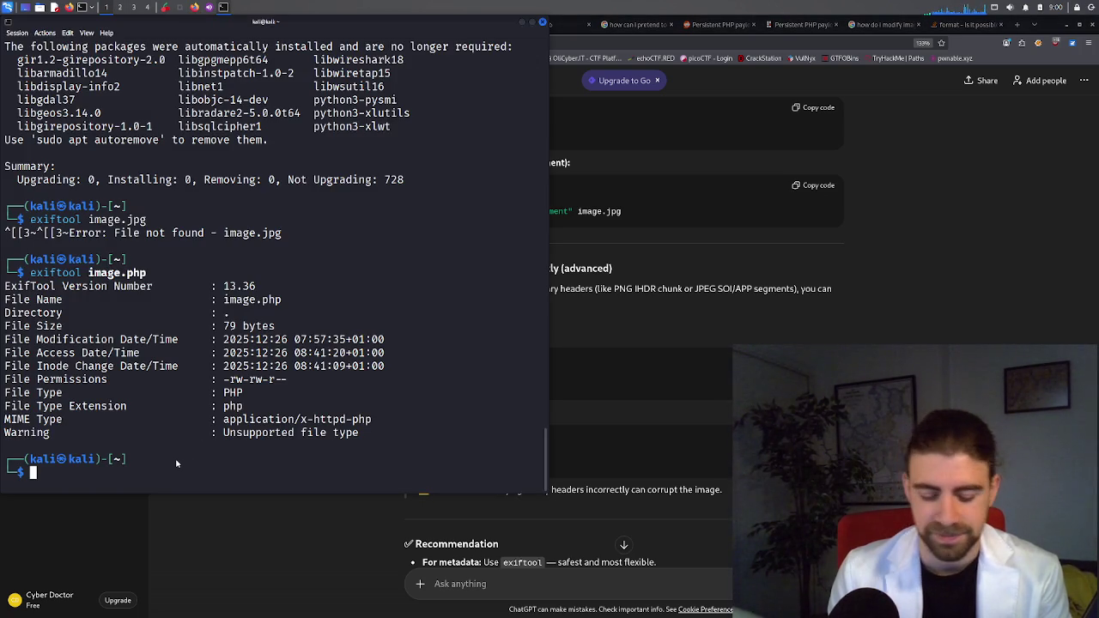
- Install hexedit with 'sudo apt install hexedit' and select the 'hexedit image.jpg' example command
key(ctrl+shift+v)
key(Return)
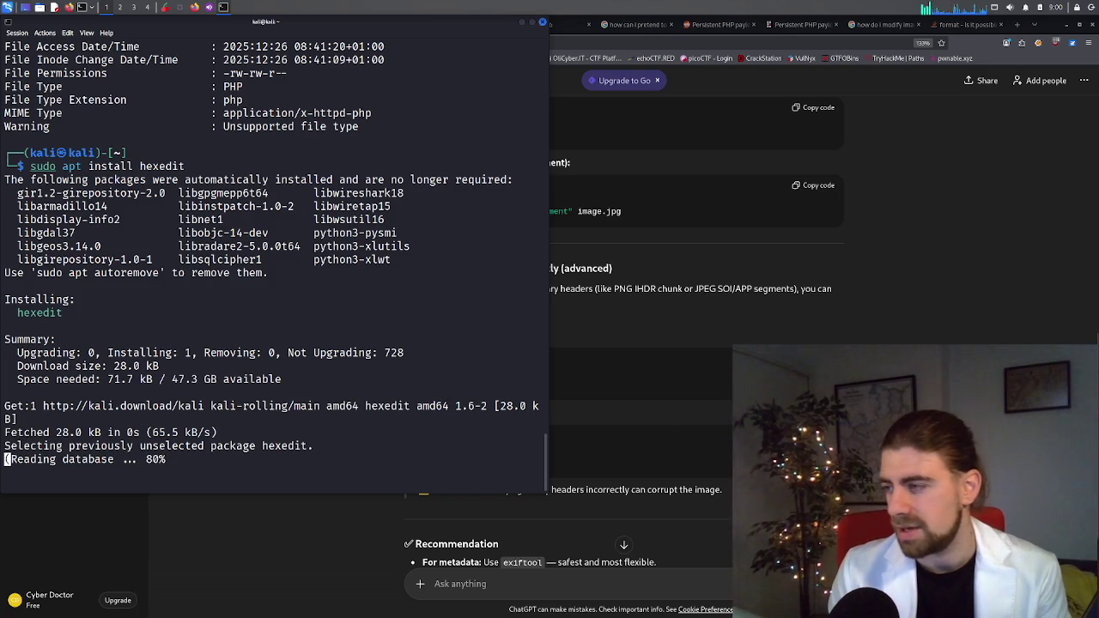
click(712, 407)
scroll(515, 430, down, 1)
scroll(515, 429, down, 2)
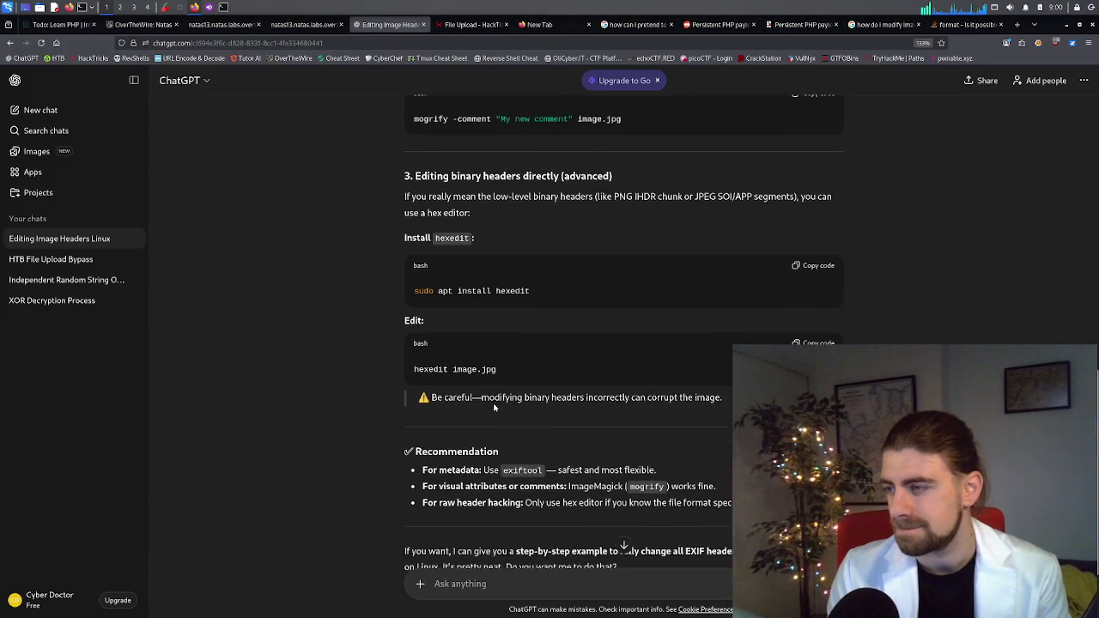
triple_click(467, 335)
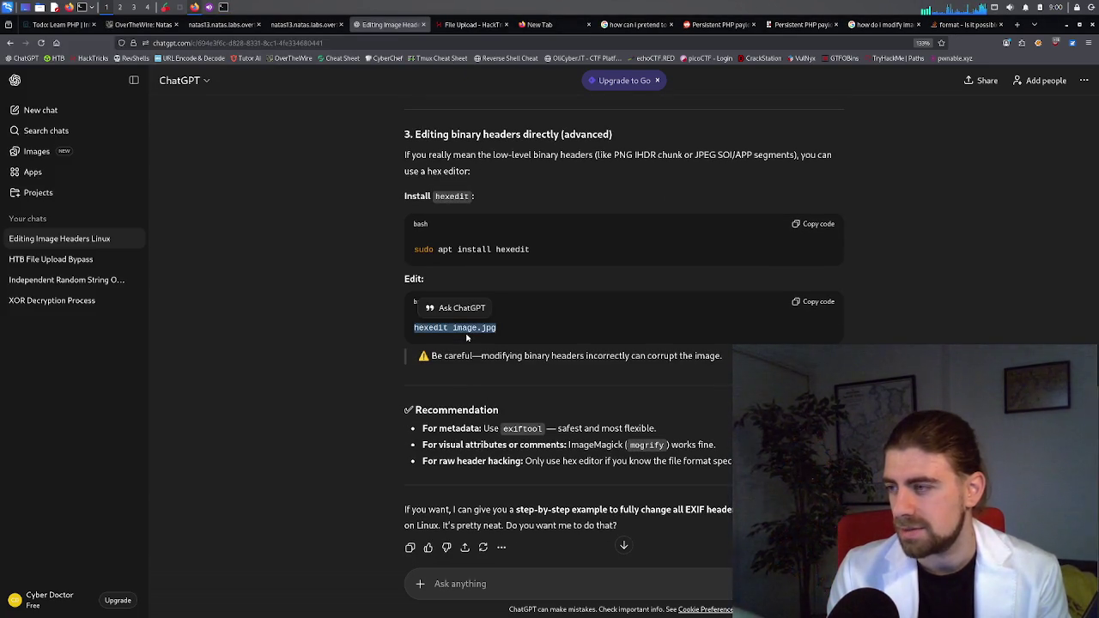
click(223, 7)
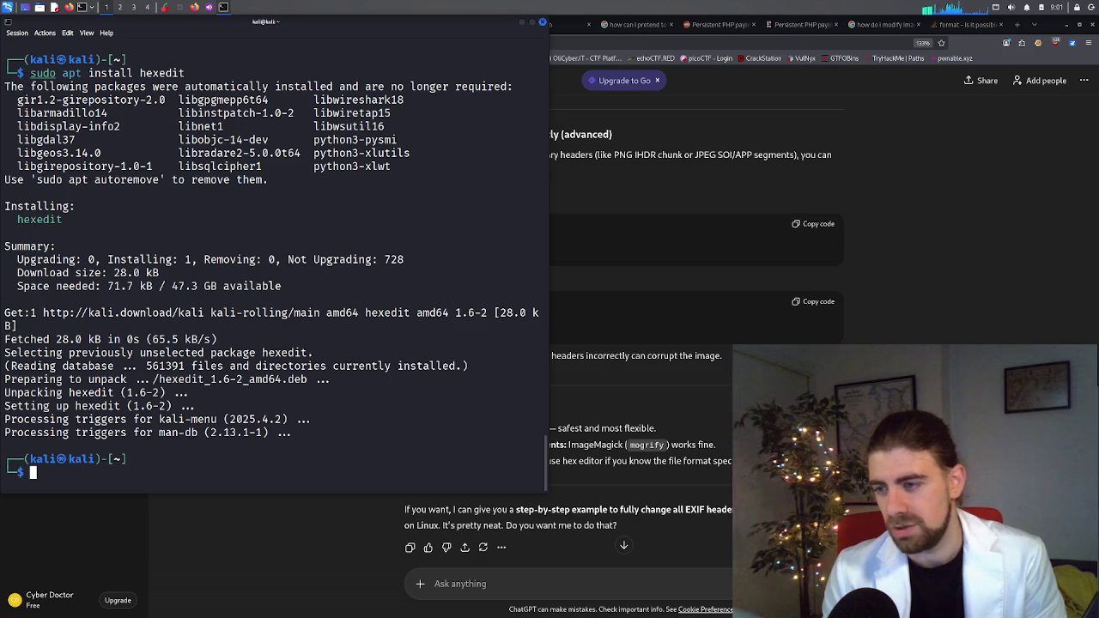
- Run 'hexedit image.jpg', then rerun it as 'hexedit image.php'
text(hexedit image.jpg)
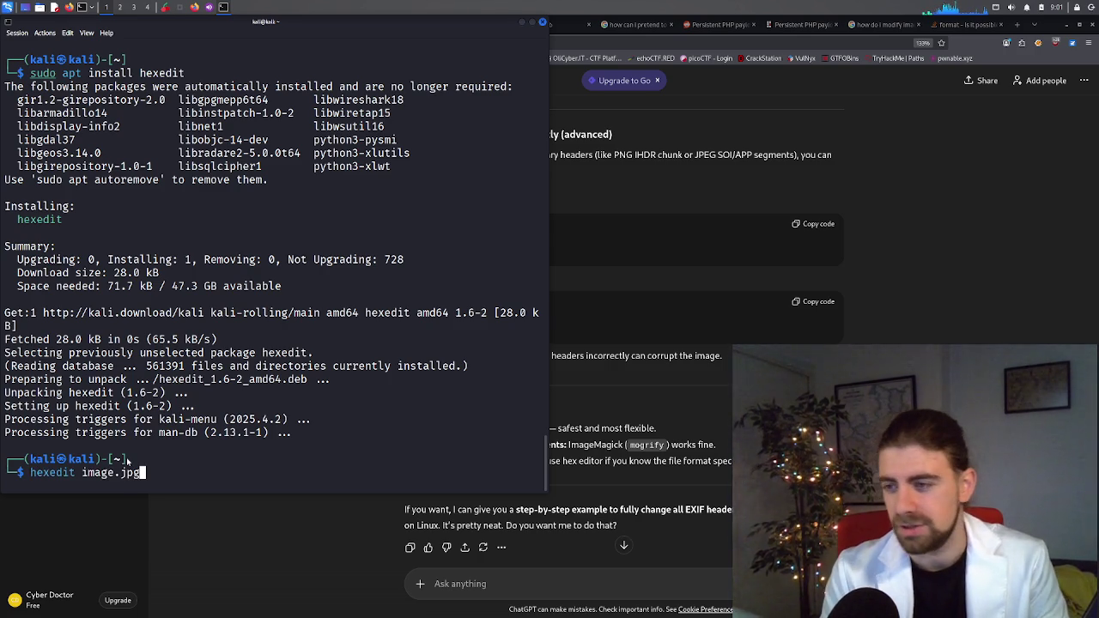
key(Return)
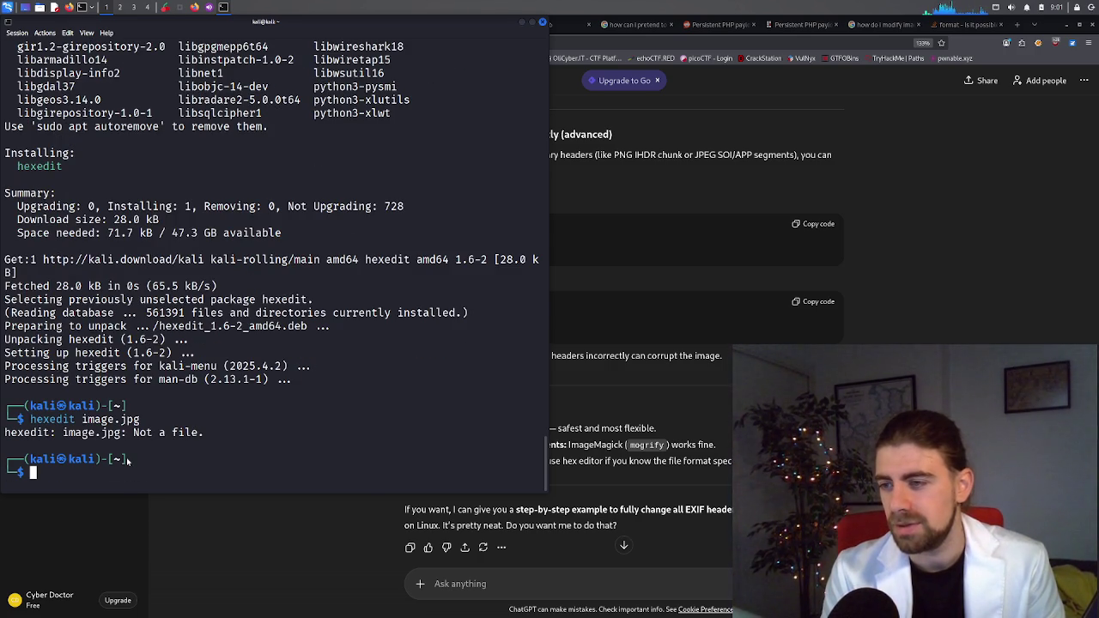
key(Up)
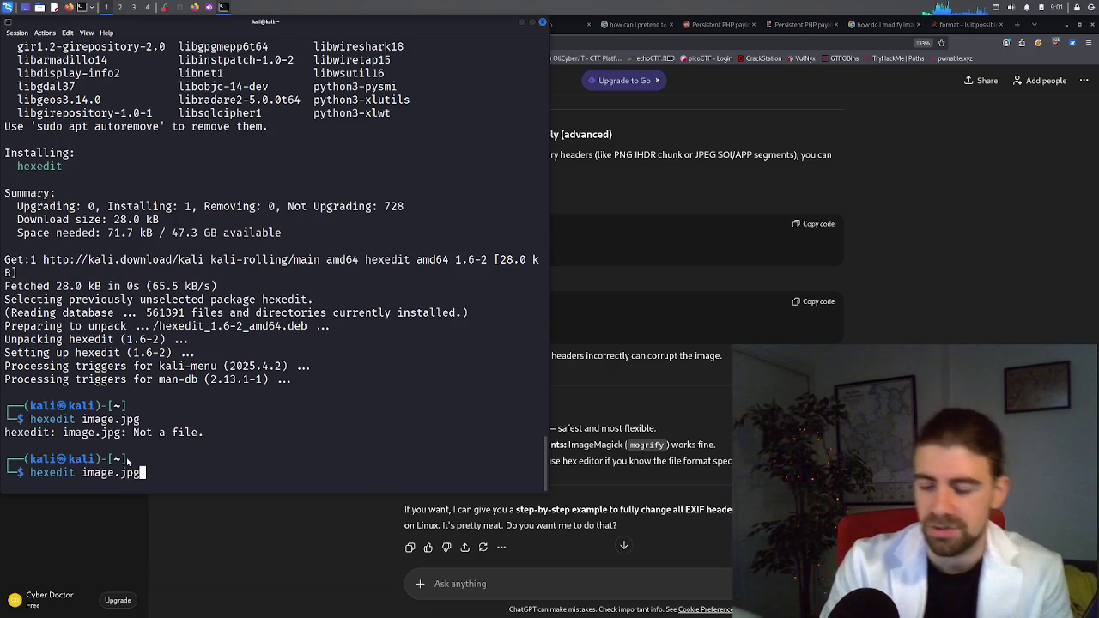
key(BackSpace)
key(BackSpace)
key(BackSpace)
text(php)
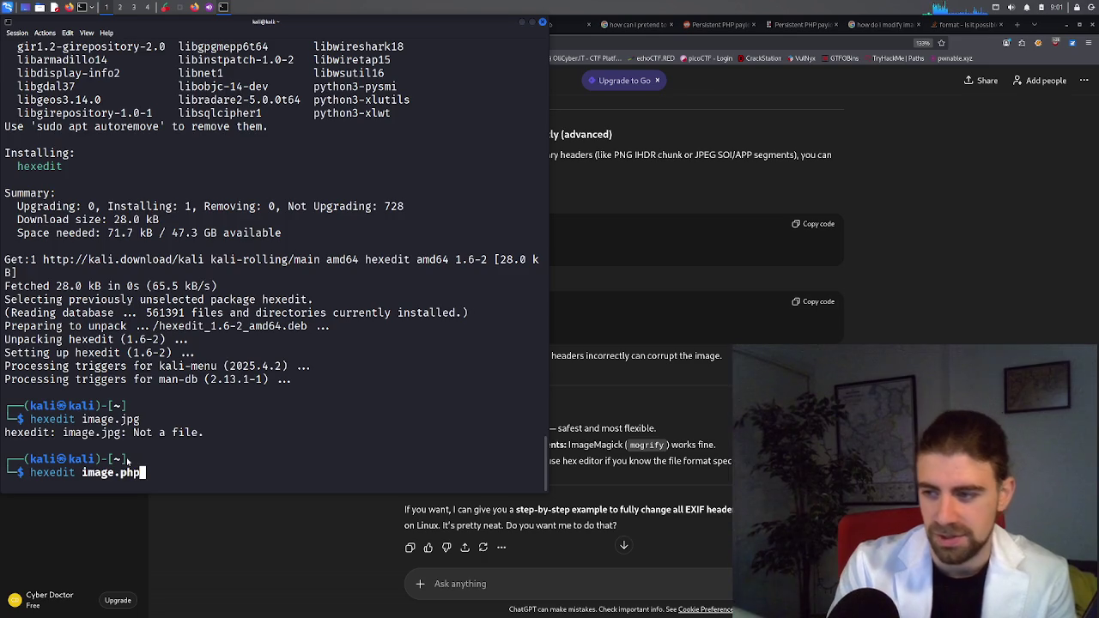
key(Return)
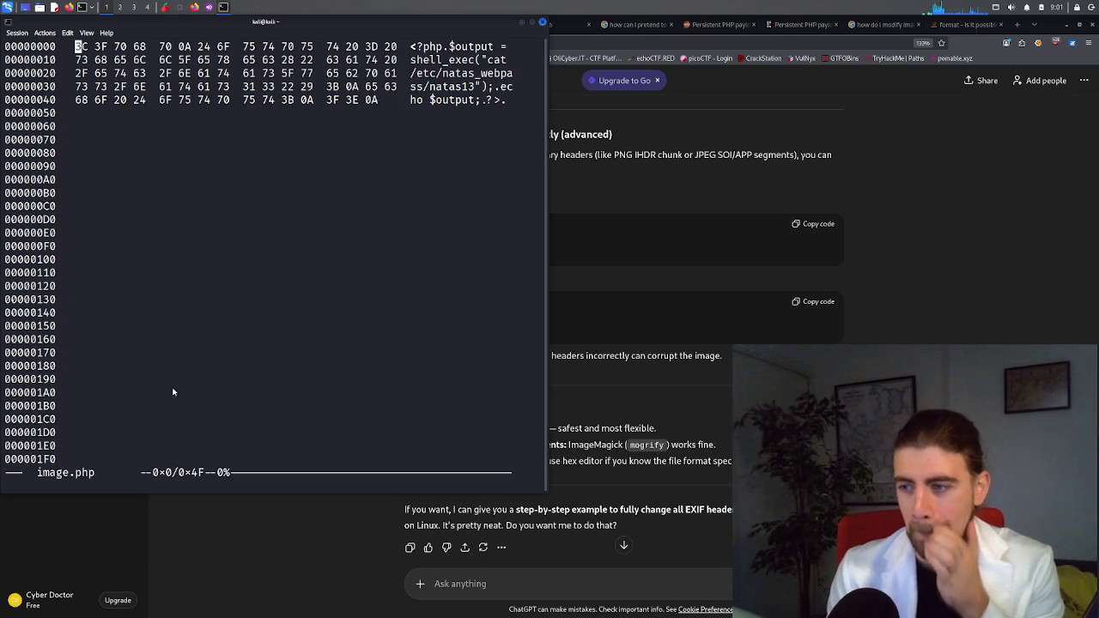
- Move around the first bytes of image.php, trying an edit and undoing it
key(Right)
key(Right)
key(Down)
key(Left)
key(Up)
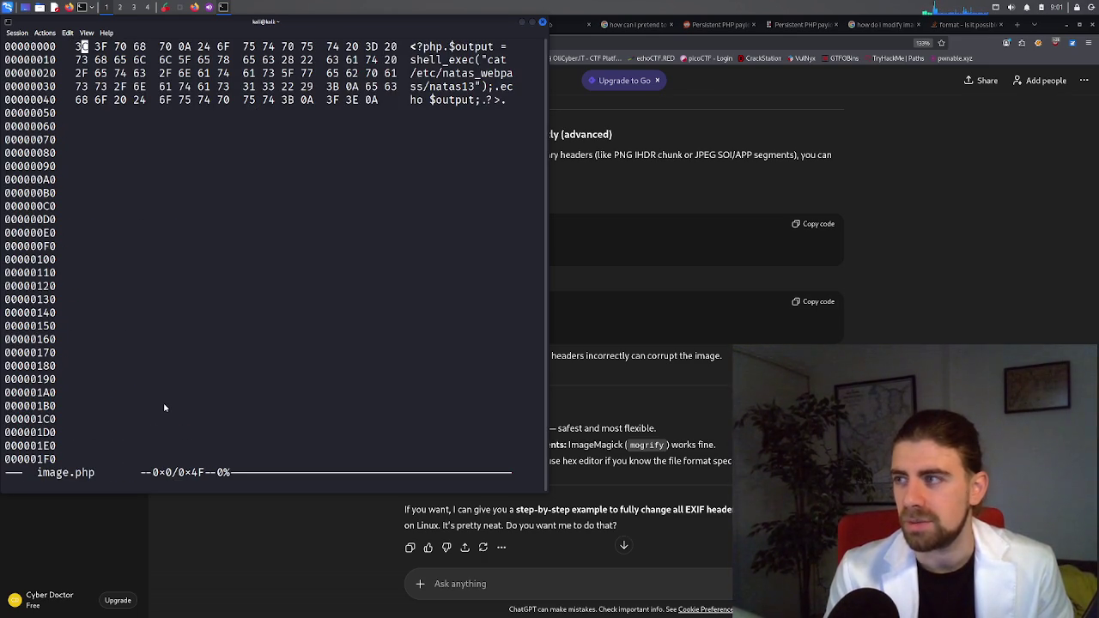
key(Right)
key(Right)
key(Right)
key(Left)
key(Left)
key(Left)
key(Left)
key(Right)
key(Left)
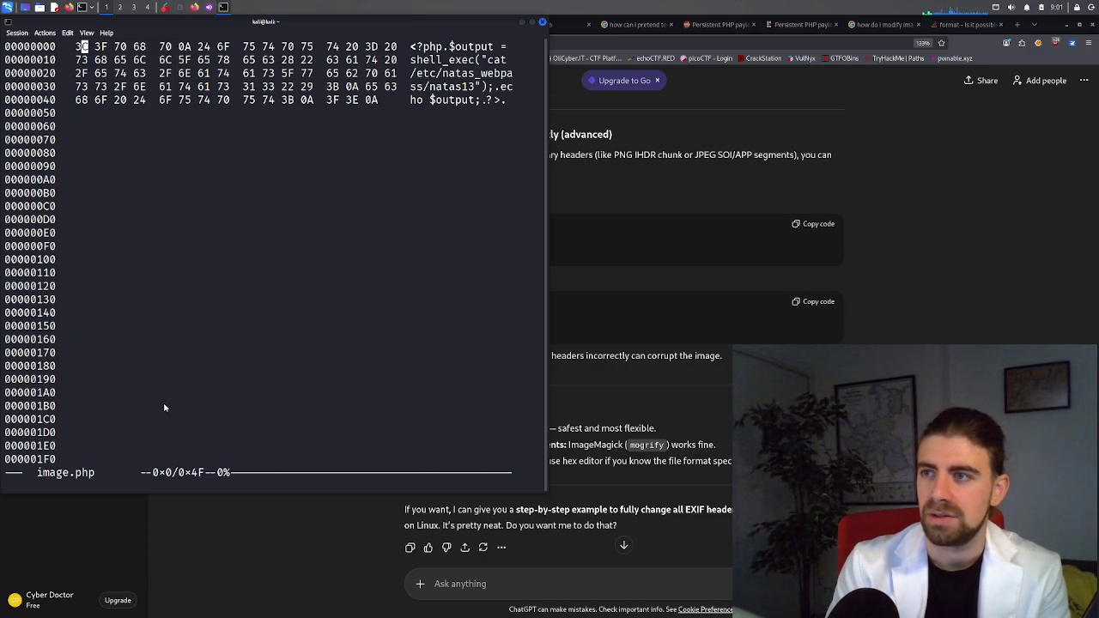
key(Insert)
key(Return)
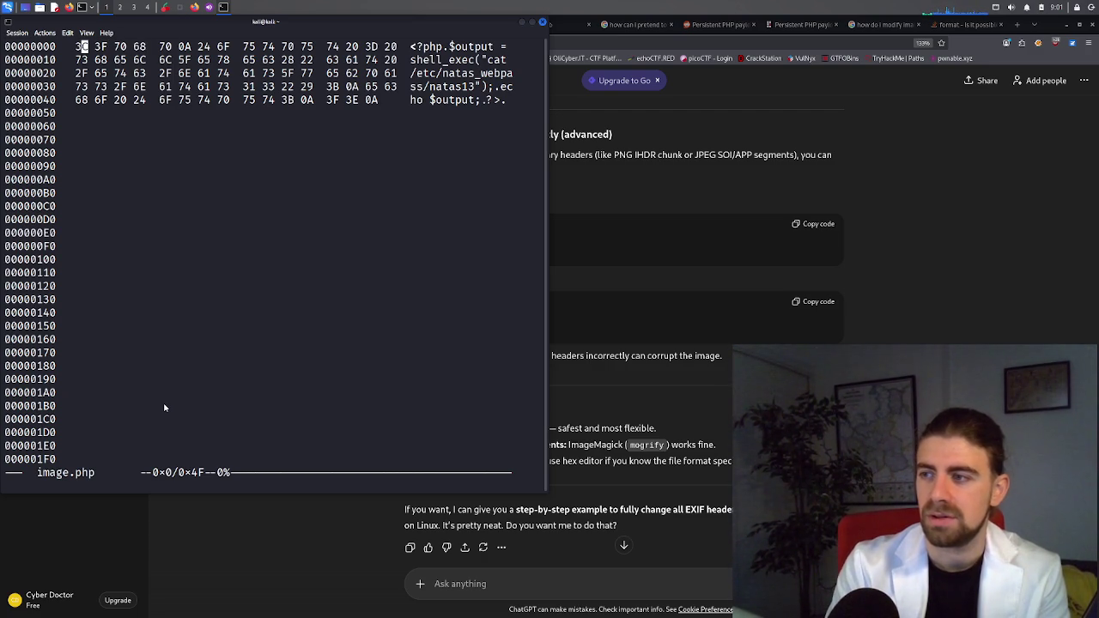
text(D)
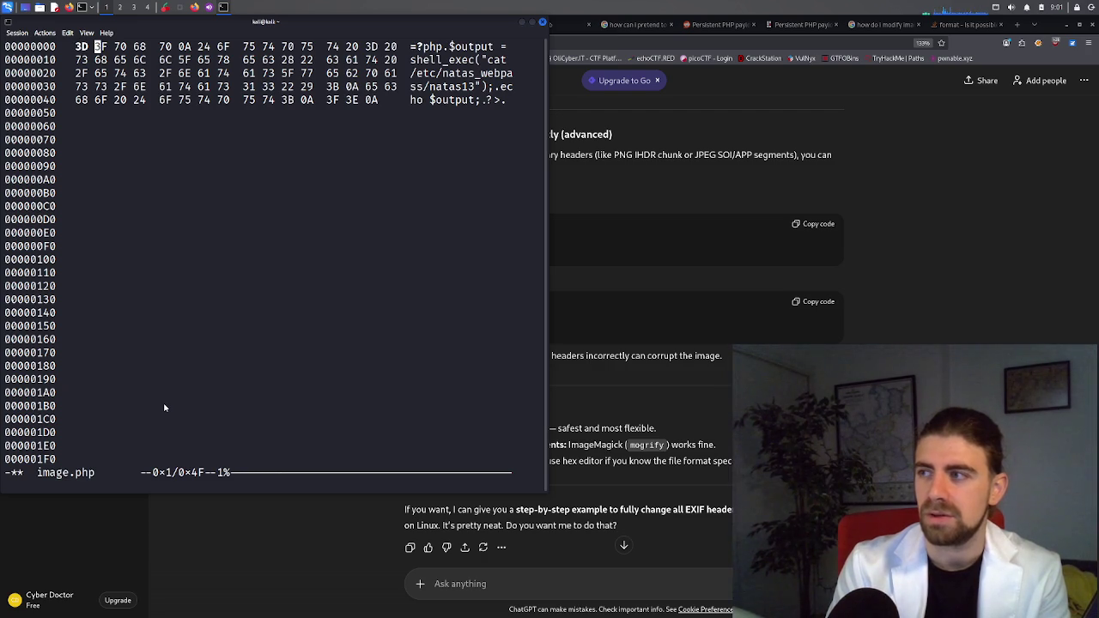
key(ctrl+u)
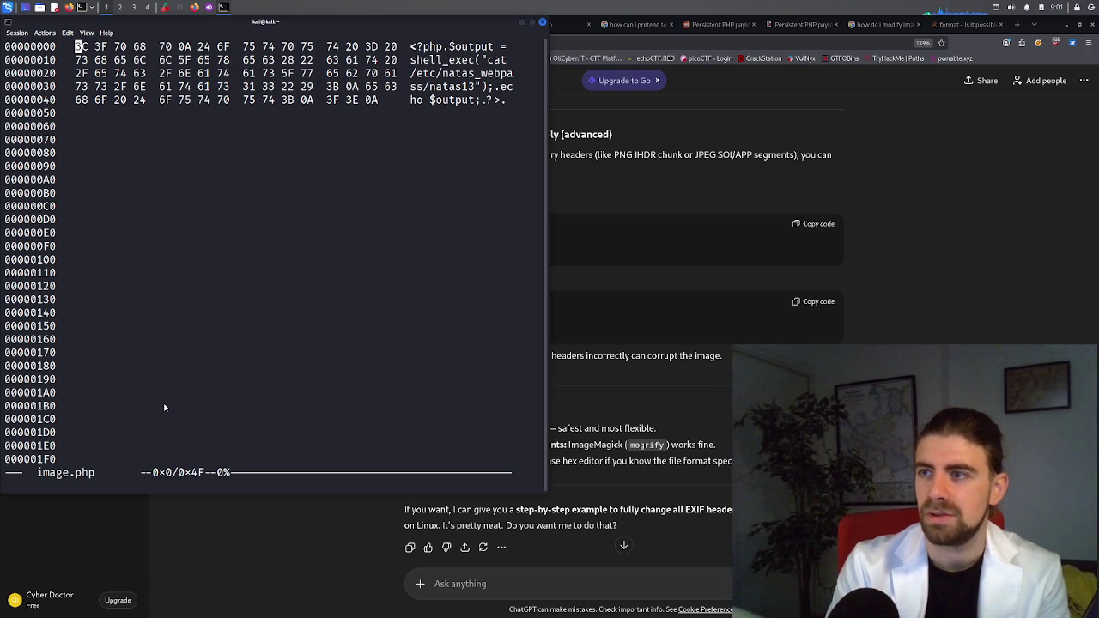
key(Right)
text(DD FA DF  )
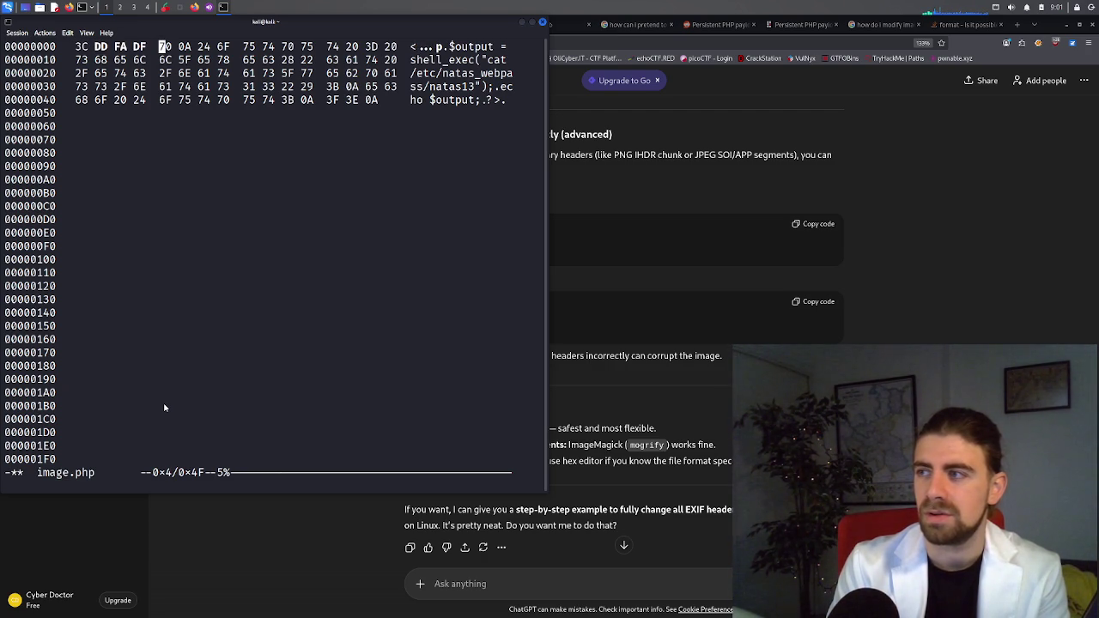
text(FA BE B)
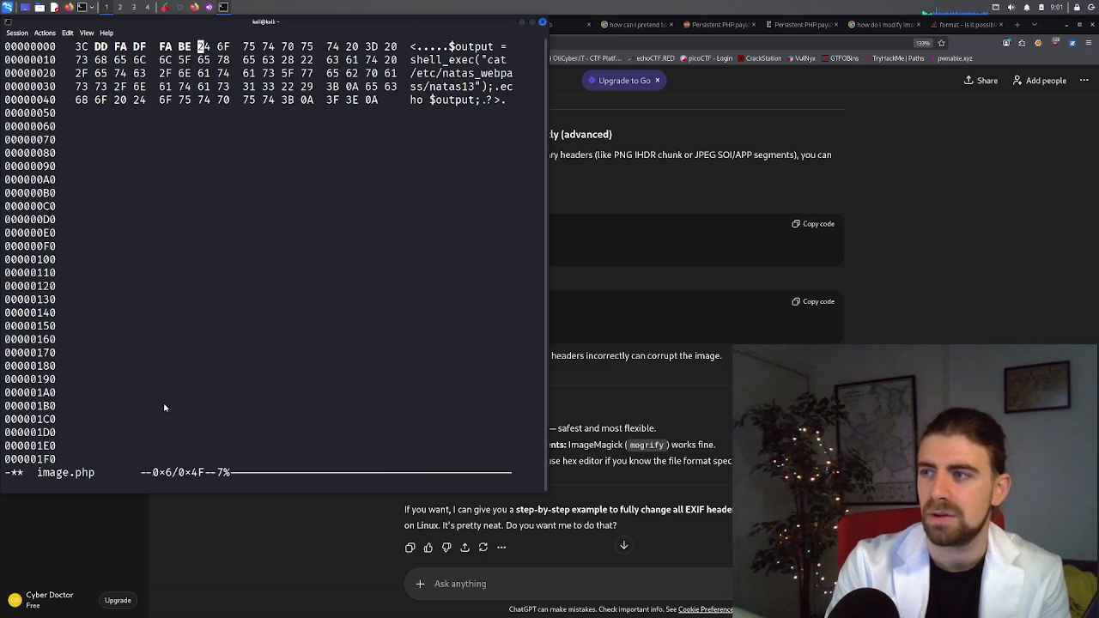
text(B C)
key(Home)
text(AD FD )
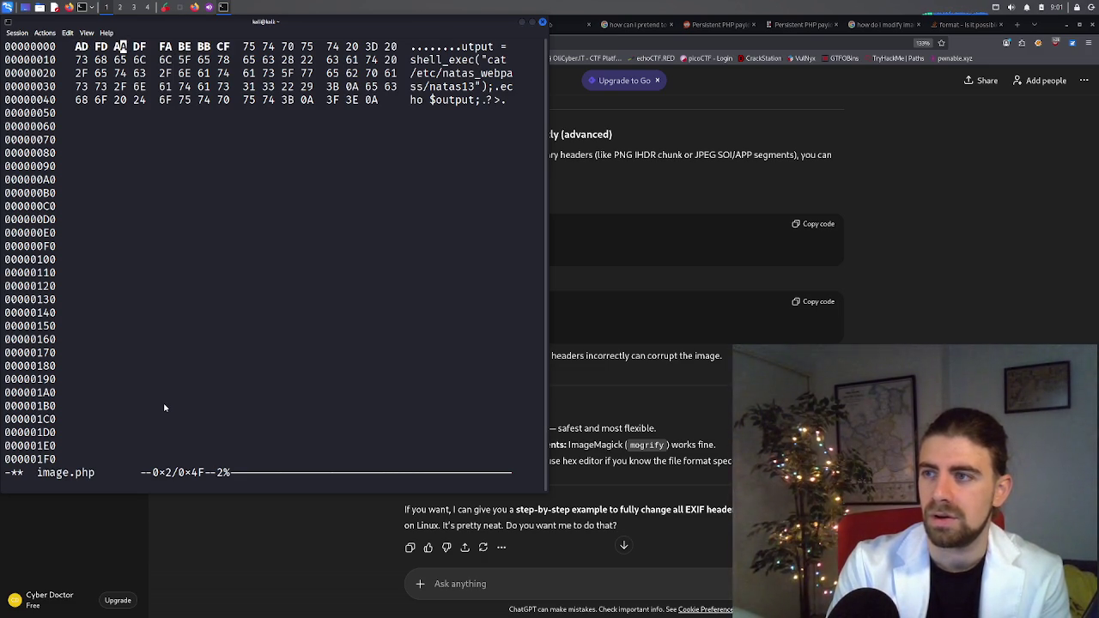
text(AF )
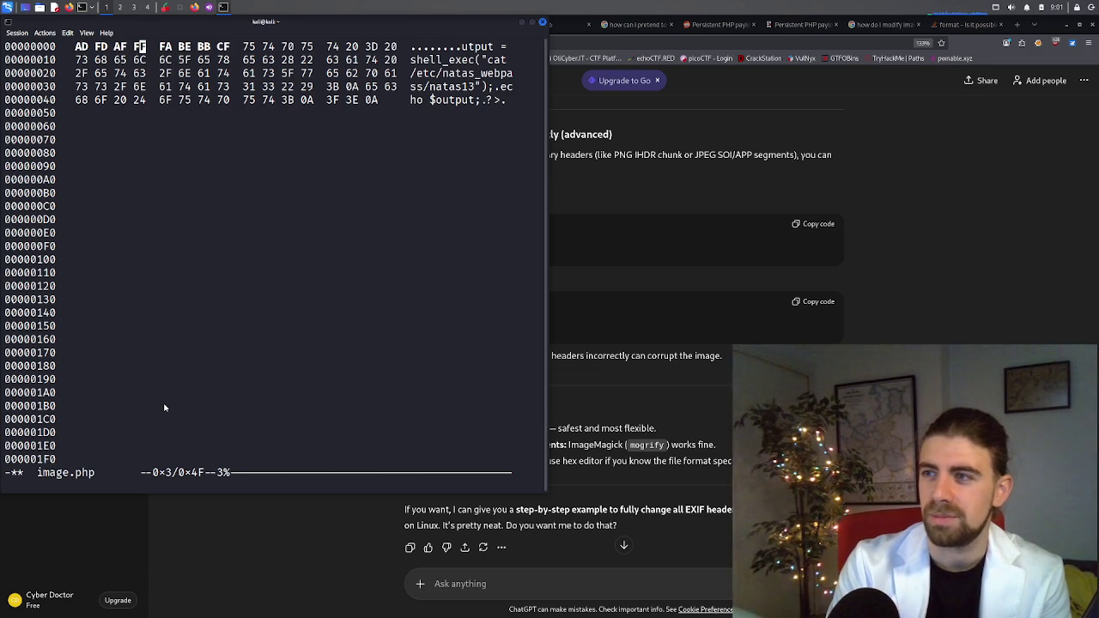
text(FC  )
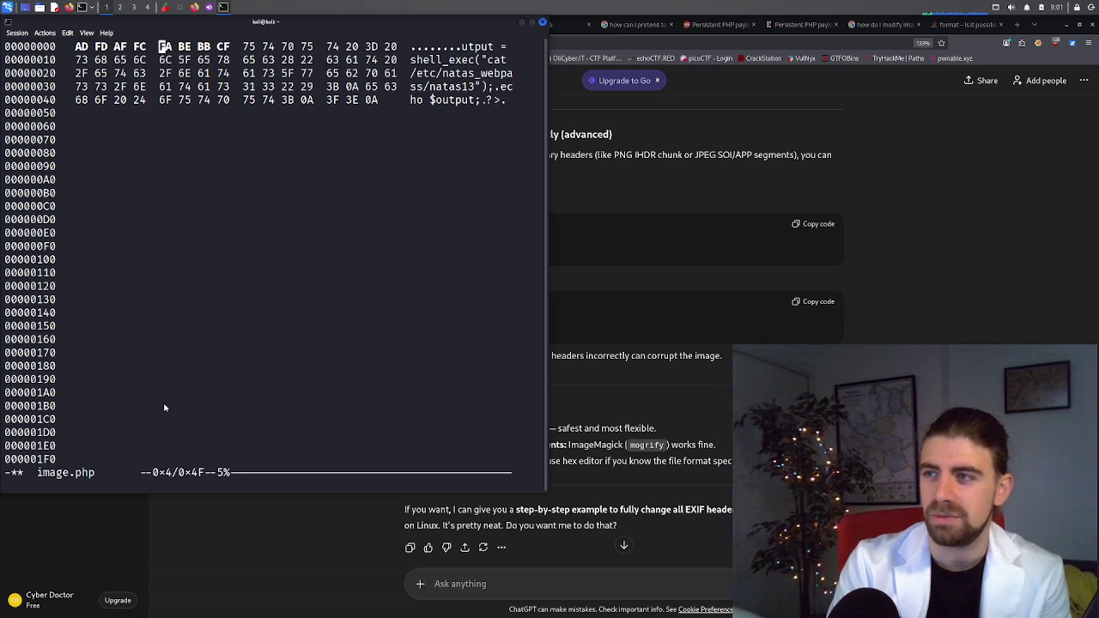
text(FE FC BC BC  )
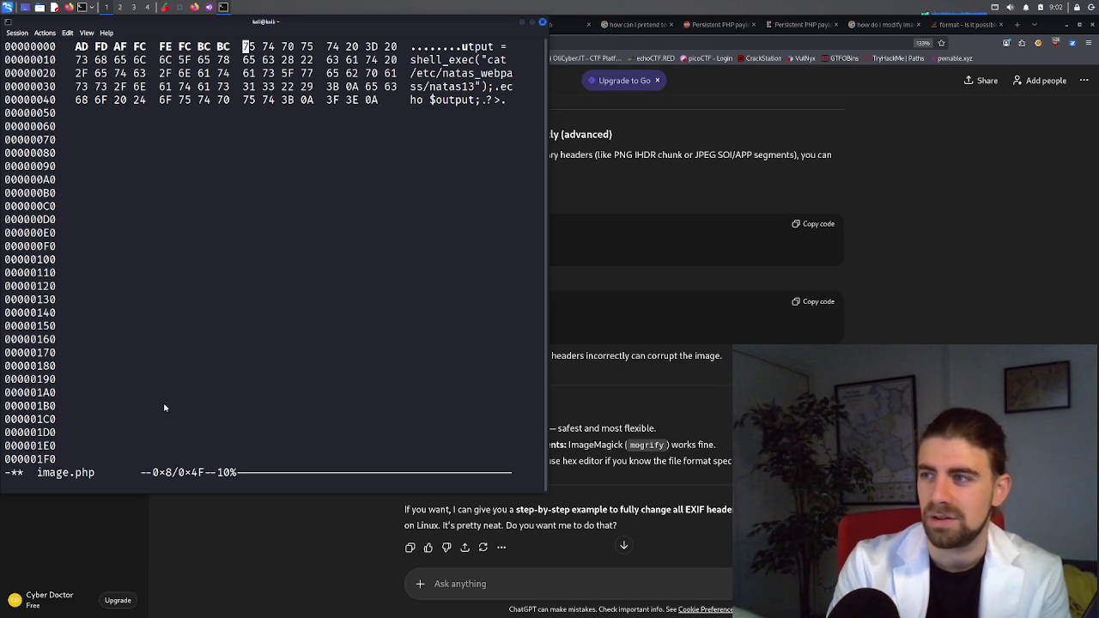
text(08 32 09 37  84 20 97)
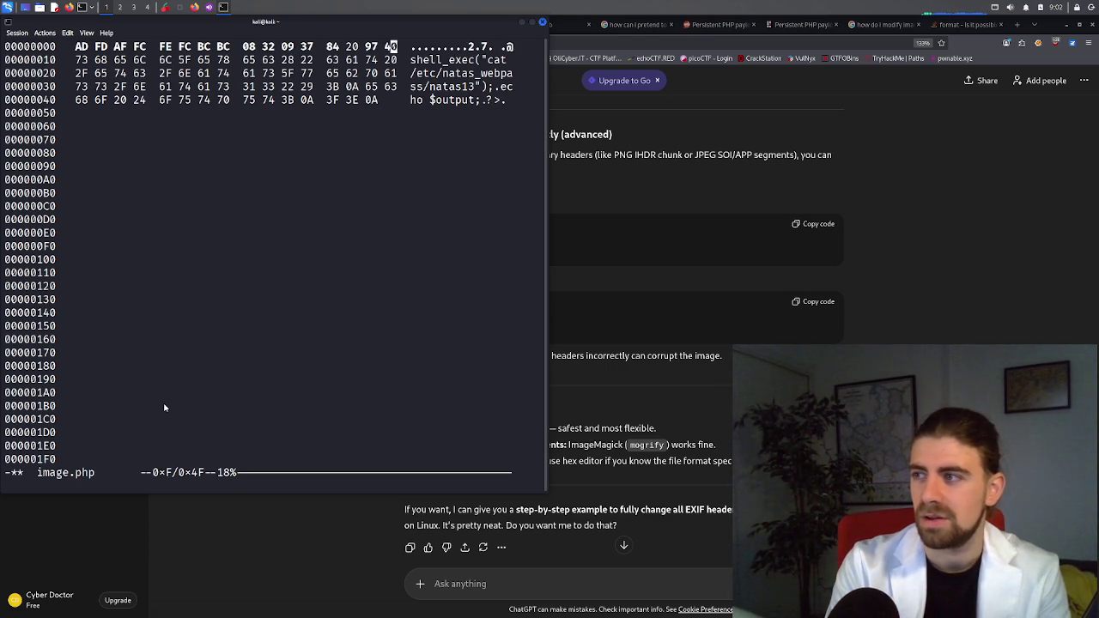
key(ctrl+u)
text(8643583457)
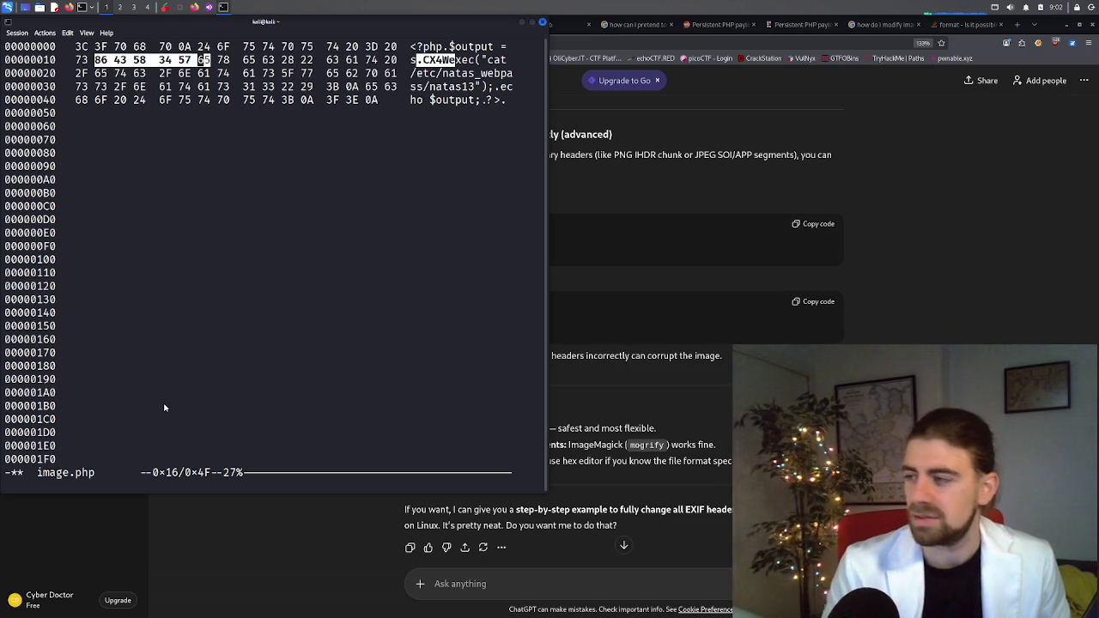
click(554, 298)
- Ask ChatGPT 'how do edit and save in hecedit'
click(542, 579)
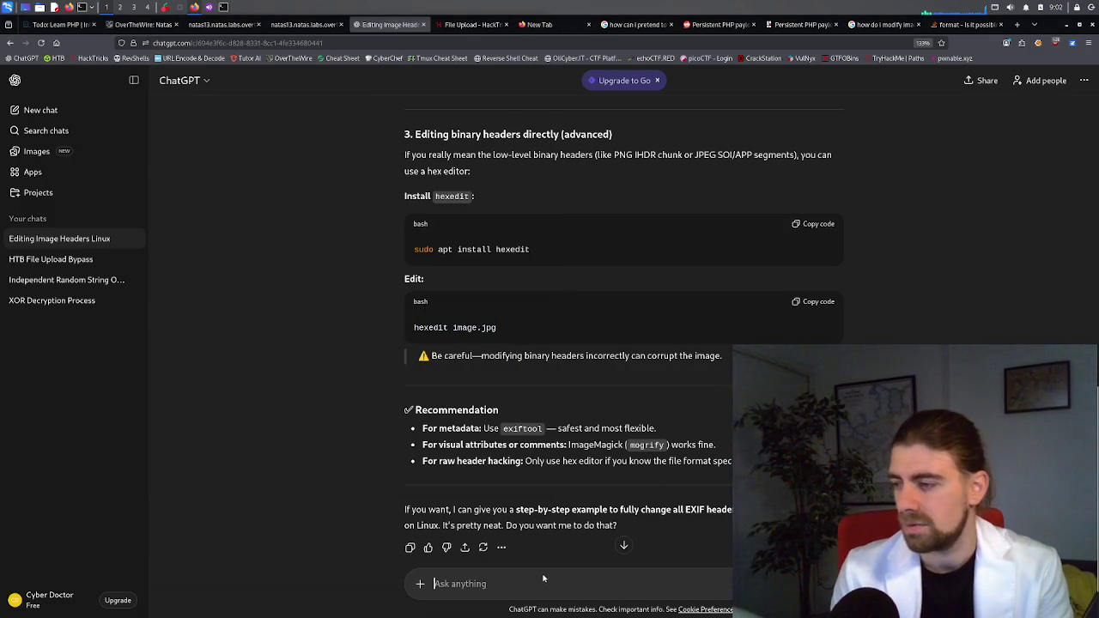
text(how do edit and save in hecedit)
key(Return)
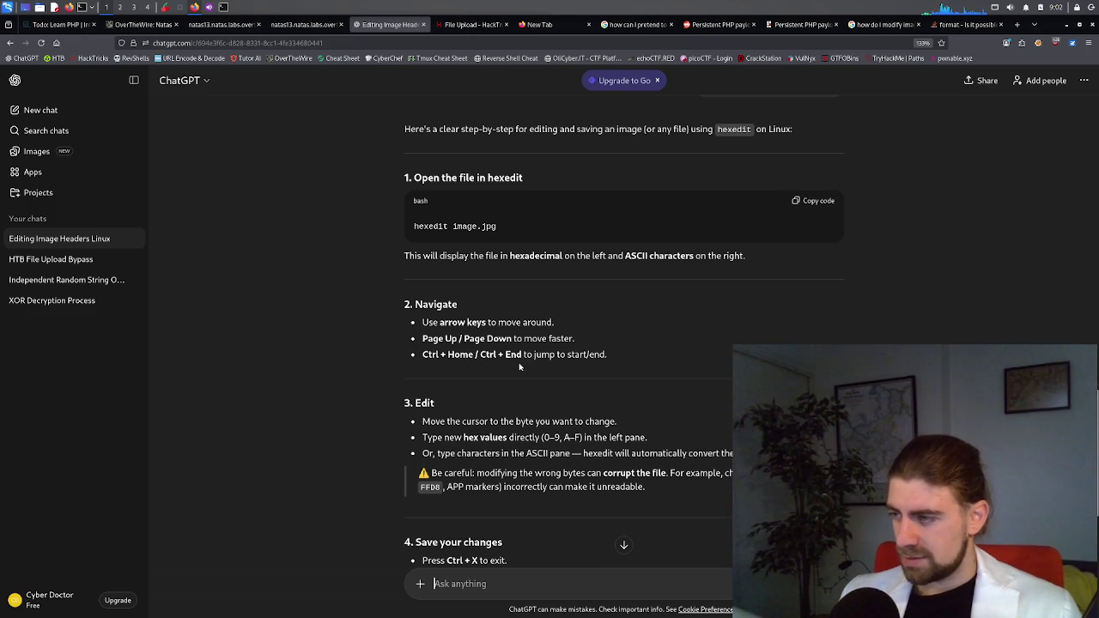
- Read ChatGPT's saving instructions, then quit the image.php hexedit session
scroll(523, 362, down, 1)
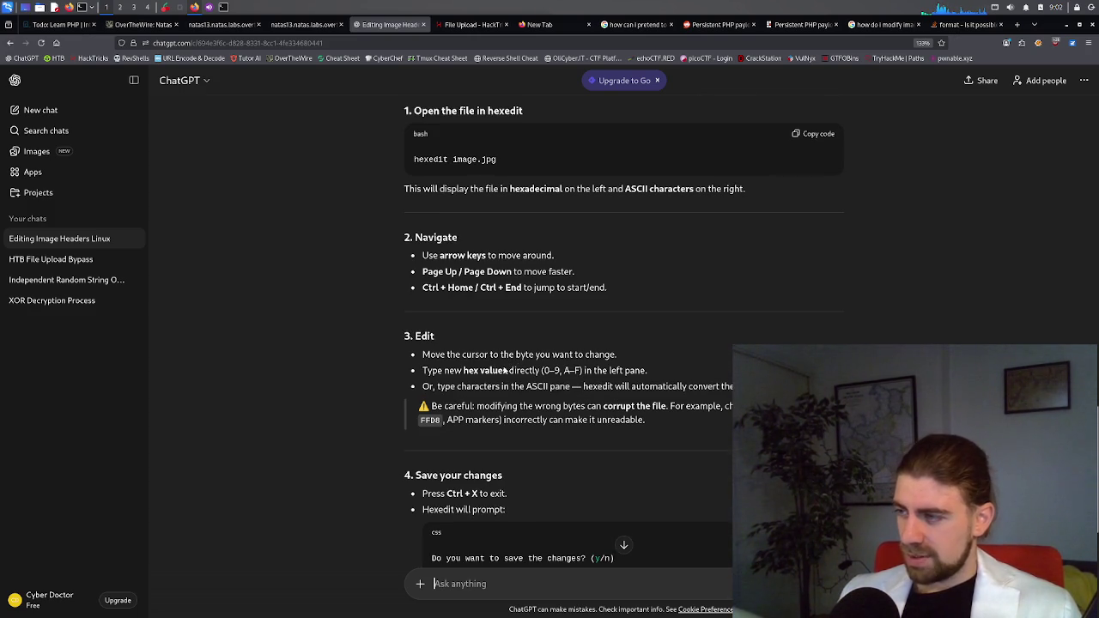
scroll(487, 387, down, 2)
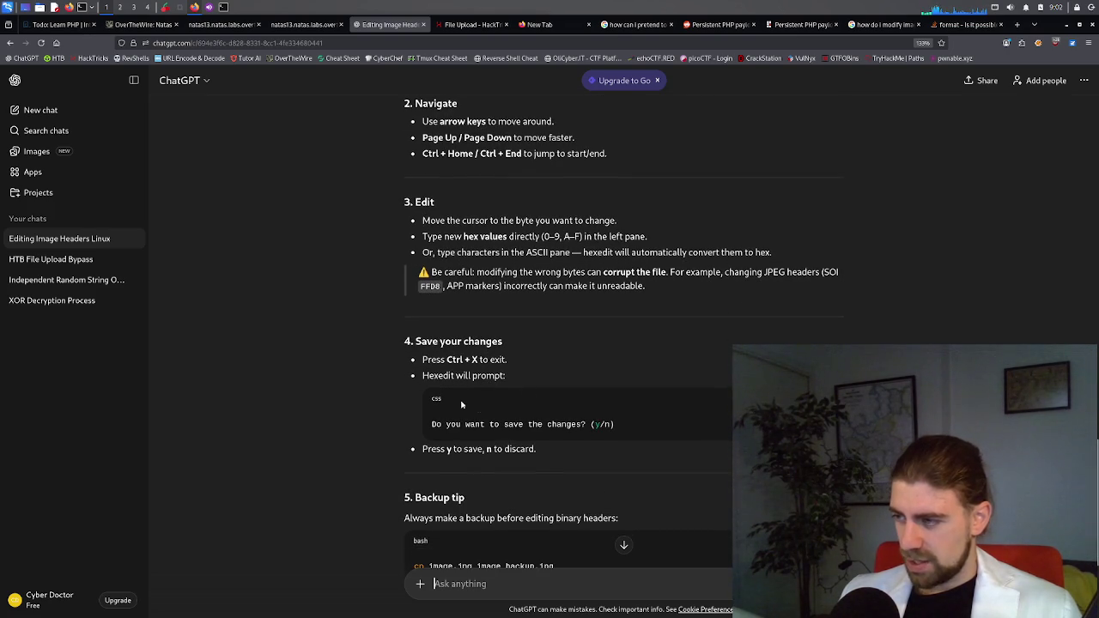
scroll(479, 410, down, 1)
scroll(479, 410, down, 1)
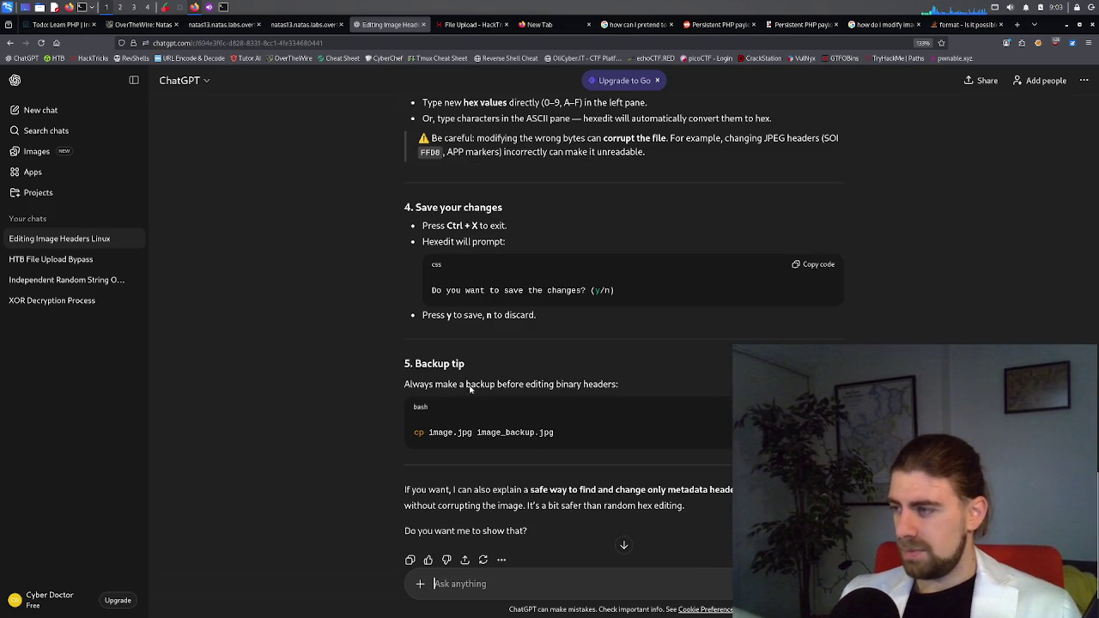
scroll(533, 429, down, 1)
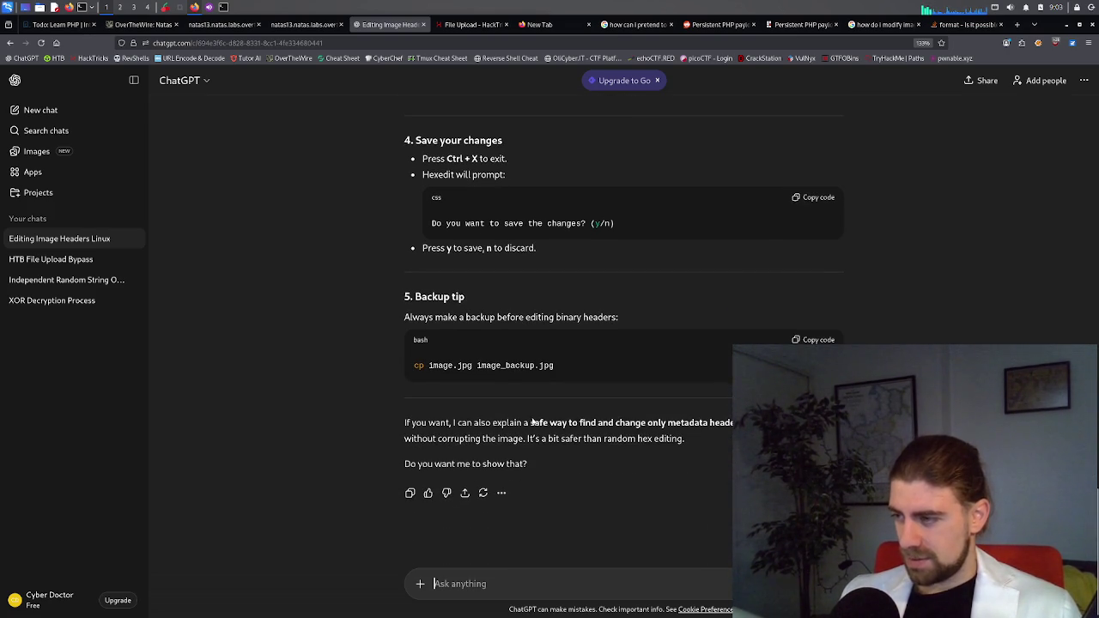
click(226, 8)
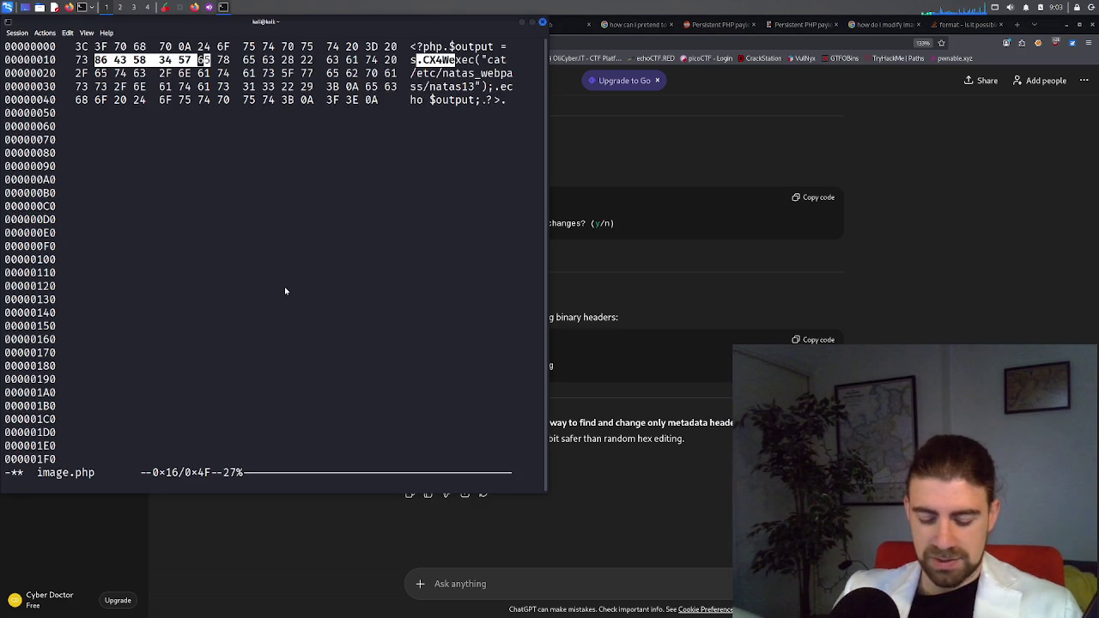
key(ctrl+x)
- Confirm hexedit's save prompt with y, reopen image.php in hexedit, then return to ChatGPT
key(y)
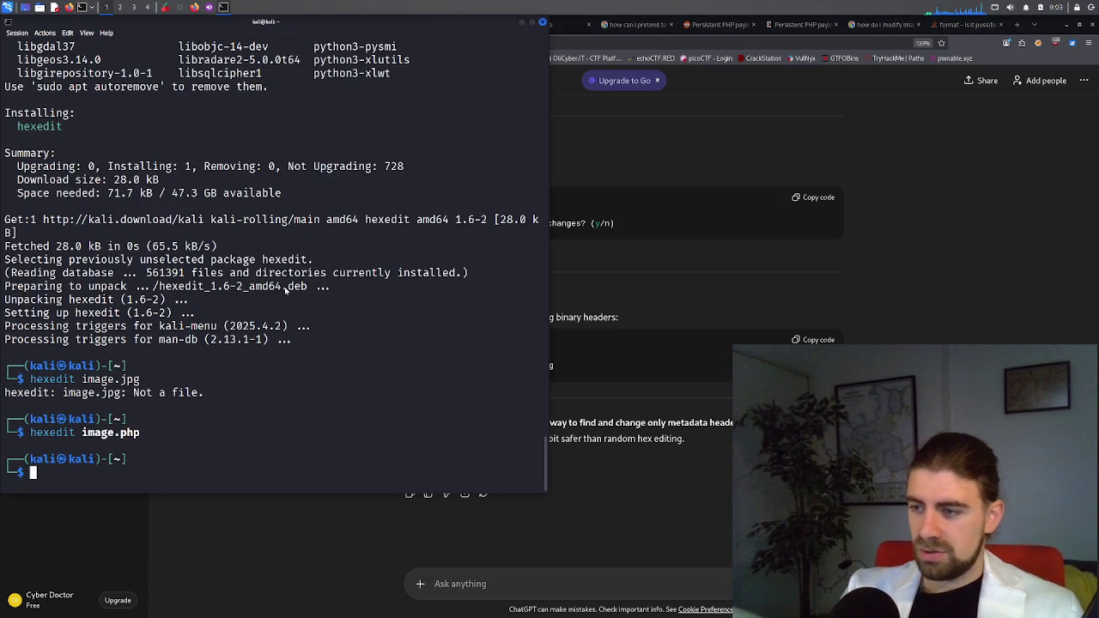
key(Up)
key(Return)
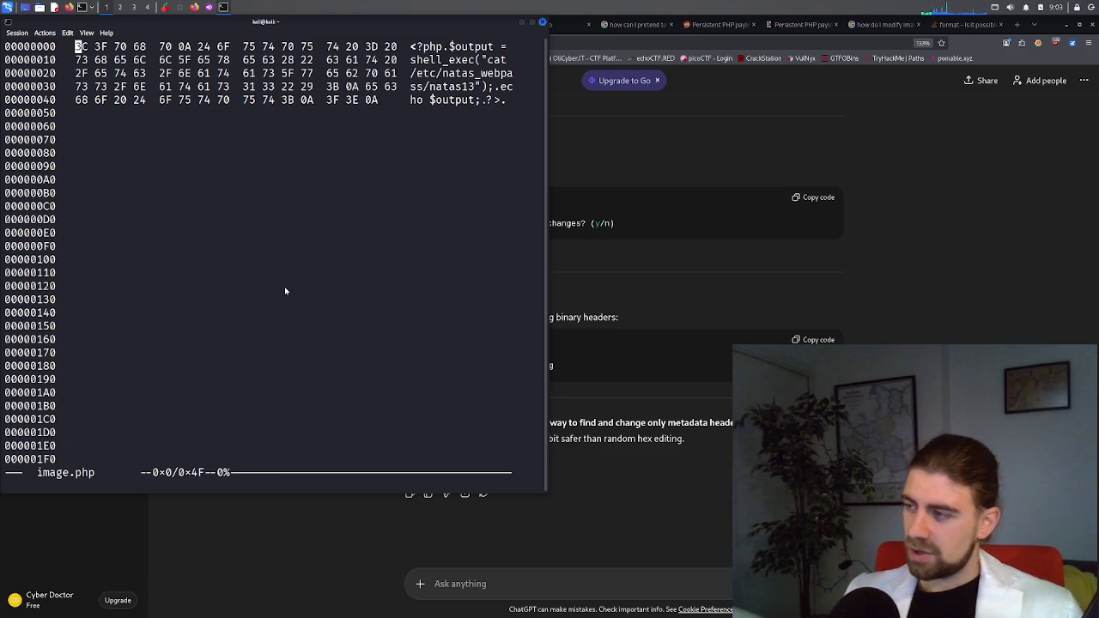
click(564, 279)
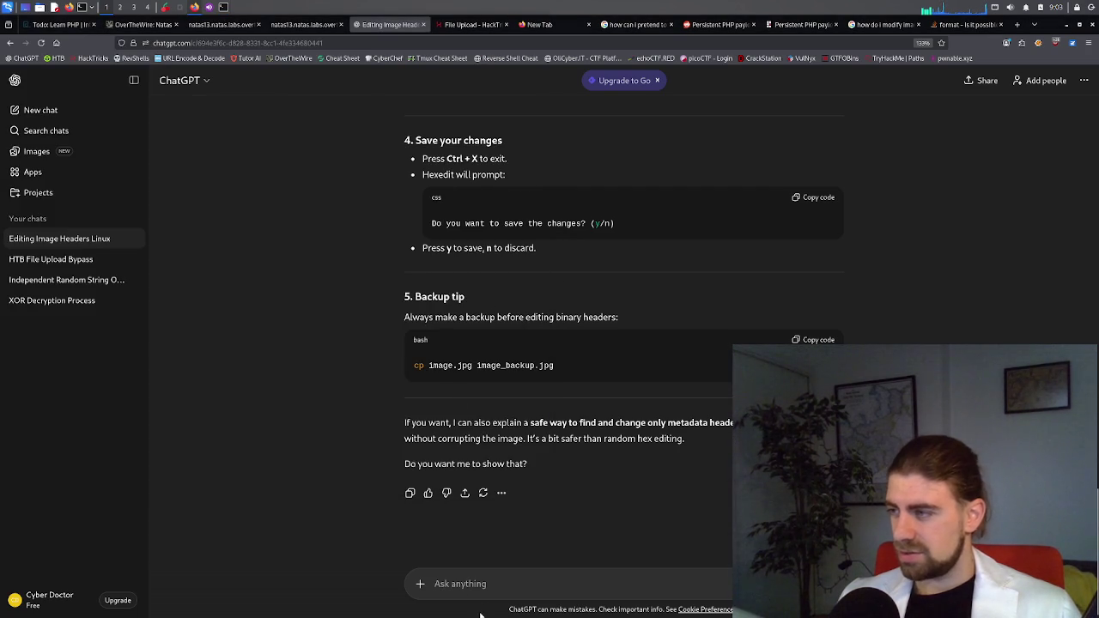
- Send ChatGPT the follow-up 'we need to edit the headers though'
text(we need to edi)
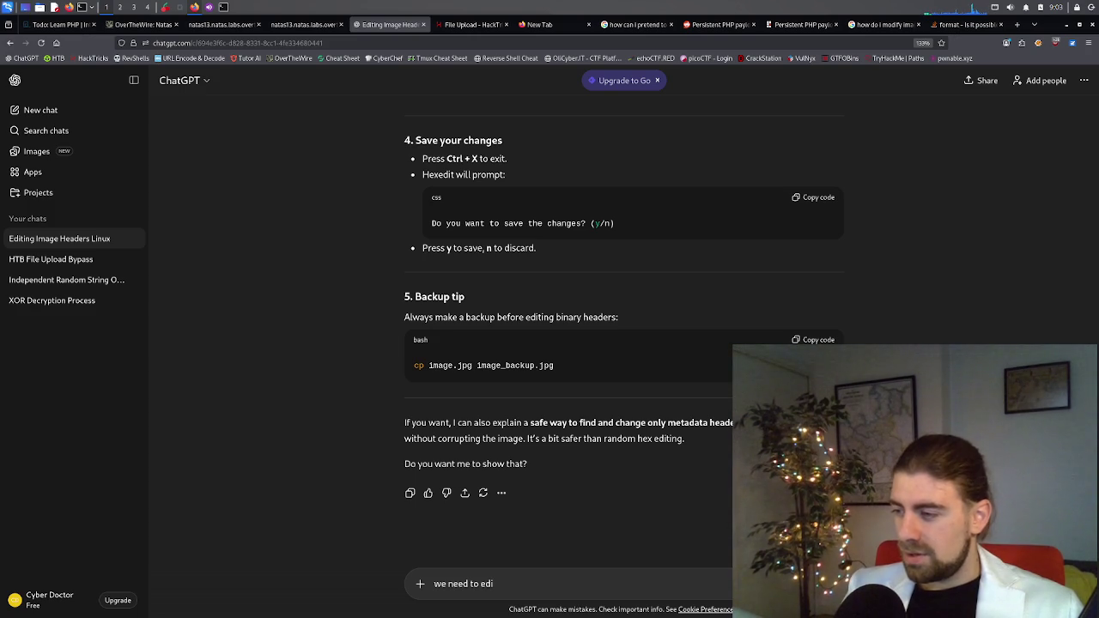
text(t )
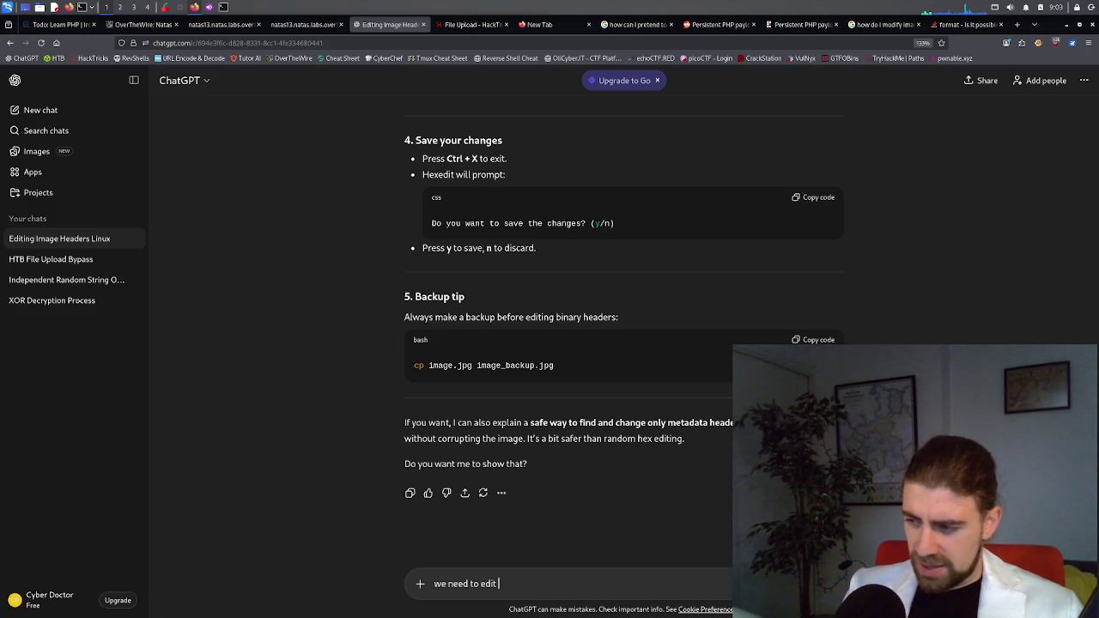
text(the headers)
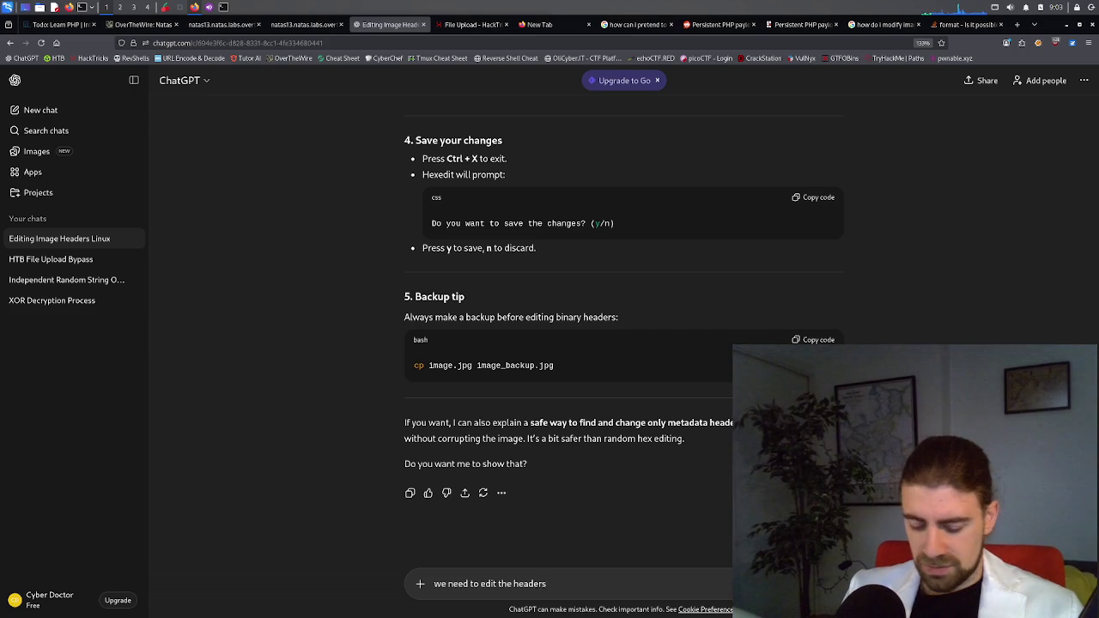
text( though)
key(Return)
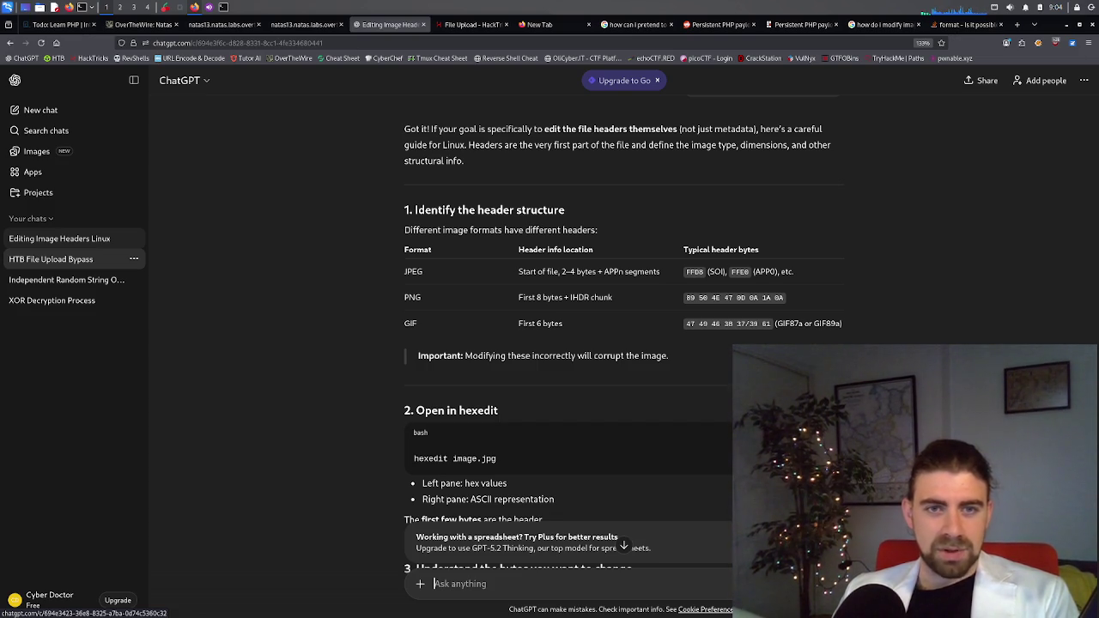
- Ask ChatGPT 'how can i aply the magic bytes ofng into my jpg'
text(how can i aply the magic bytes ofng into my jpg)
key(Return)
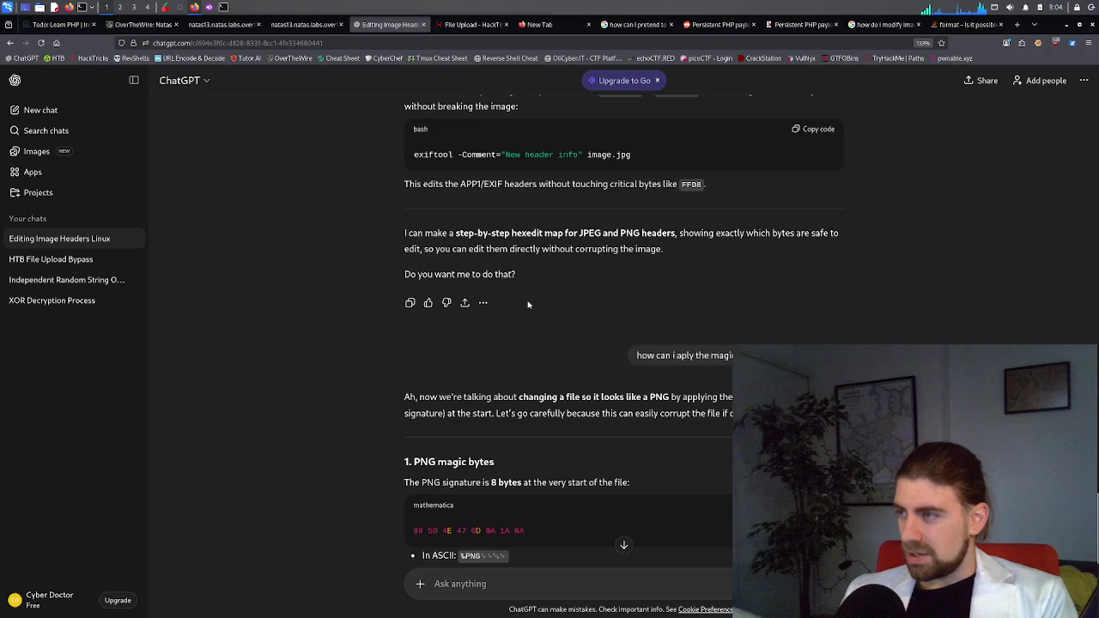
- Scroll through the header-bytes reply and copy the ‰PNG ASCII form of the signature
scroll(528, 305, up, 5)
scroll(528, 301, up, 1)
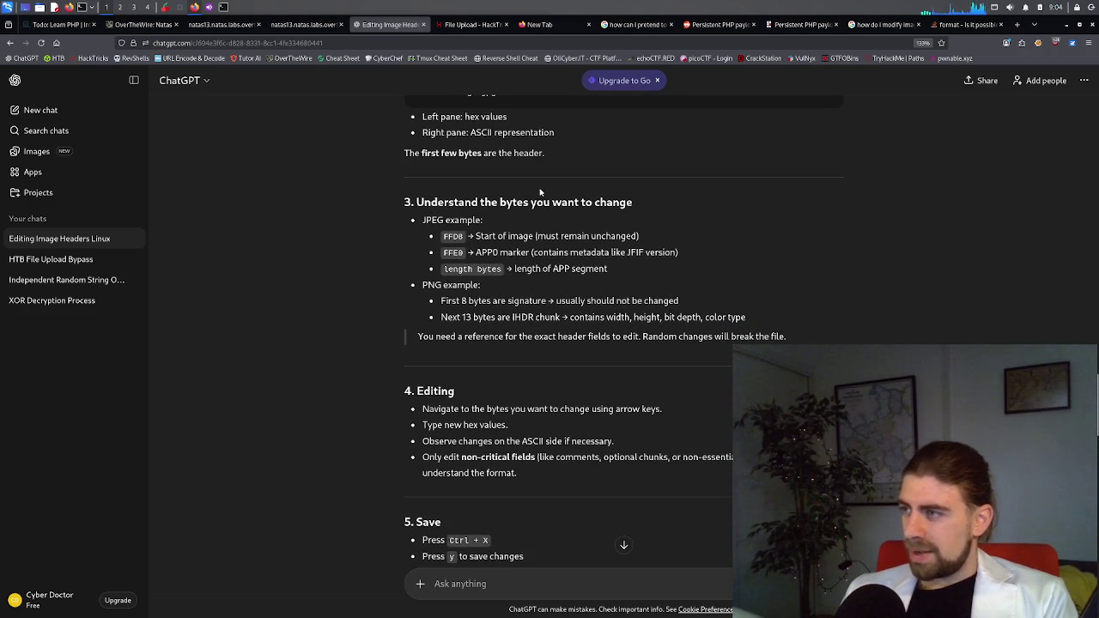
scroll(515, 223, up, 3)
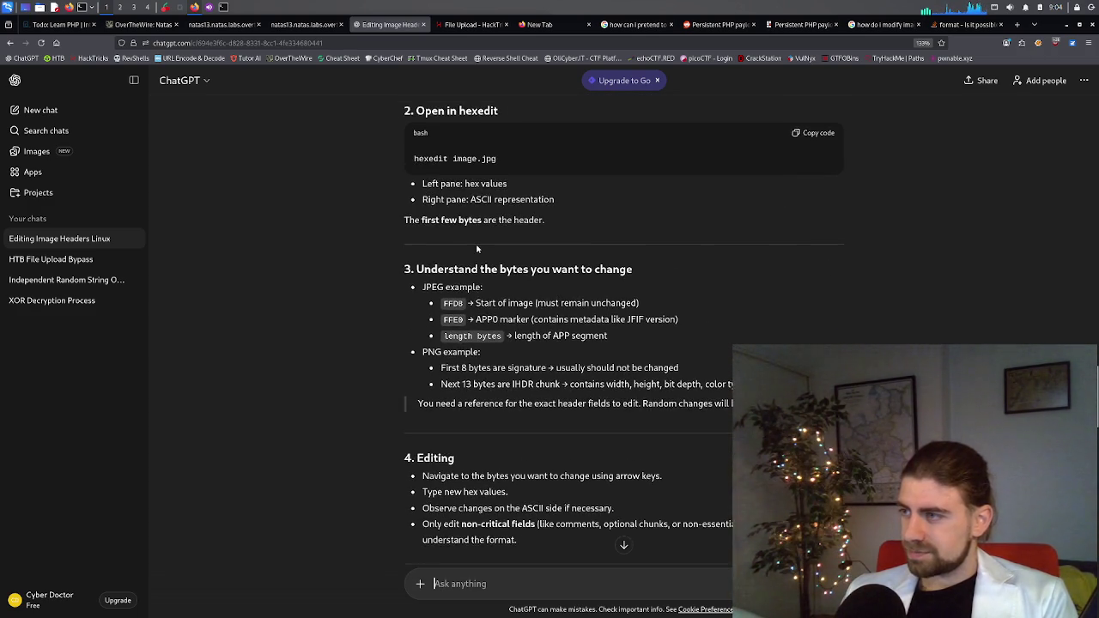
scroll(479, 249, up, 3)
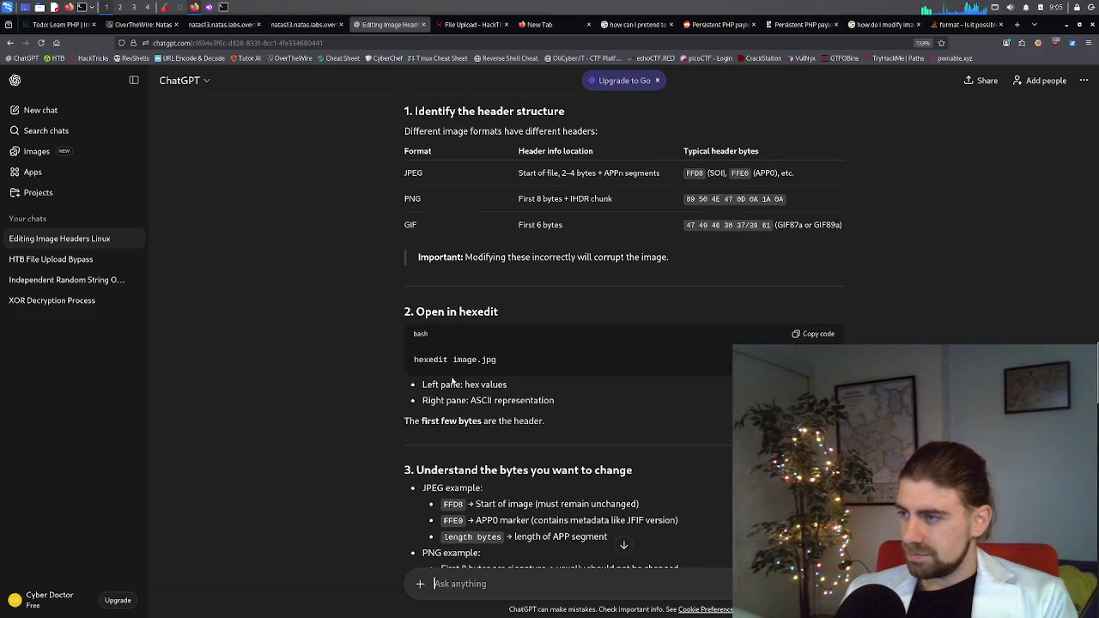
scroll(456, 384, down, 1)
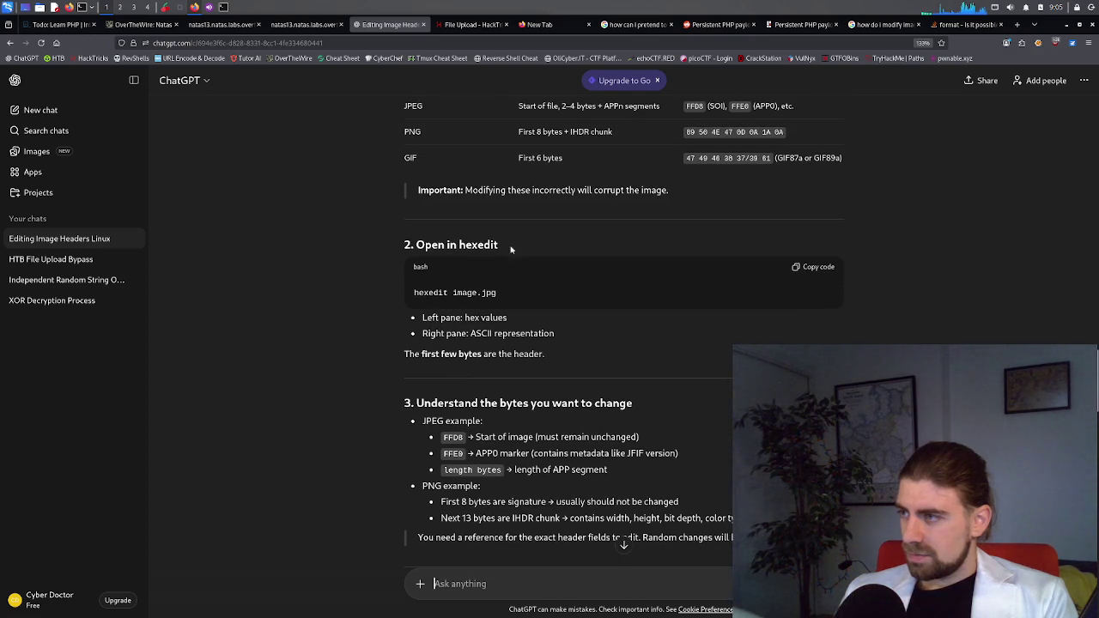
scroll(524, 216, up, 1)
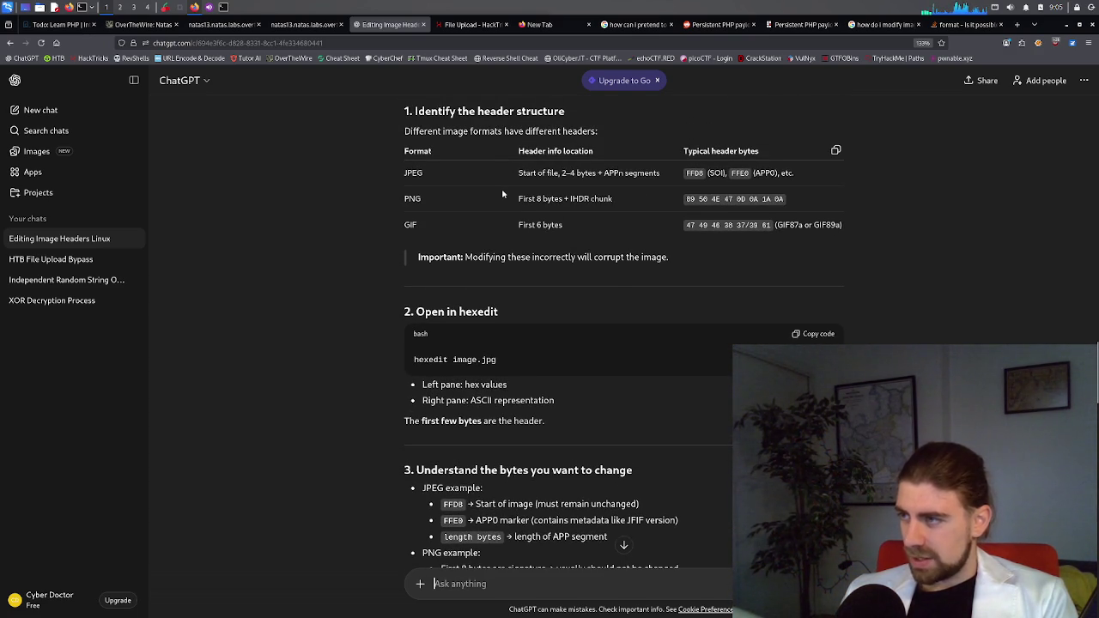
scroll(502, 194, down, 5)
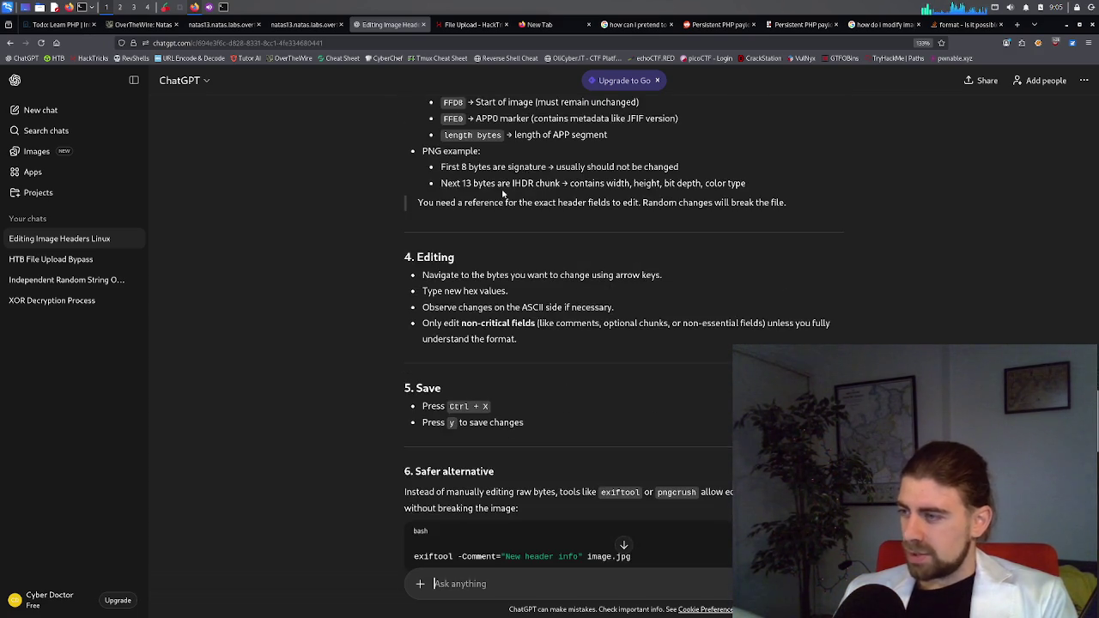
scroll(502, 194, down, 1)
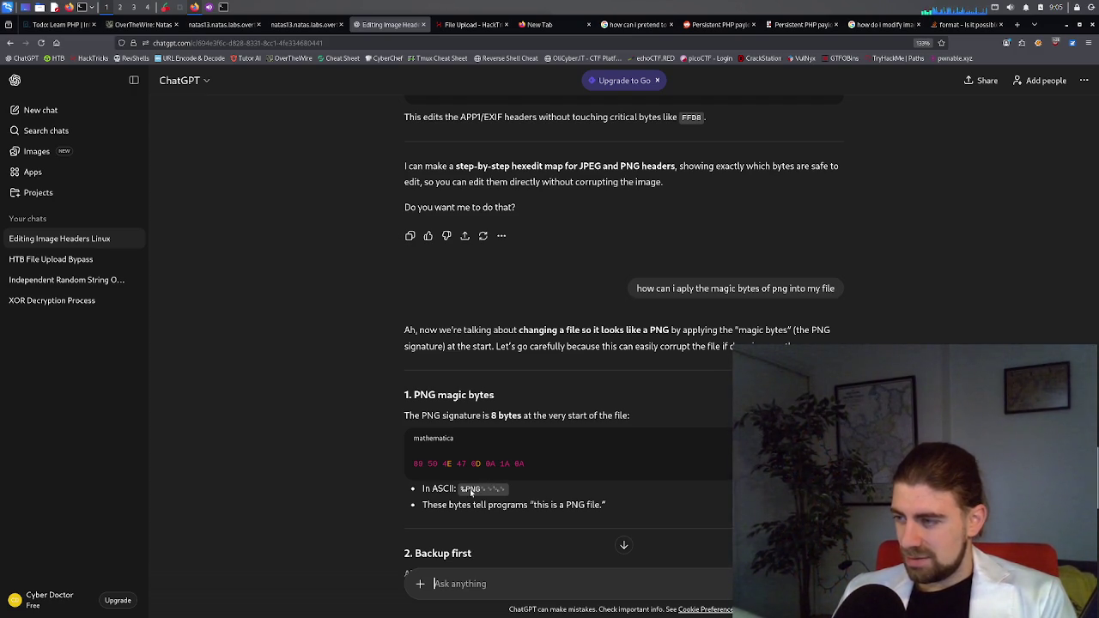
drag(460, 496, 504, 497)
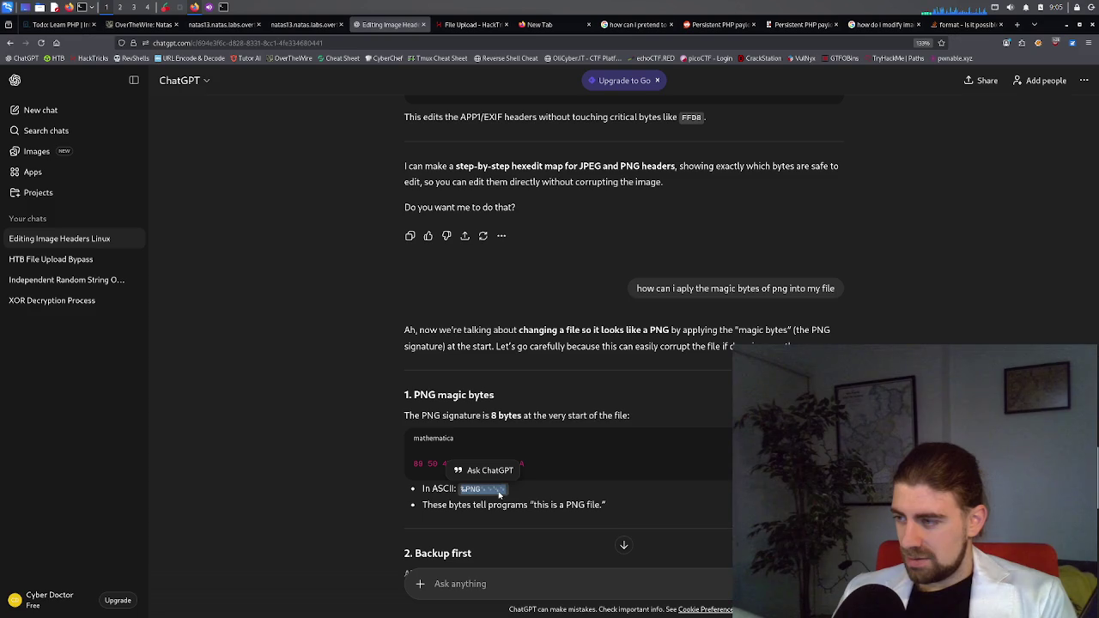
right_click(499, 494)
click(515, 344)
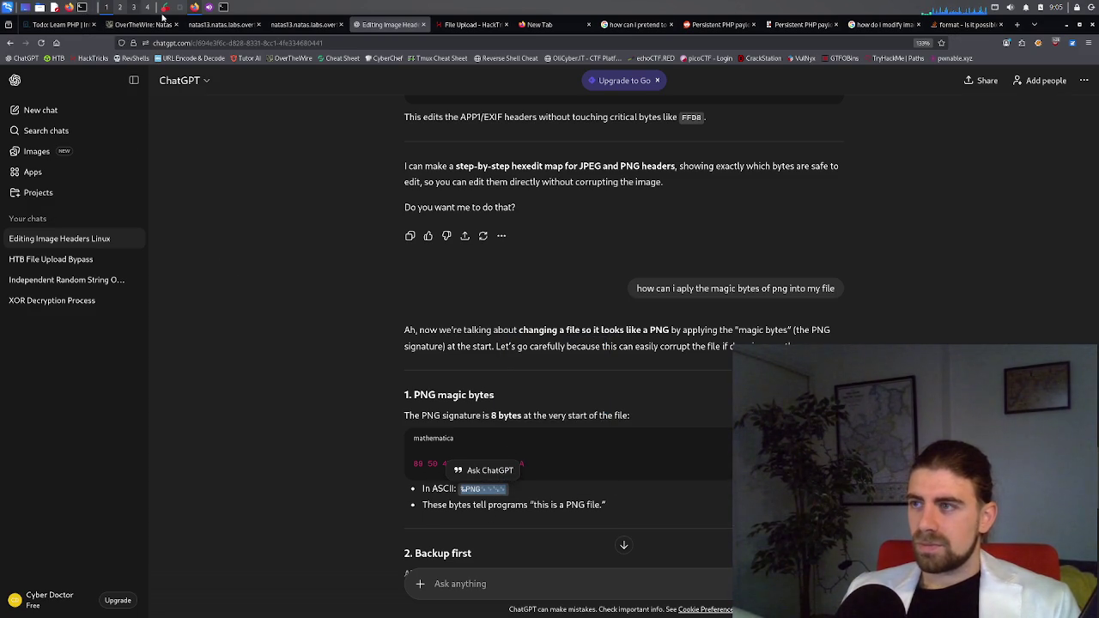
- Quit hexedit and open image.php in nano instead
click(223, 7)
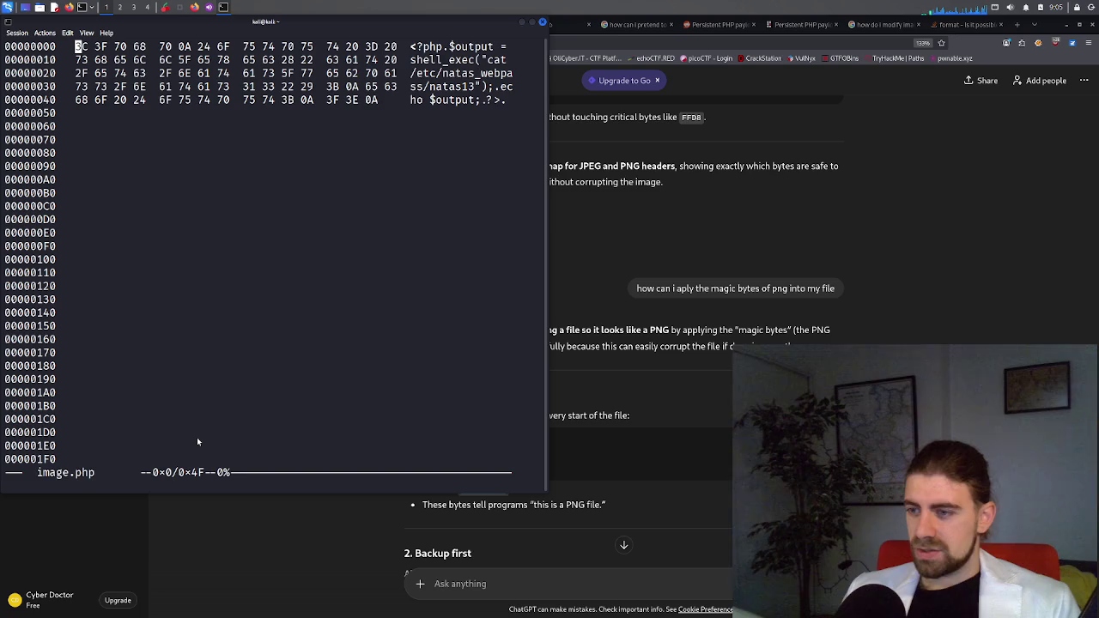
key(ctrl+x)
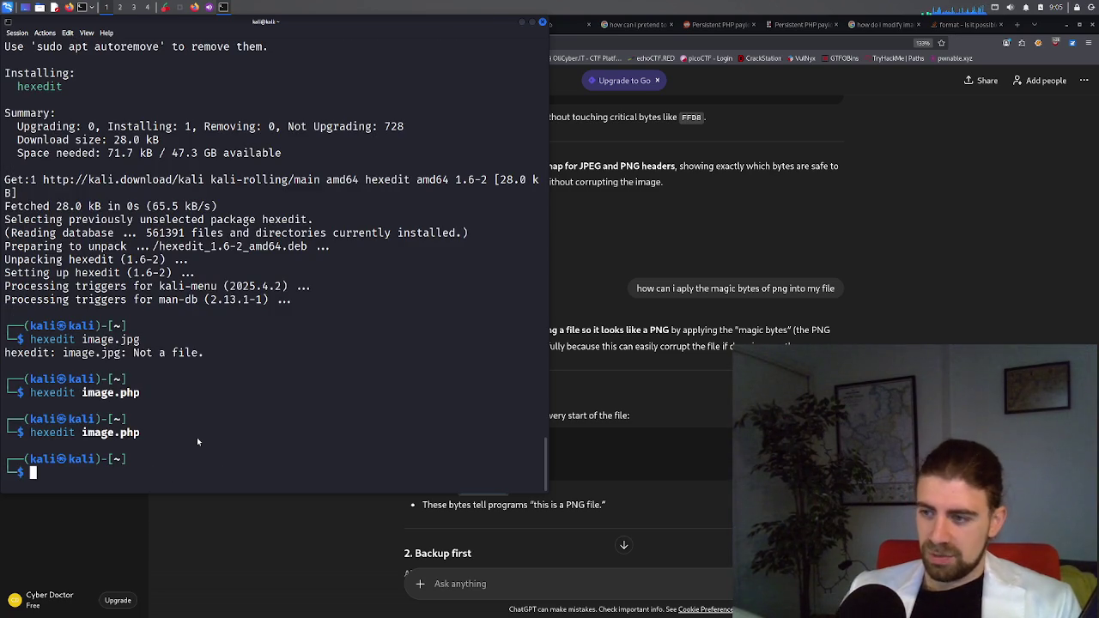
key(Up)
key(ctrl+Left)
key(ctrl+Left)
key(BackSpace)
key(BackSpace)
key(BackSpace)
text(nano)
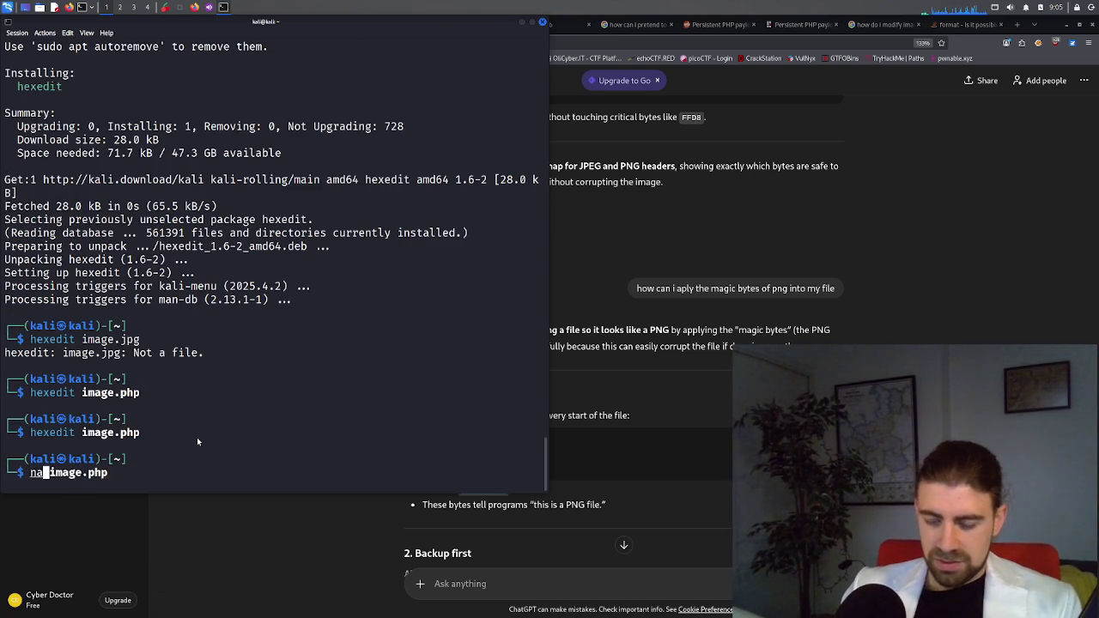
key(Return)
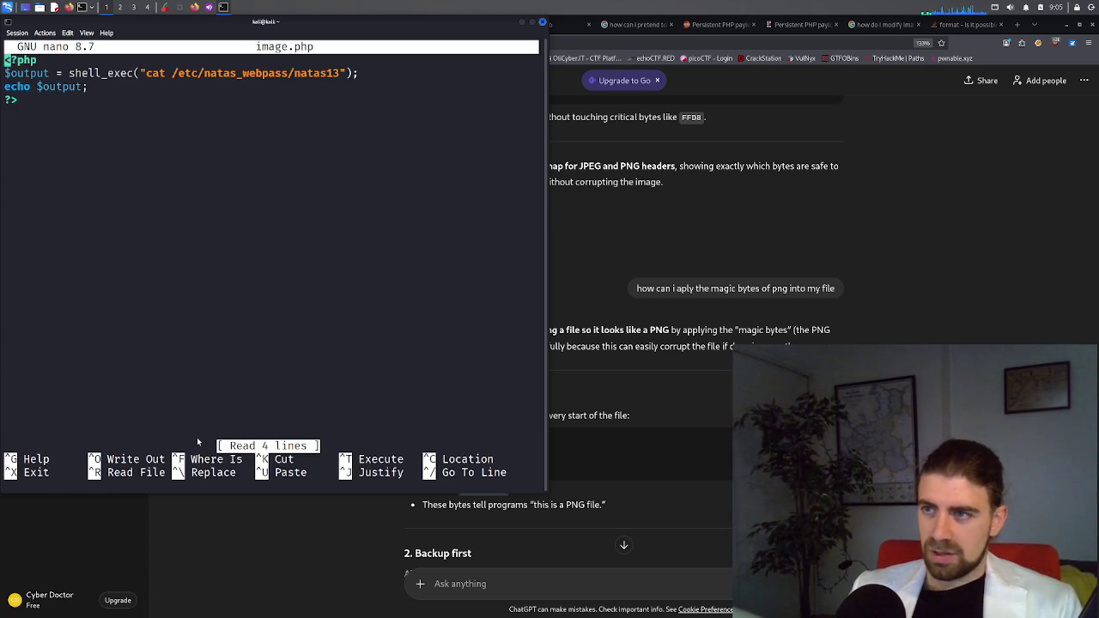
- Paste ‰PNG onto a new first line of image.php, save, and reopen it in hexedit
key(Return)
key(Up)
key(Down)
key(Down)
key(Down)
key(Up)
key(Up)
key(Up)
key(Up)
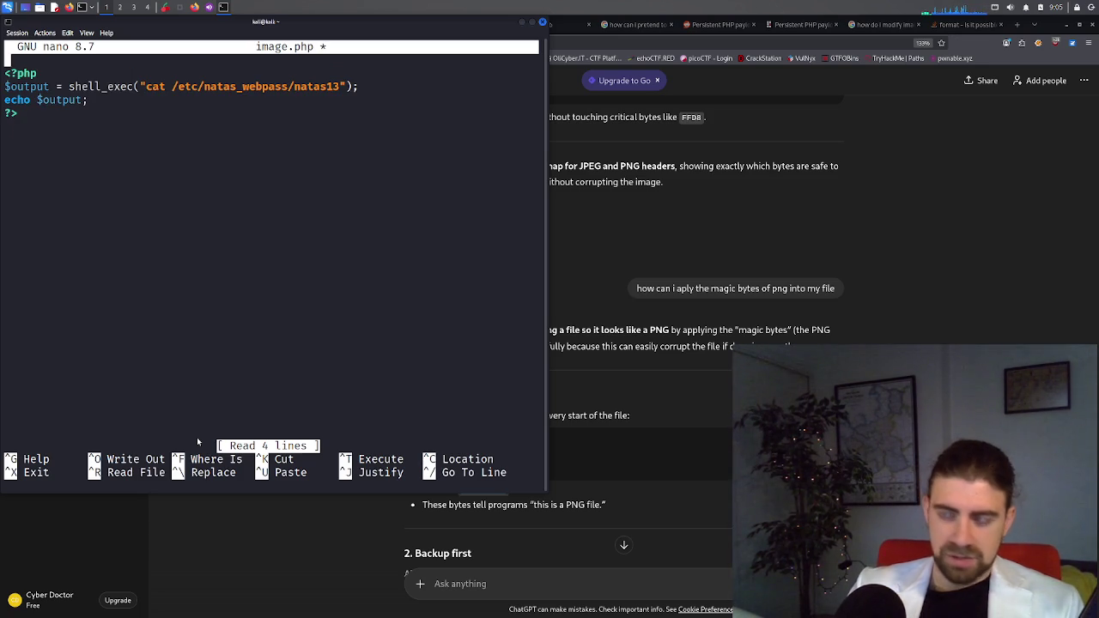
key(ctrl+shift+v)
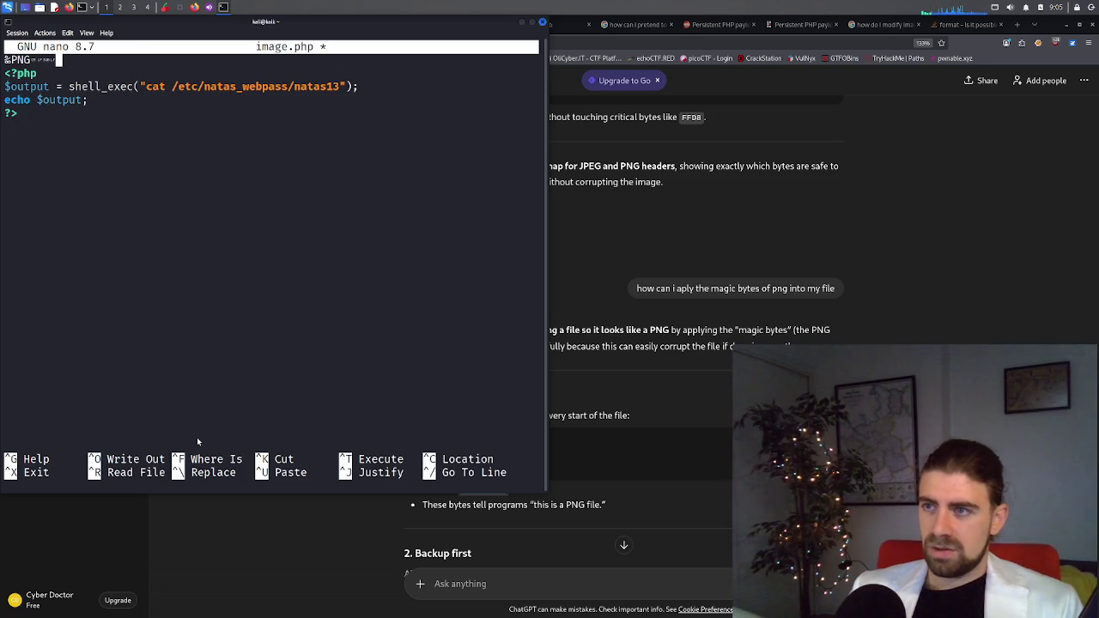
key(ctrl+x)
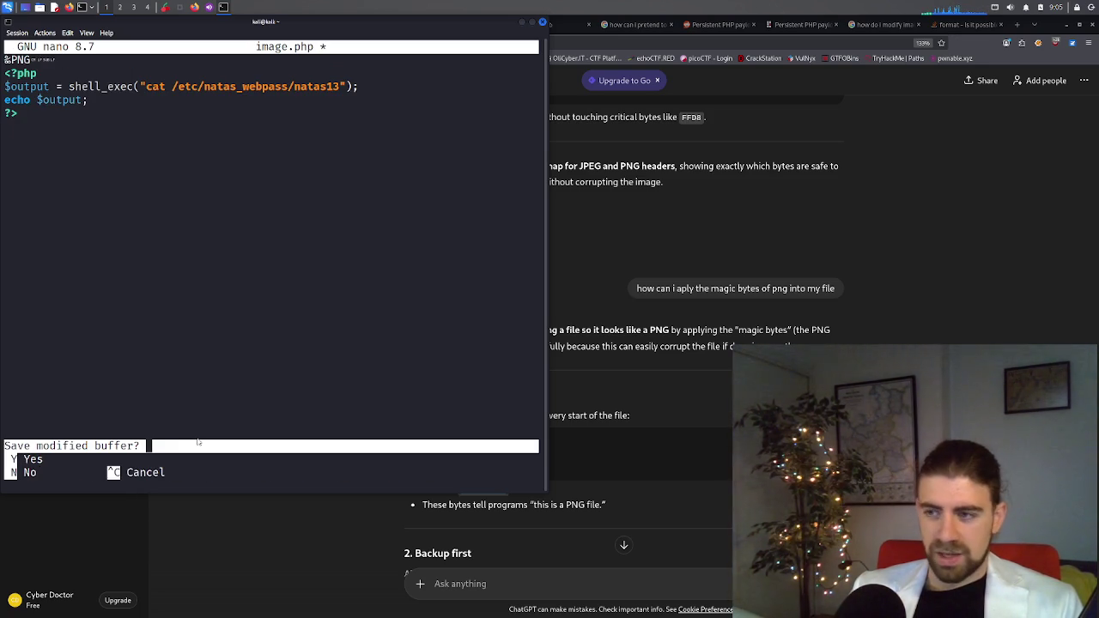
key(y)
key(Return)
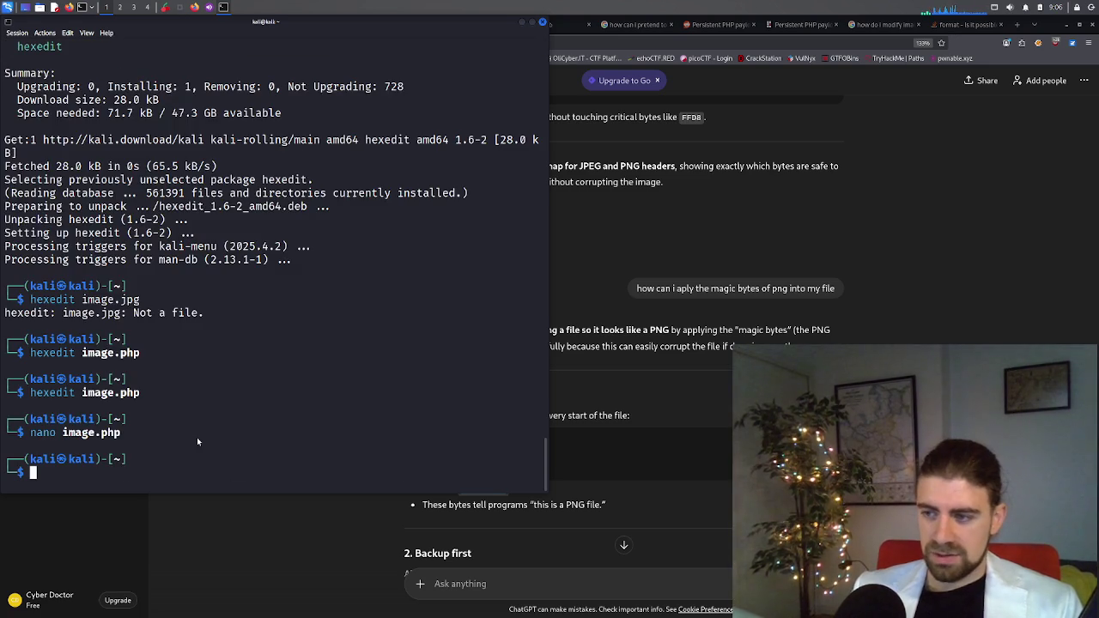
key(Up)
key(Up)
key(Return)
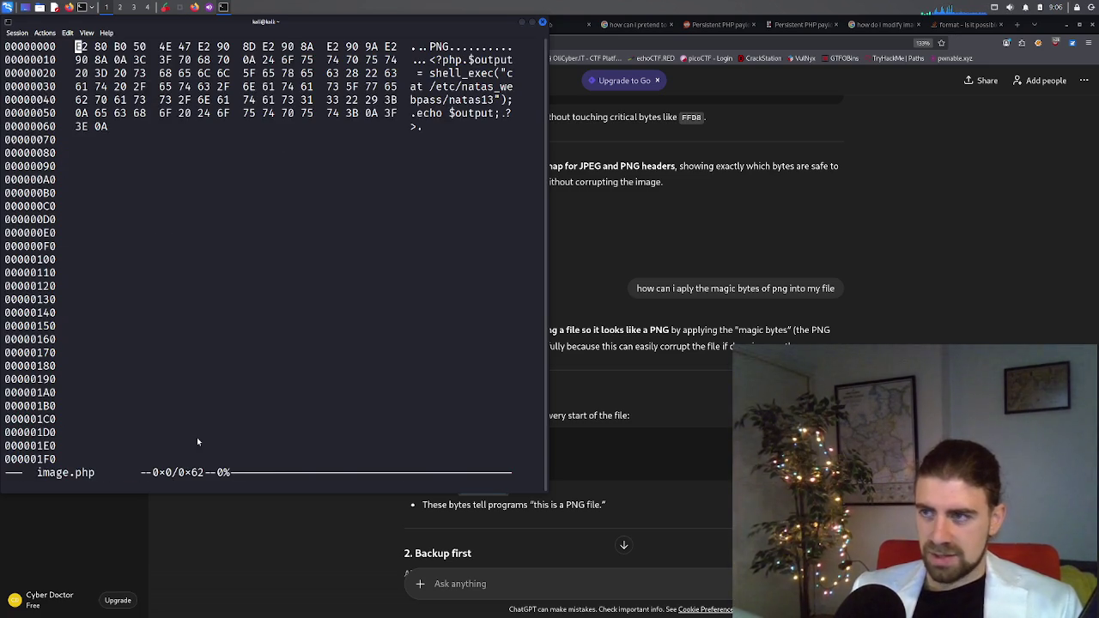
- With ChatGPT's signature beside hexedit, write 89 50 4E 47 0D 0A 1A 0A over the first eight bytes
key(alt+Tab)
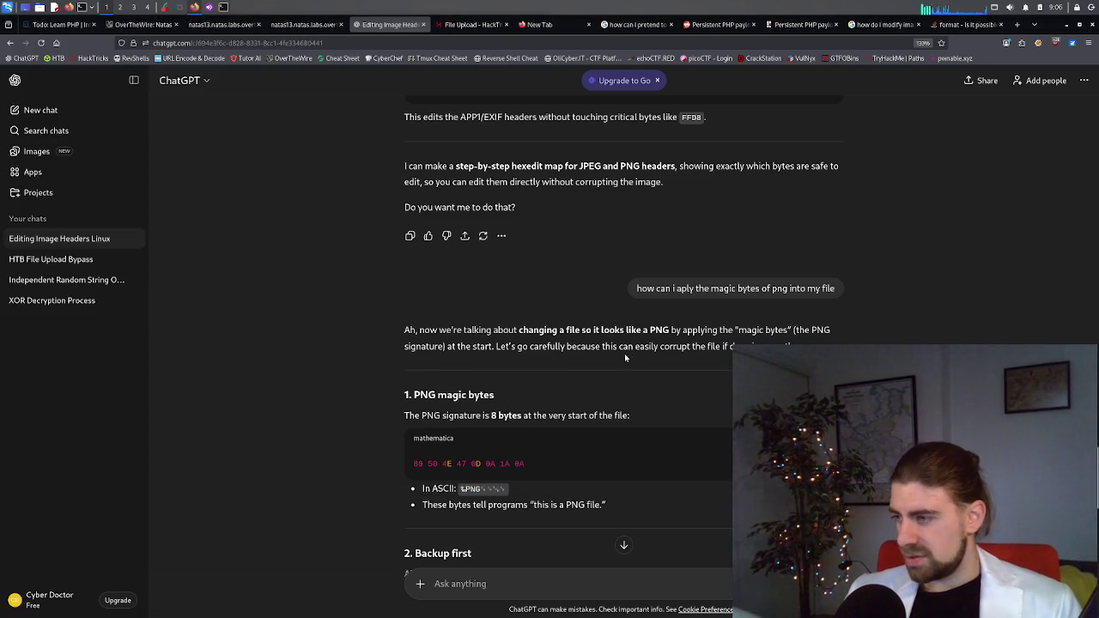
double_click(432, 464)
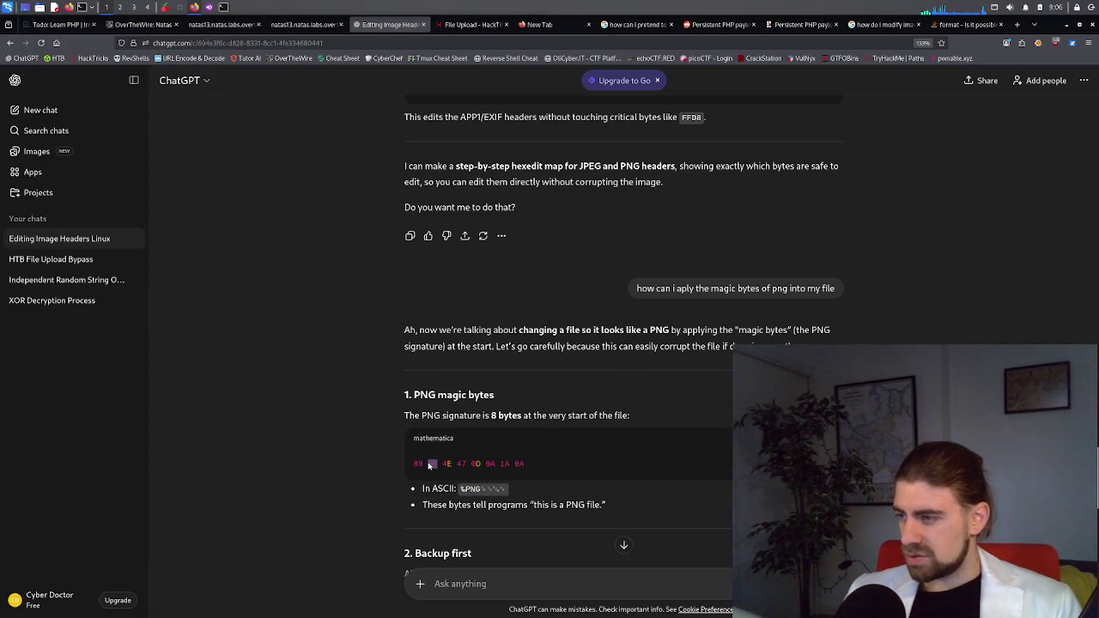
click(224, 7)
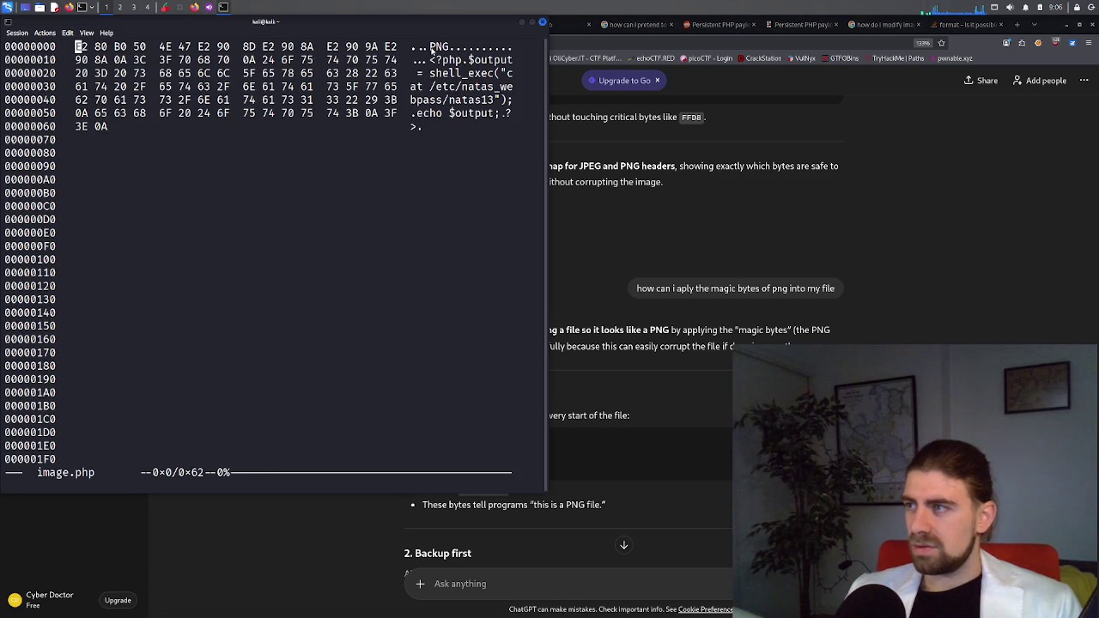
mouse_move(335, 22)
mouse_down()
mouse_move(944, 88)
mouse_move(935, 38)
mouse_move(895, 47)
mouse_up()
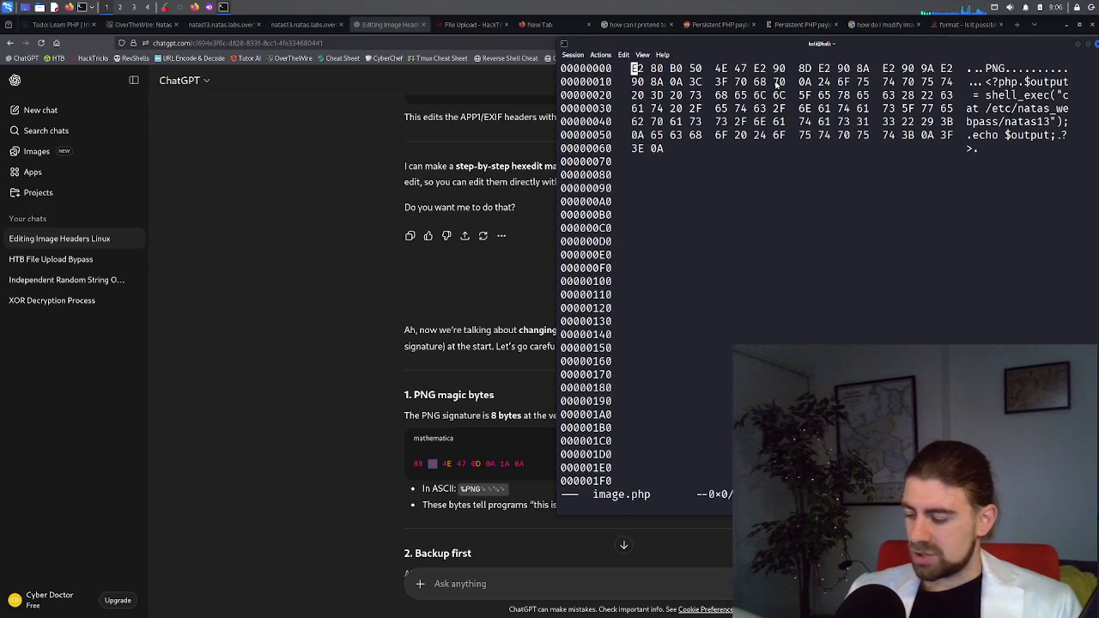
text(89 )
text(50 4)
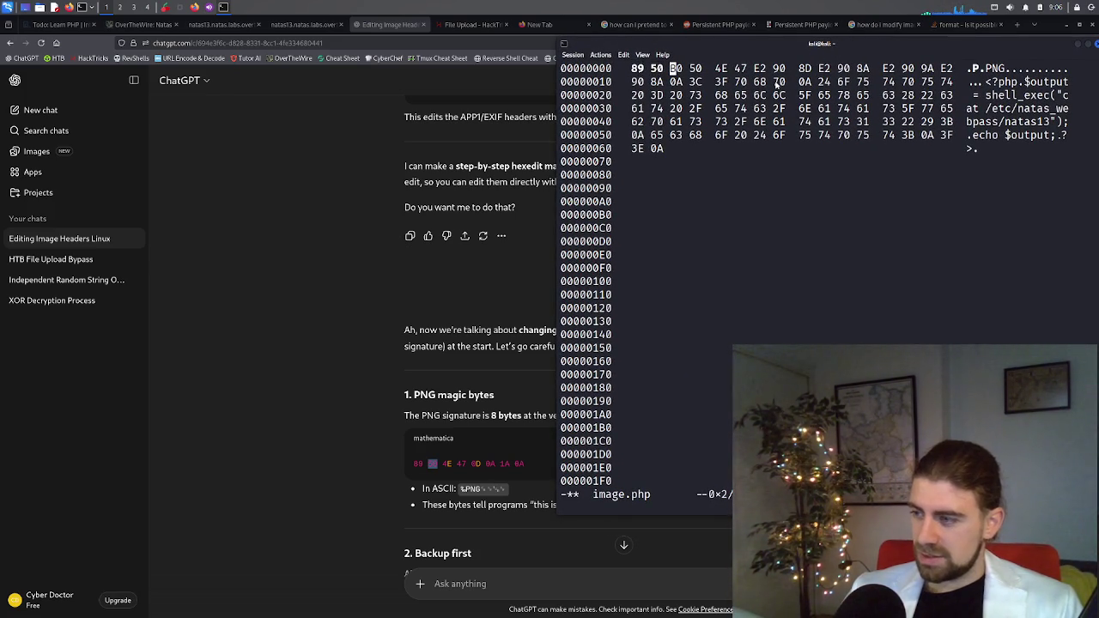
text(E )
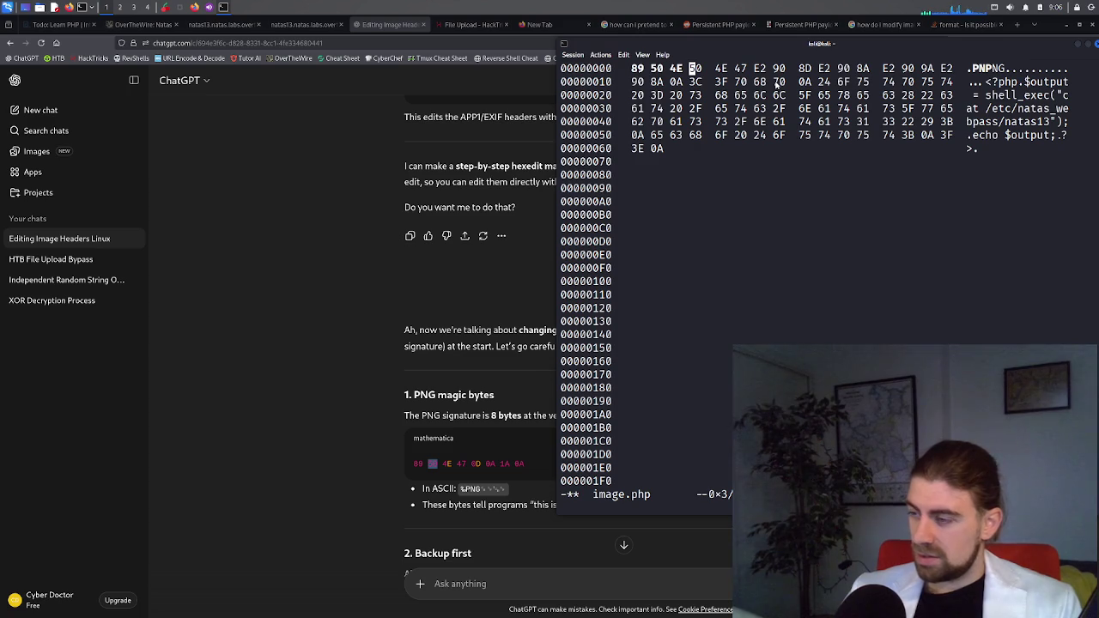
text(47 )
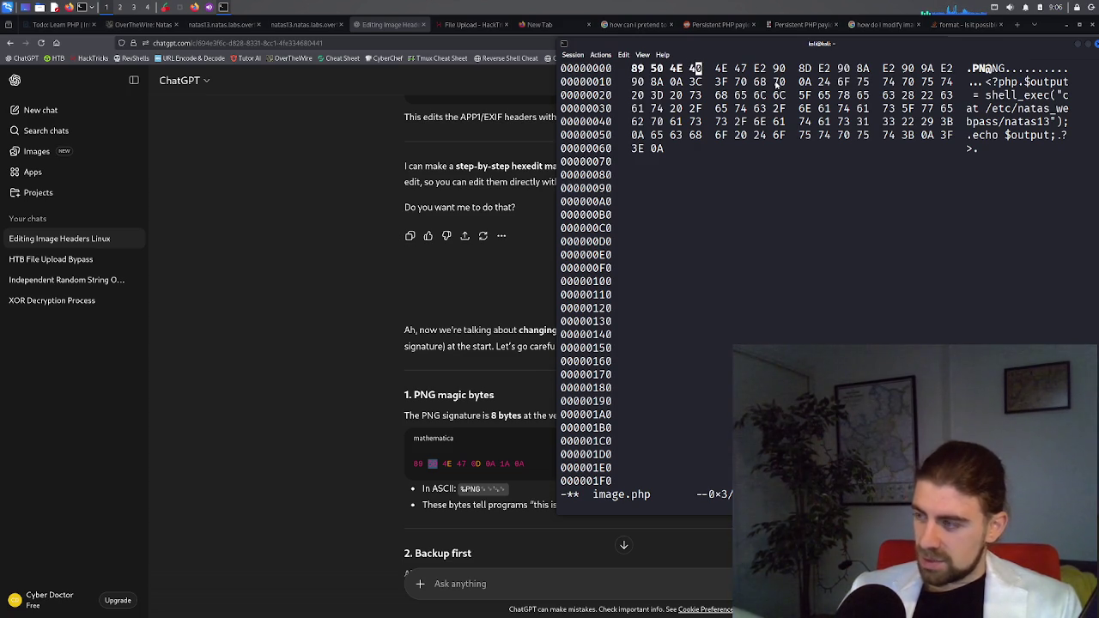
text(0)
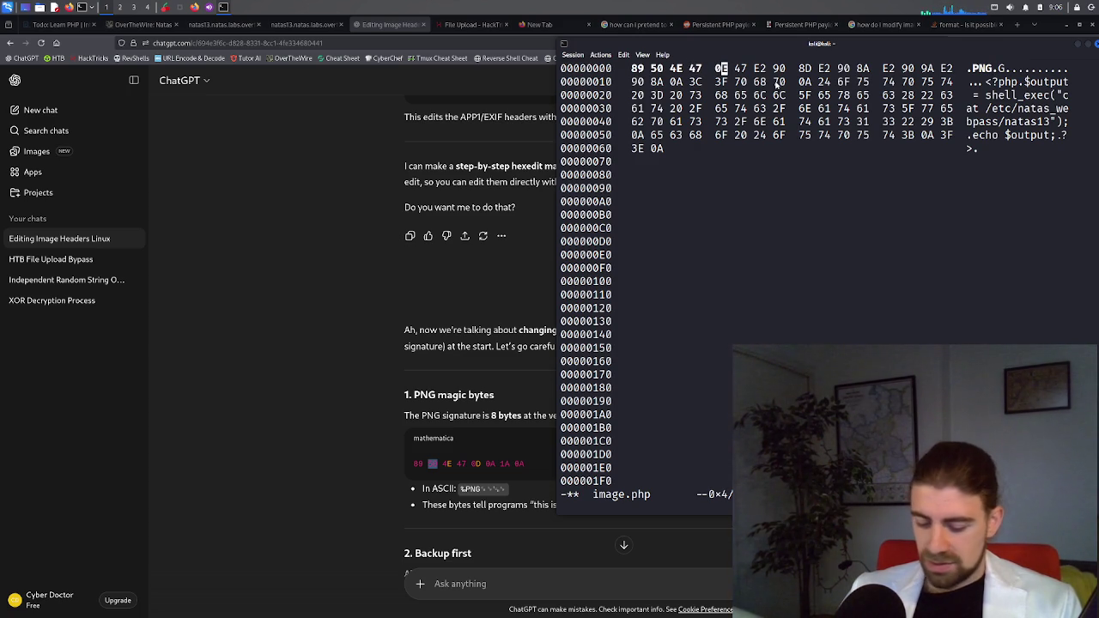
text(D 0A)
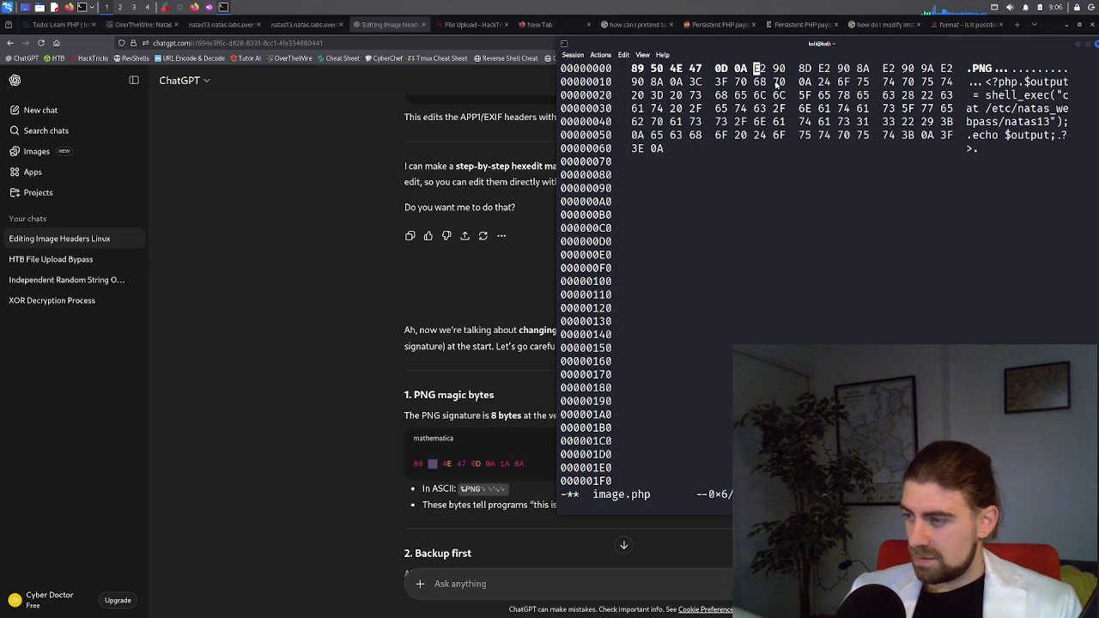
text(1A )
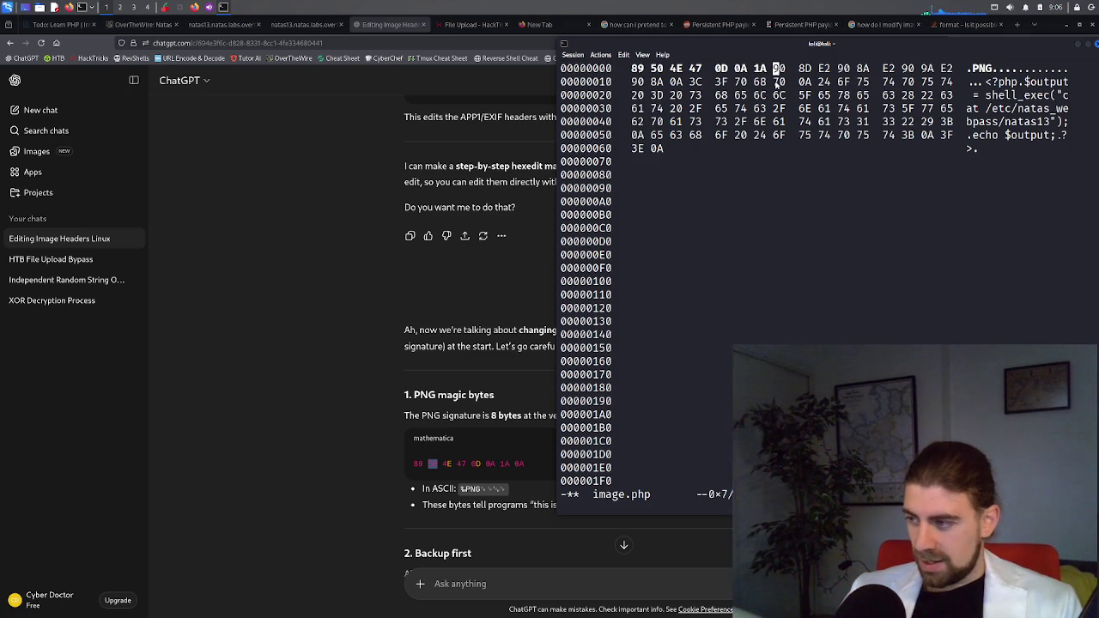
text(0A)
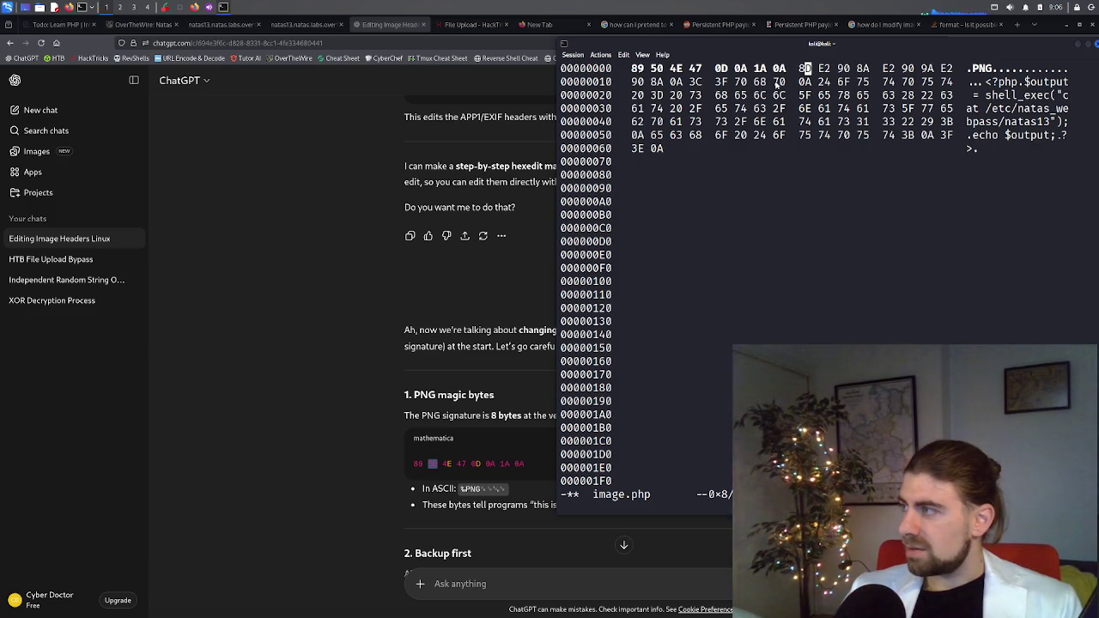
- Write 9A further along the first row and save image.php from hexedit
key(Left)
key(Right)
key(Right)
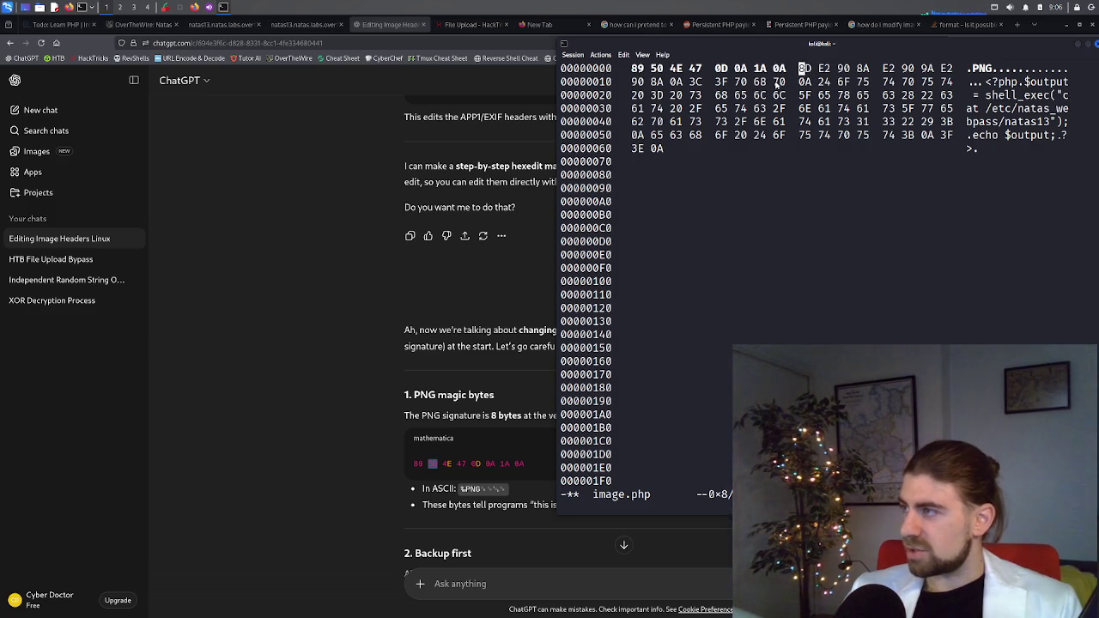
key(Right)
key(Right)
key(Right)
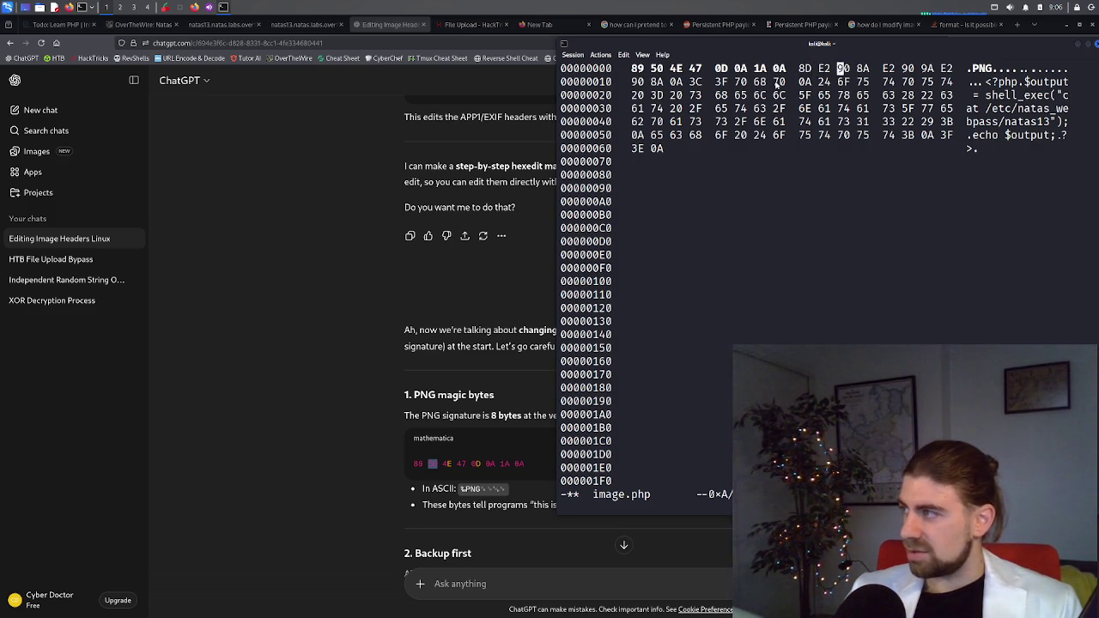
text(9A)
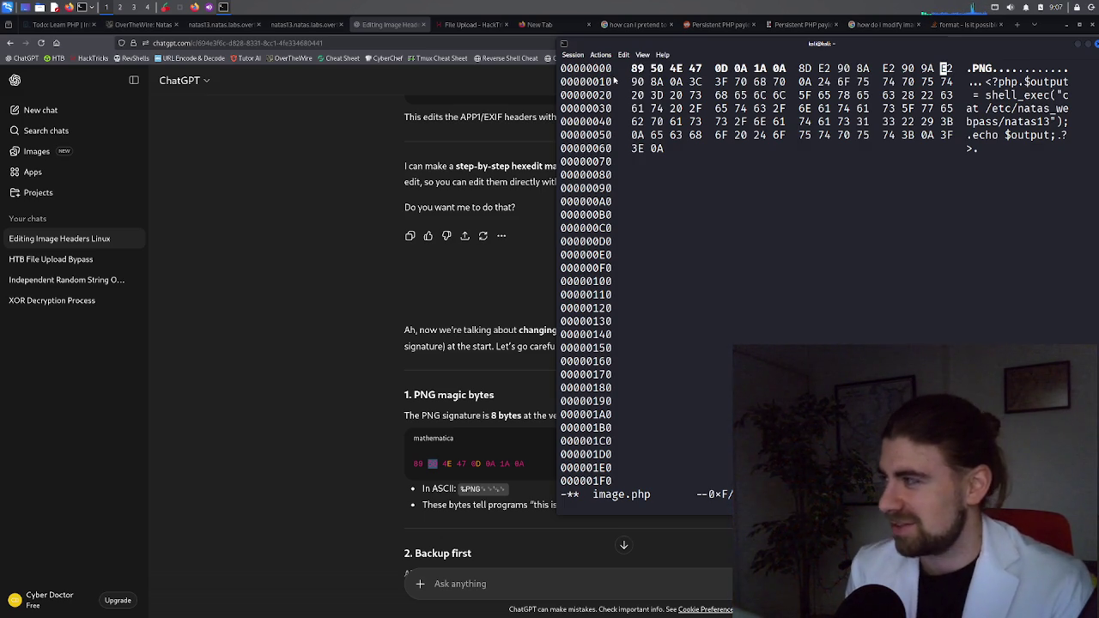
key(Right)
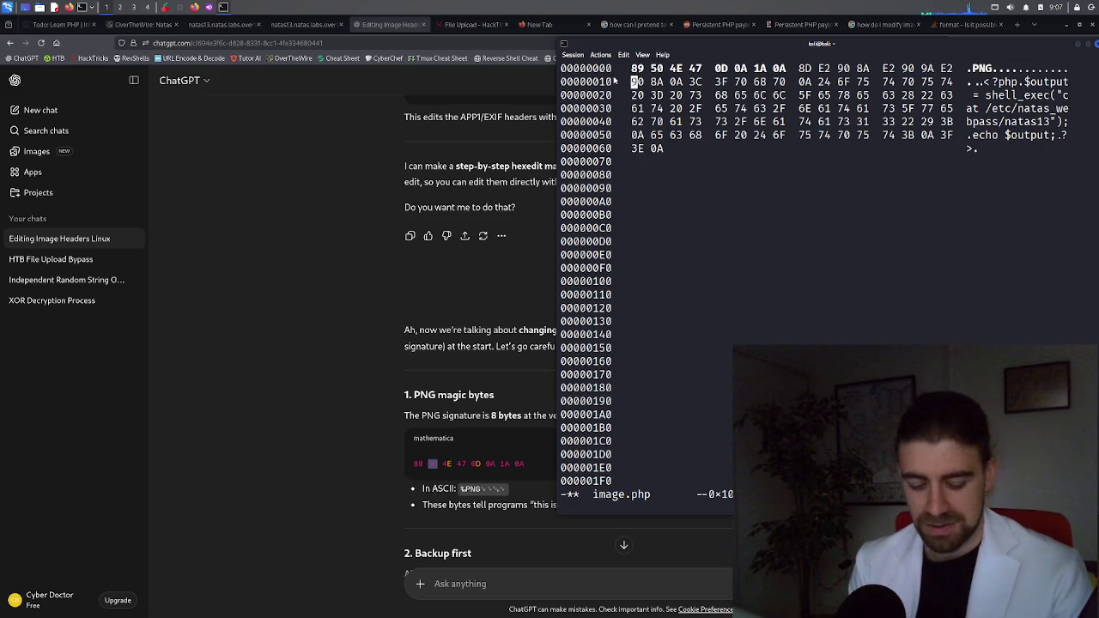
key(ctrl+x)
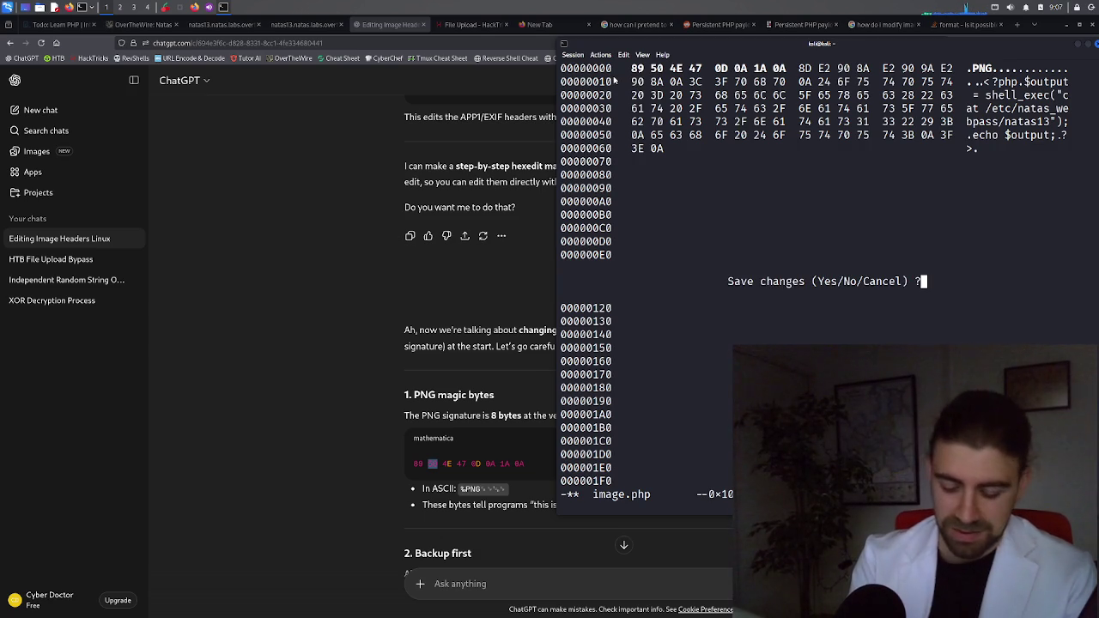
key(y)
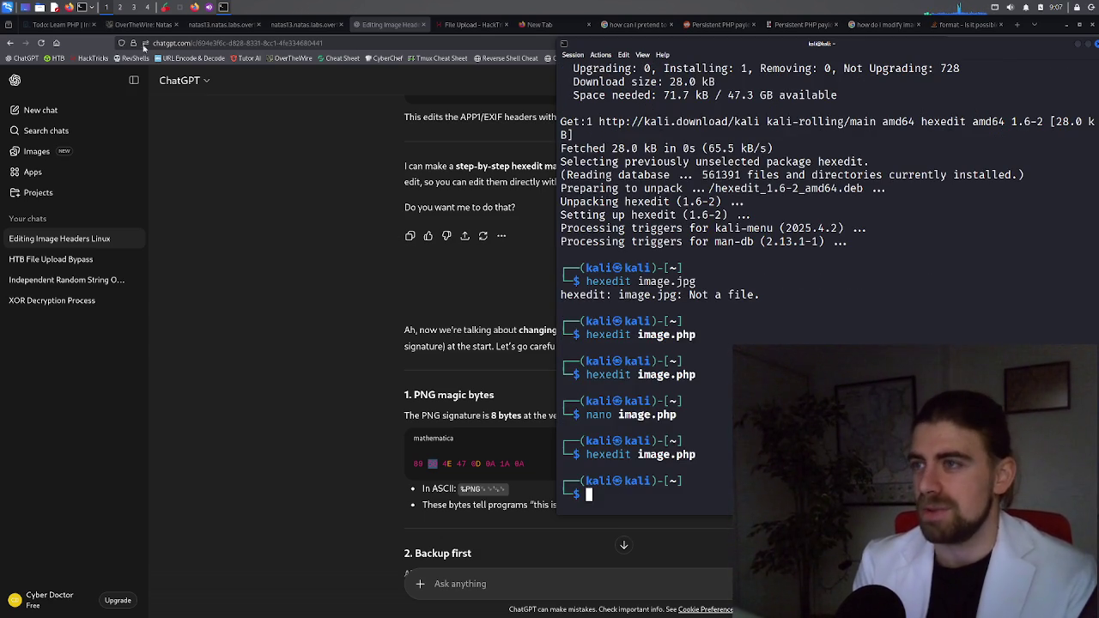
click(221, 24)
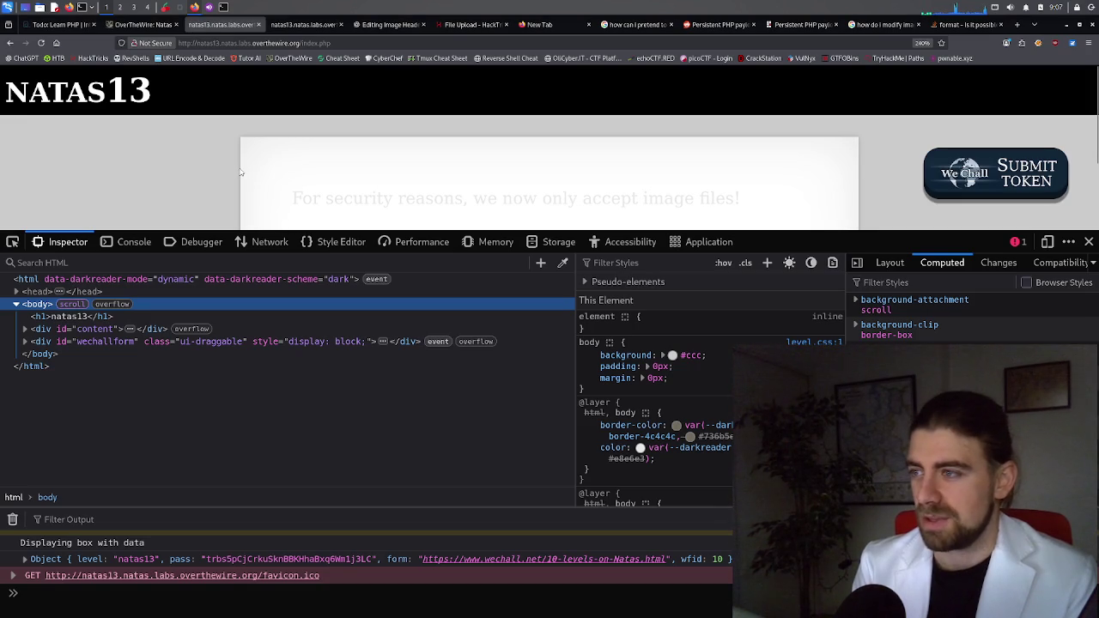
- Upload the PNG-headed image.php through the Natas13 form, which saves it as upload/2h8kxo8dan.jpg
click(10, 42)
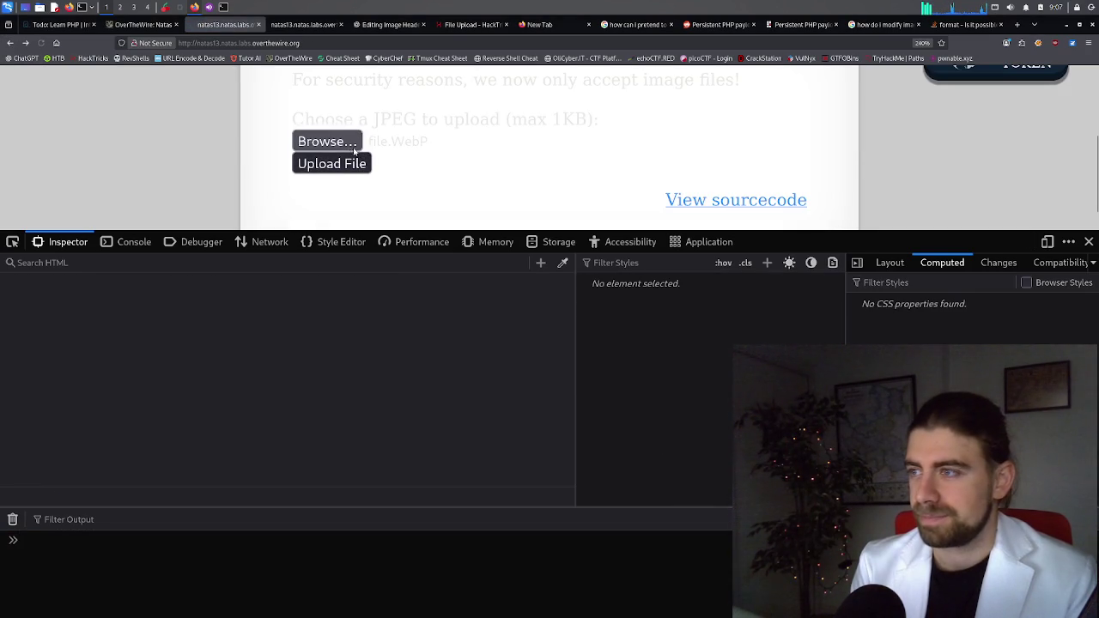
click(341, 143)
scroll(447, 378, down, 2)
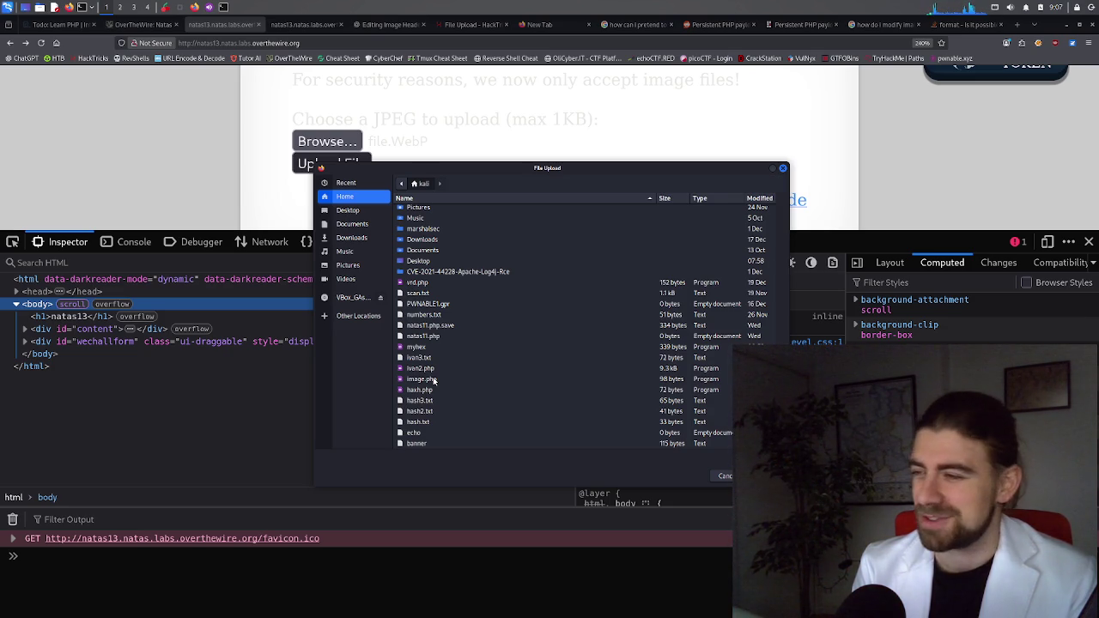
double_click(422, 379)
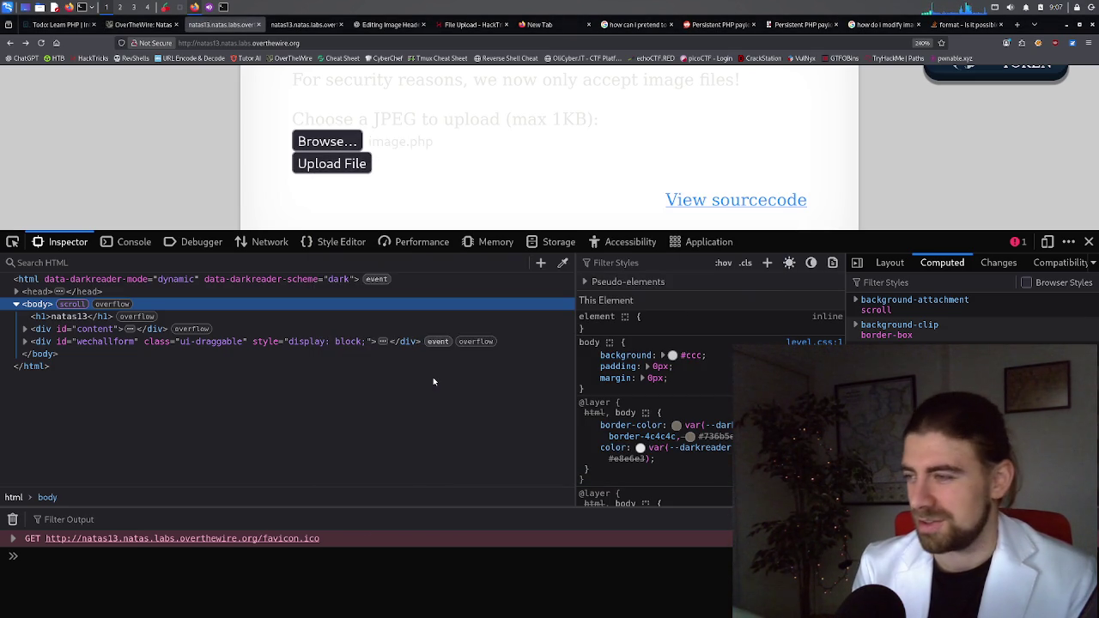
click(340, 165)
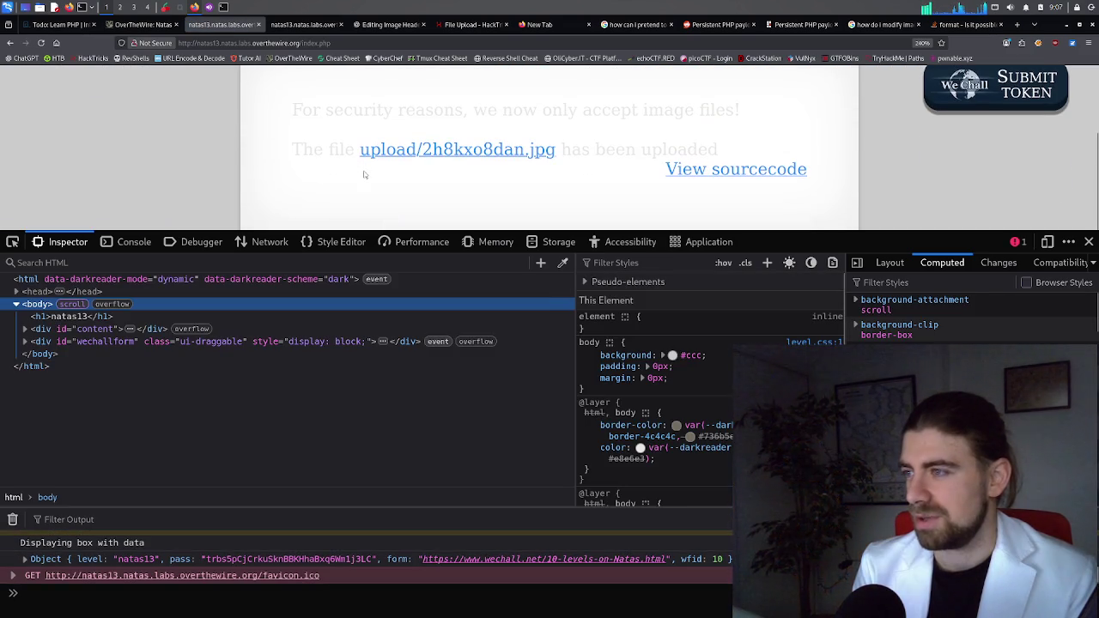
- Open upload/2h8kxo8dan.jpg in a new tab to see that it fails to display as an image
middle_click(416, 152)
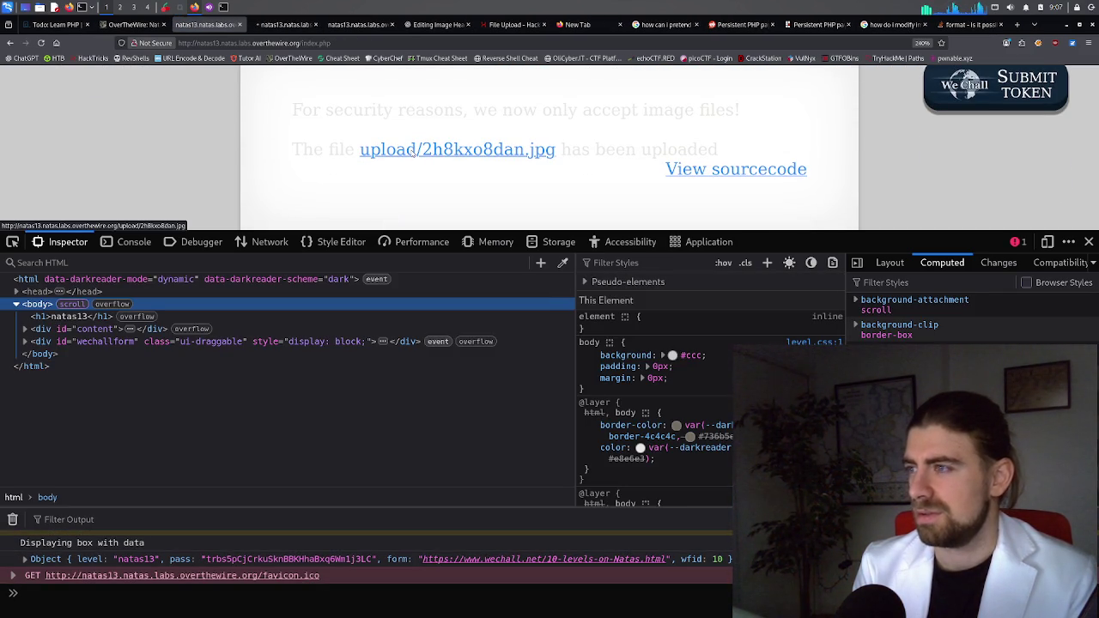
click(288, 24)
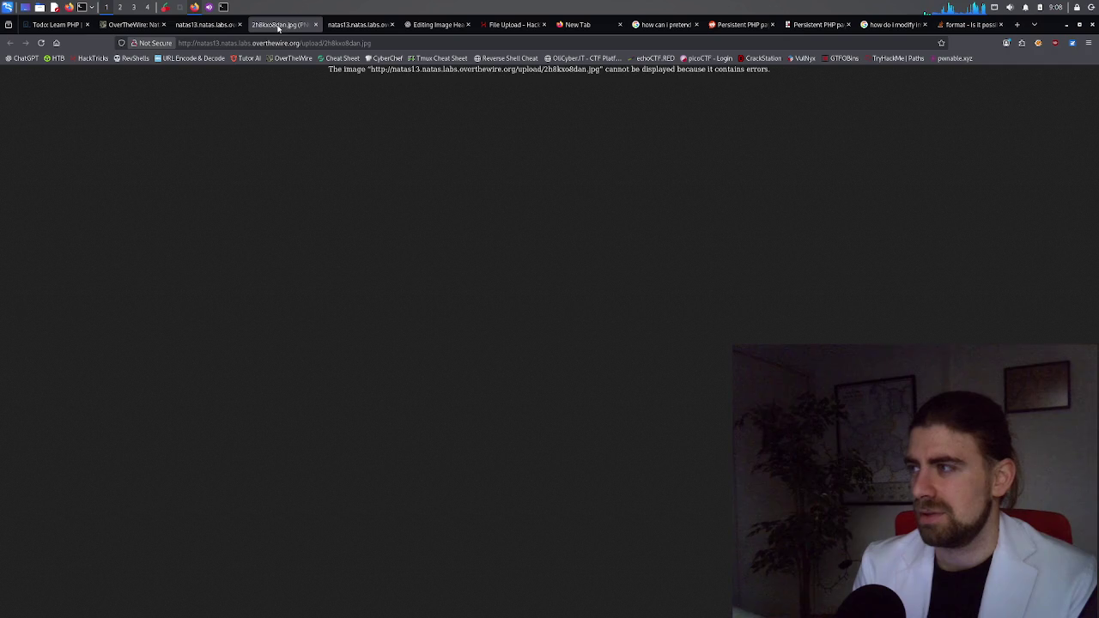
click(206, 24)
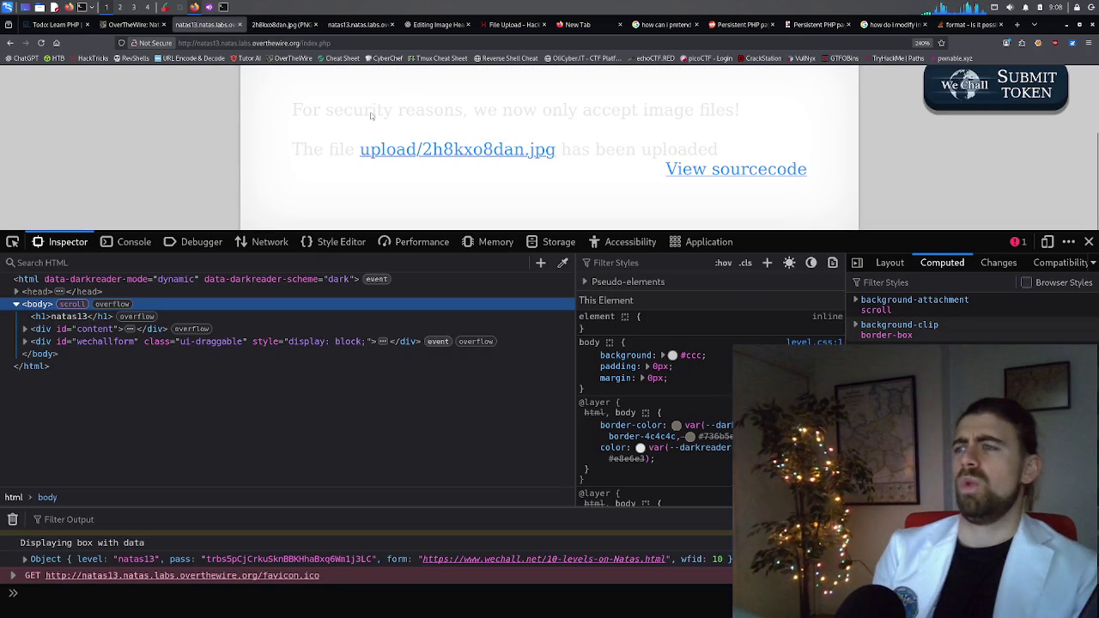
- Go back from the upload result to the Natas13 upload form, with image.php still selected
scroll(384, 139, up, 2)
scroll(384, 138, down, 2)
mouse_move(416, 112)
mouse_down()
mouse_move(610, 121)
mouse_move(607, 153)
mouse_move(616, 151)
mouse_up()
drag(337, 151, 340, 149)
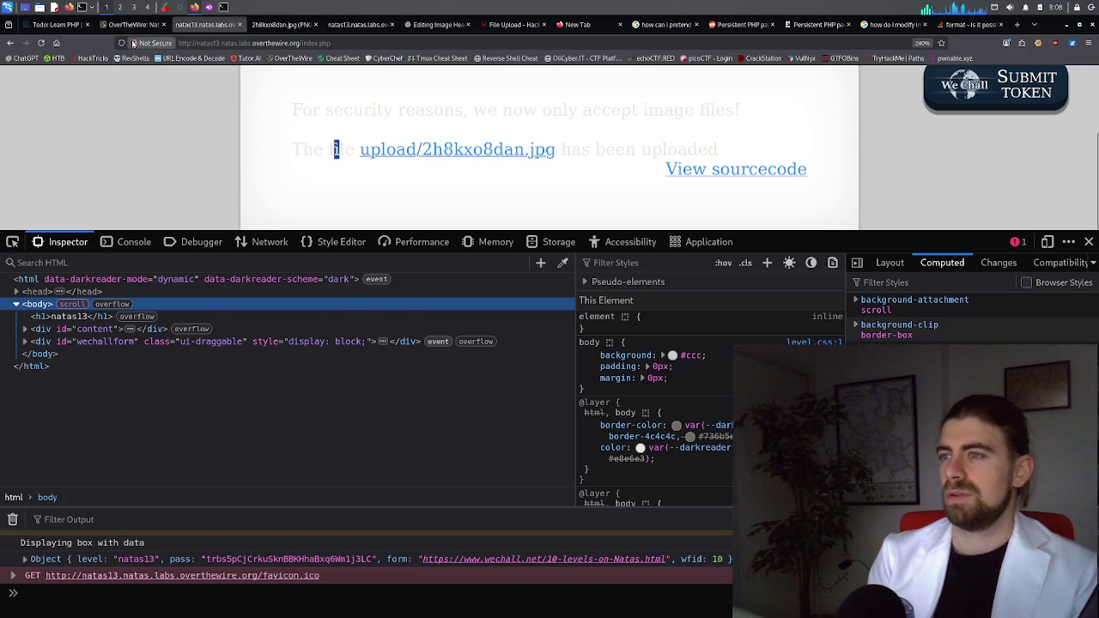
click(129, 24)
click(195, 26)
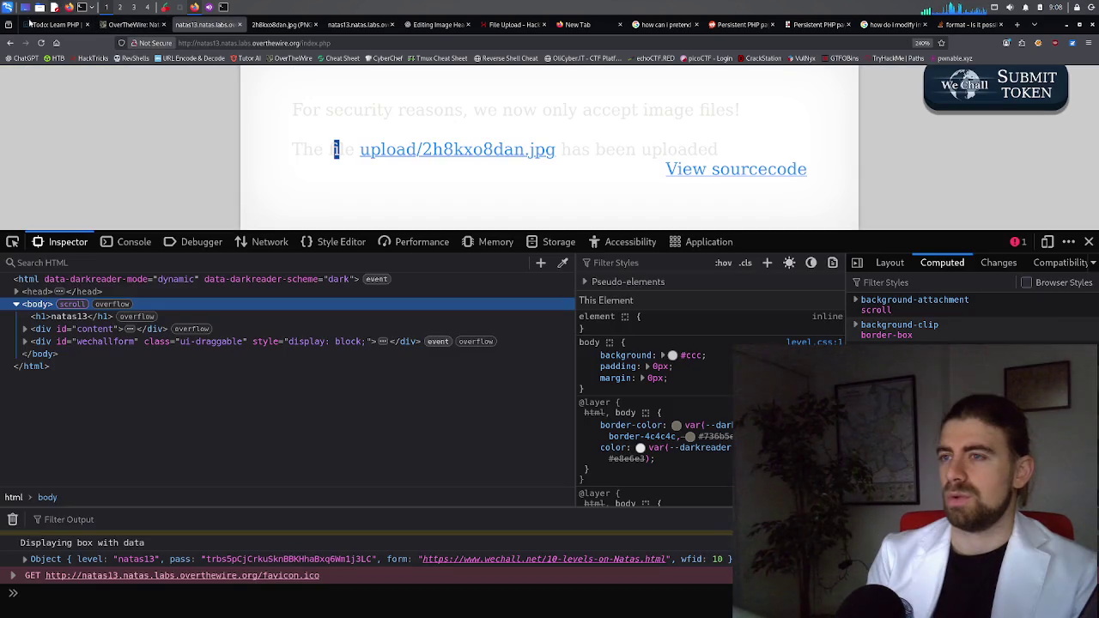
click(10, 43)
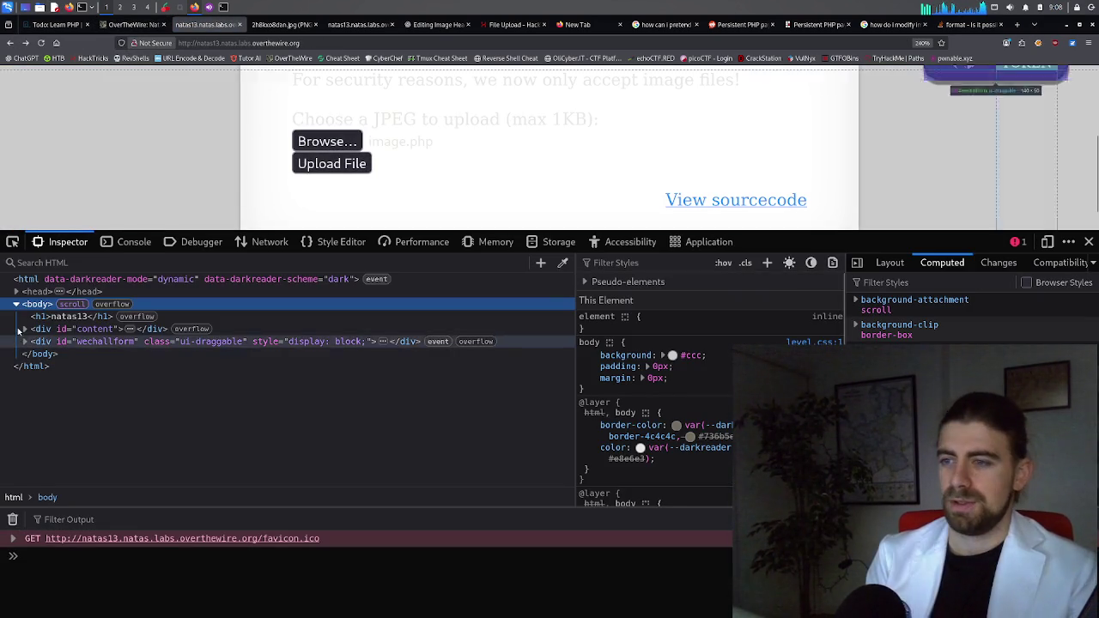
- In the Inspector, change the hidden upload filename's extension from .jpg to .php
click(25, 329)
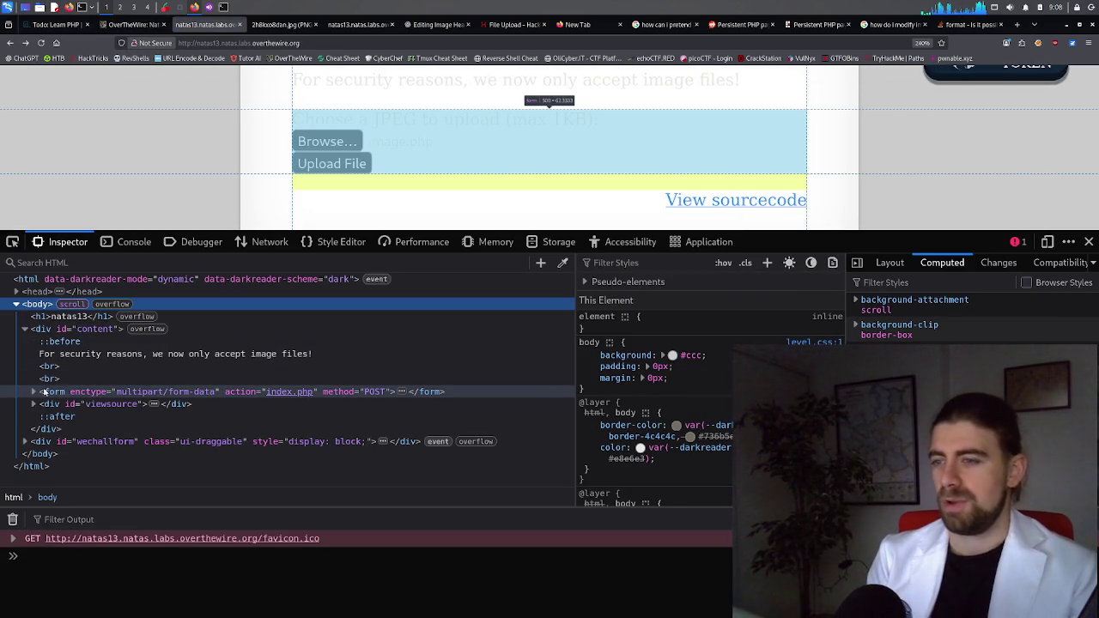
click(33, 392)
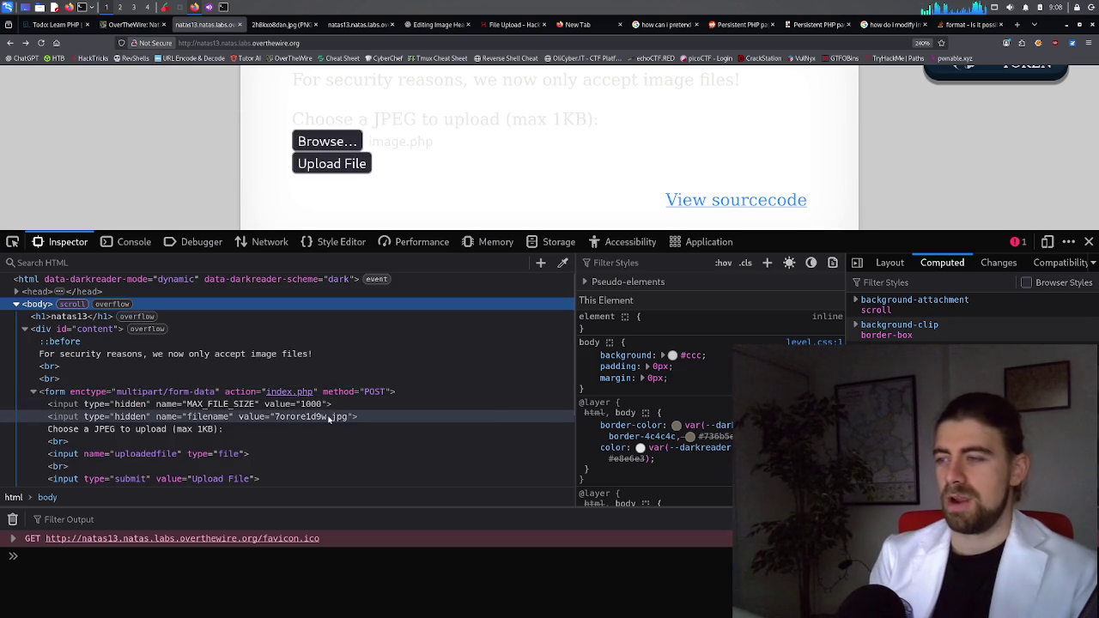
double_click(338, 417)
click(347, 416)
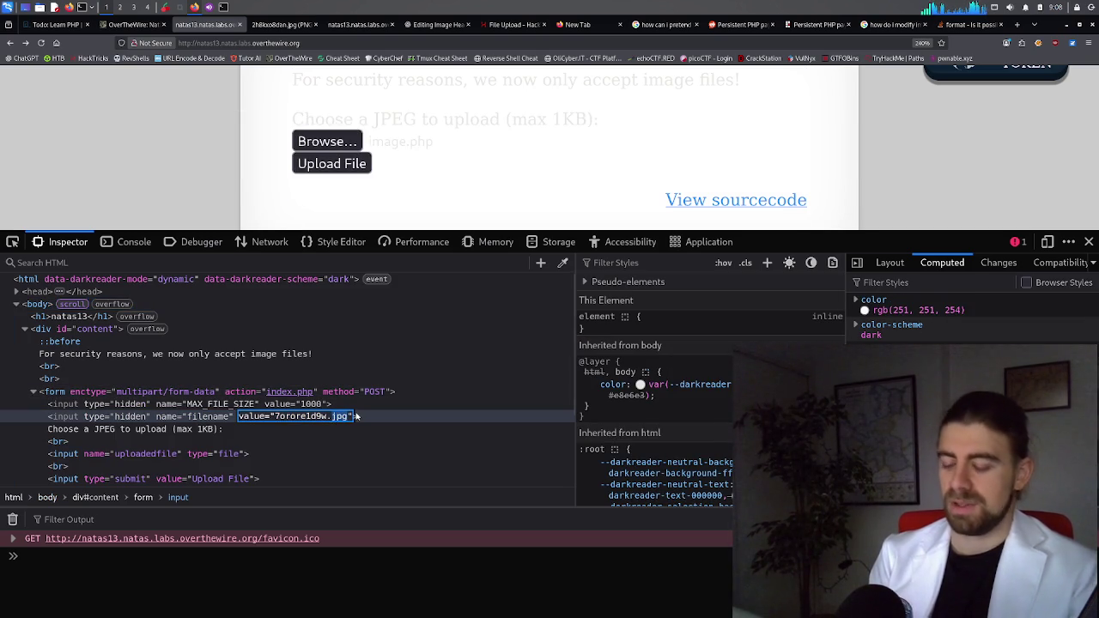
key(BackSpace)
key(BackSpace)
key(BackSpace)
text(php)
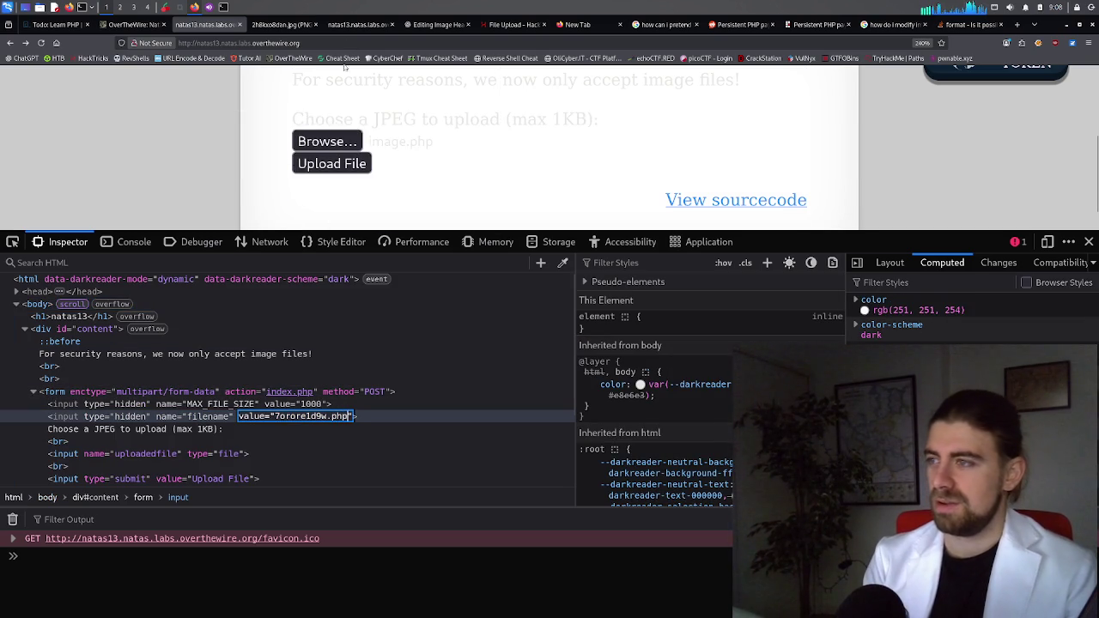
- Upload image.php as upload/4d3ajvwtxi.php and view its output showing the next level's password
click(321, 164)
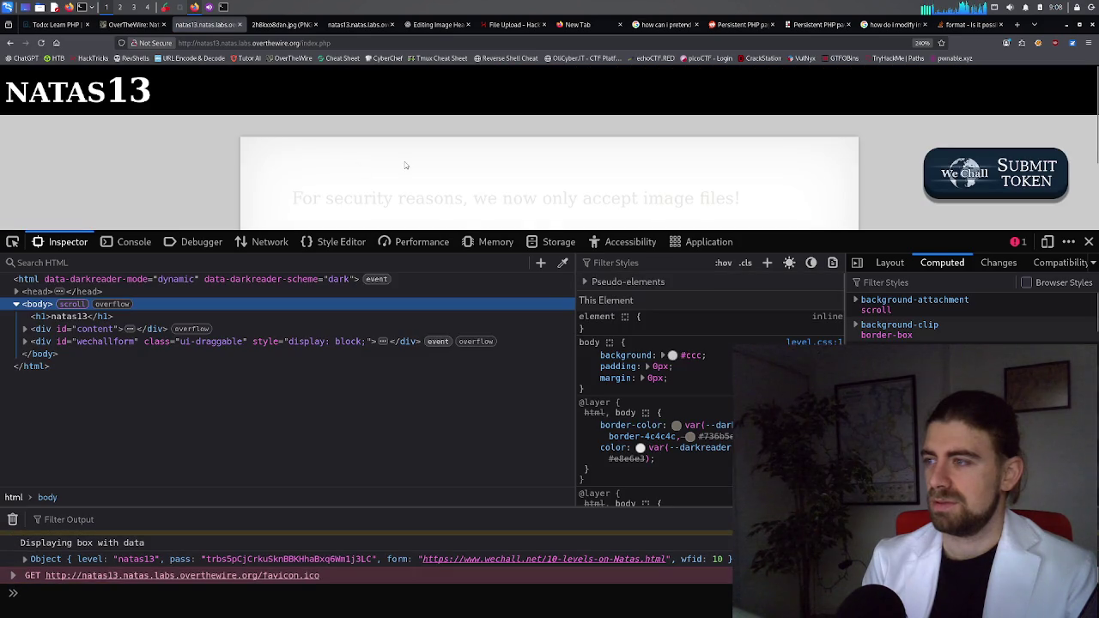
middle_click(421, 152)
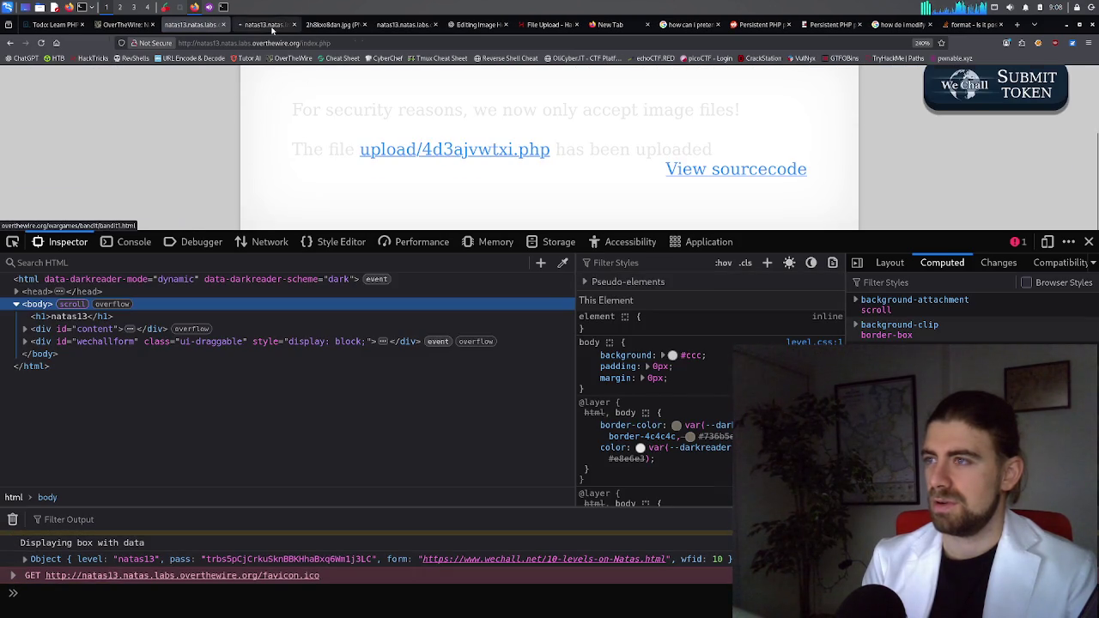
click(271, 27)
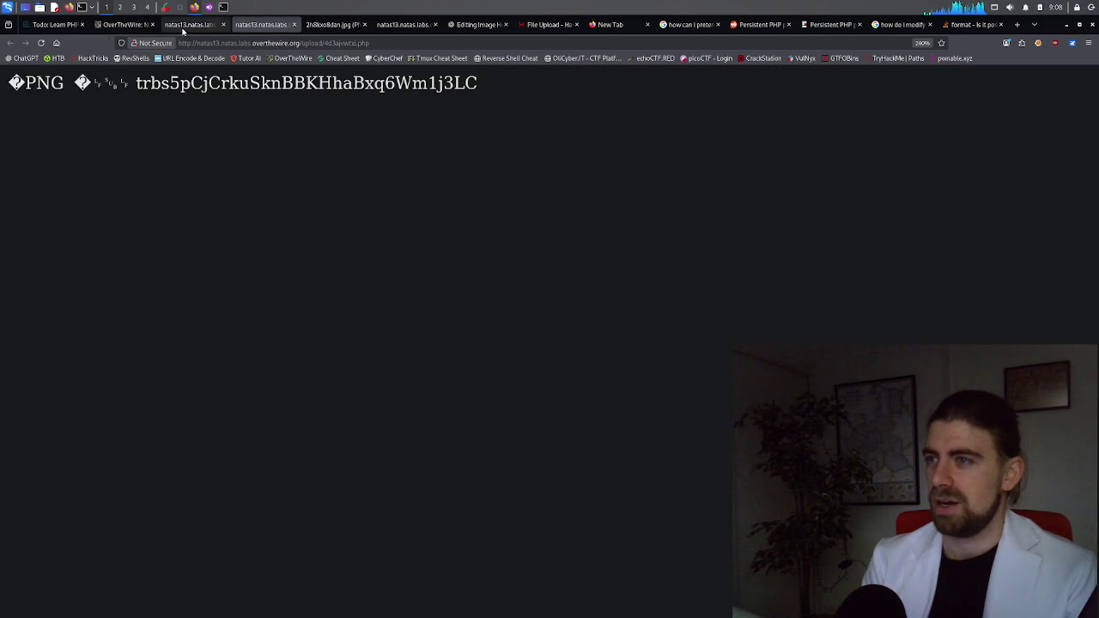
click(187, 28)
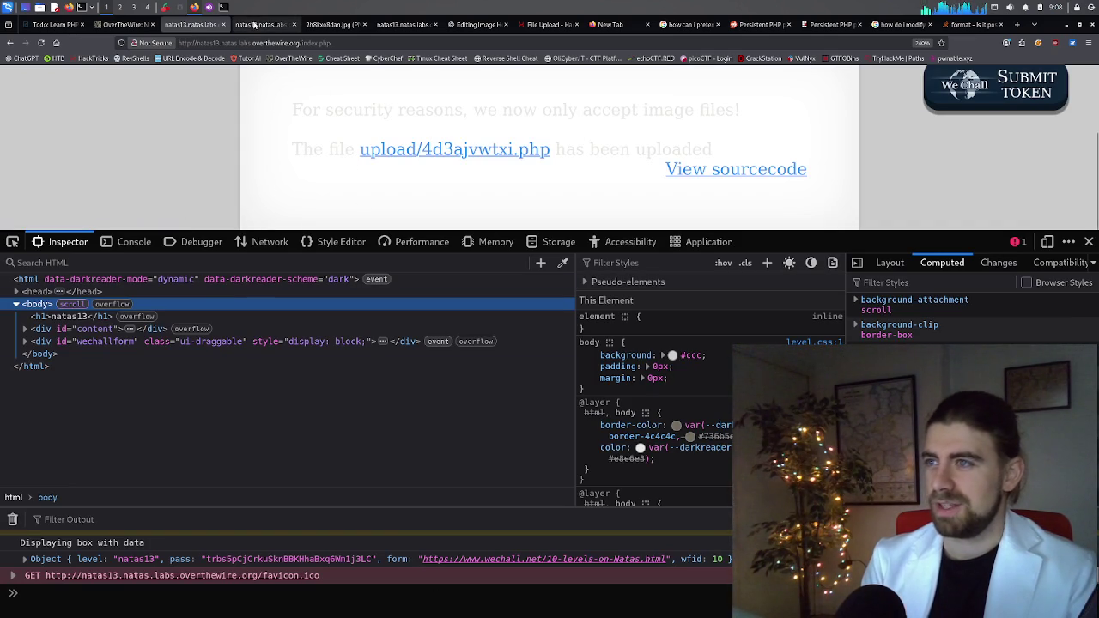
click(225, 8)
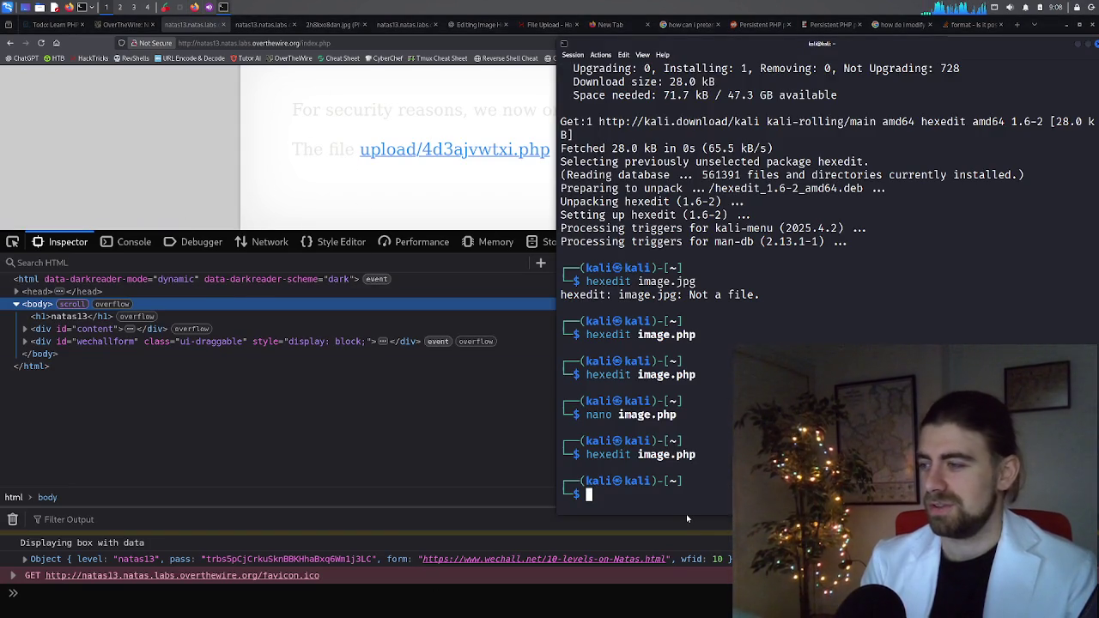
- Reopen image.php in nano by editing the last hexedit command
key(Up)
key(Left)
key(Left)
key(Left)
key(BackSpace)
key(BackSpace)
key(BackSpace)
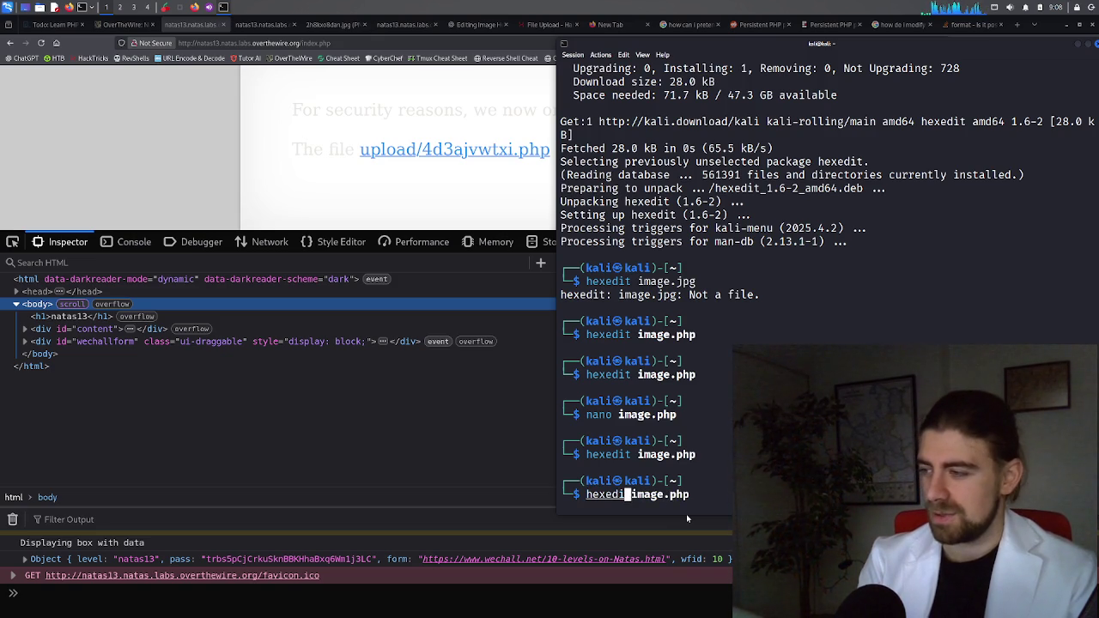
text(n)
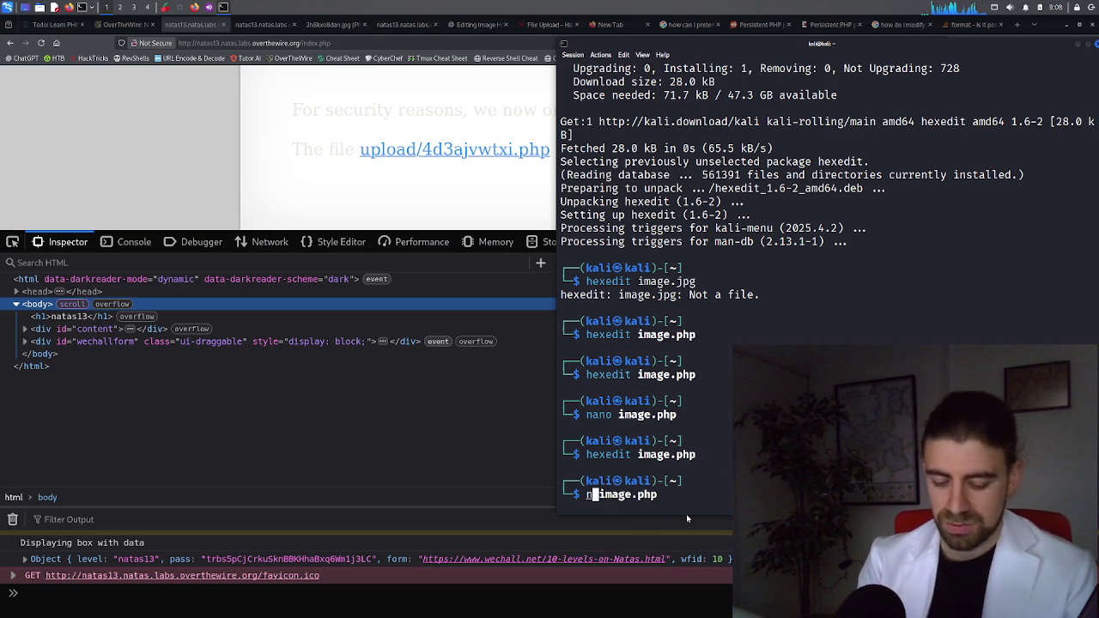
text(ano)
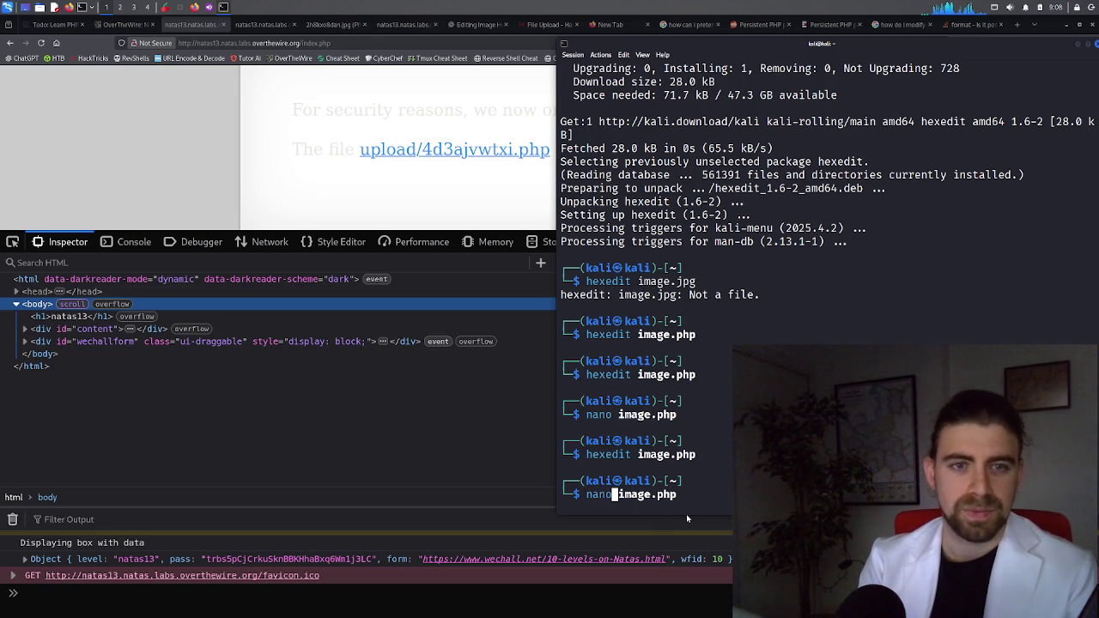
key(Return)
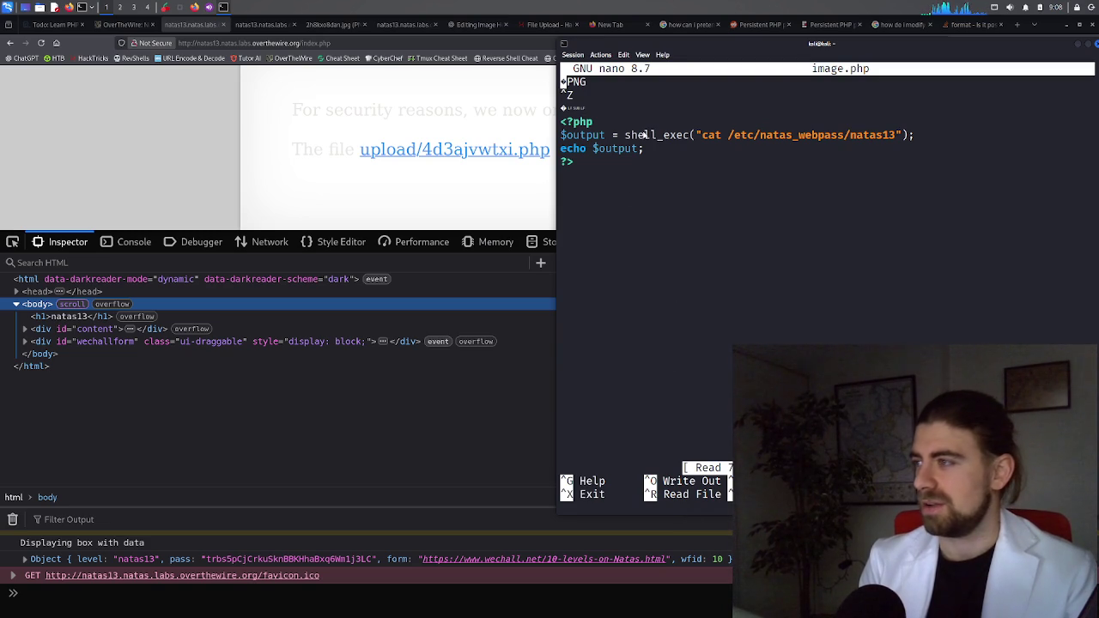
- Change the shell_exec path from /etc/natas_webpass/natas13 to natas14 and save the file
key(Down)
key(Down)
key(Down)
key(Right)
key(Right)
key(Right)
key(Right)
key(Right)
key(Right)
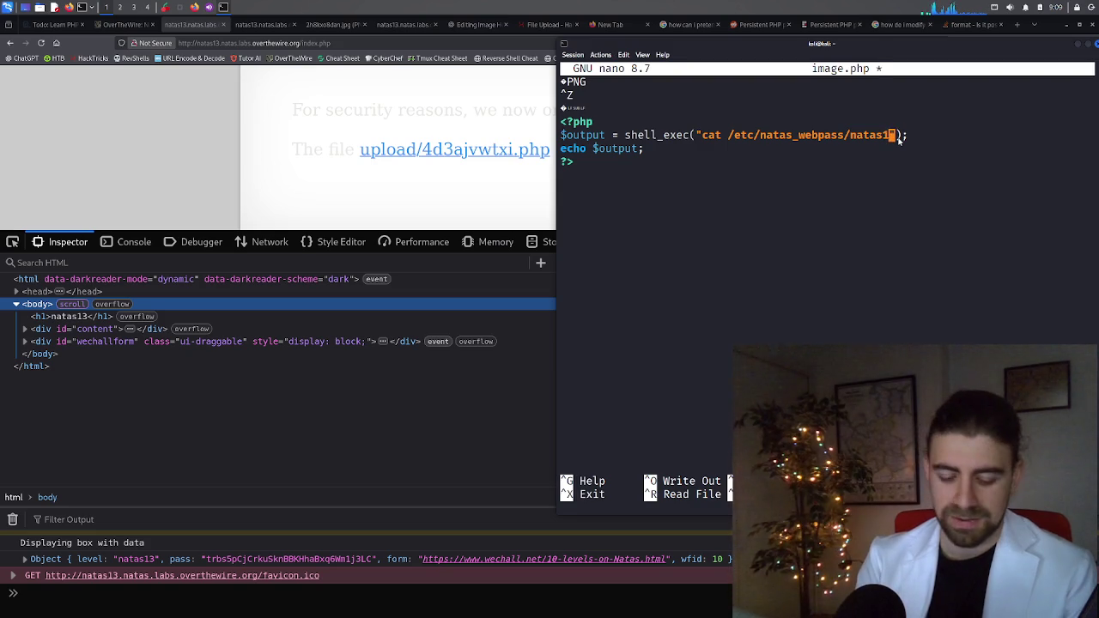
key(BackSpace)
text(4)
key(Return)
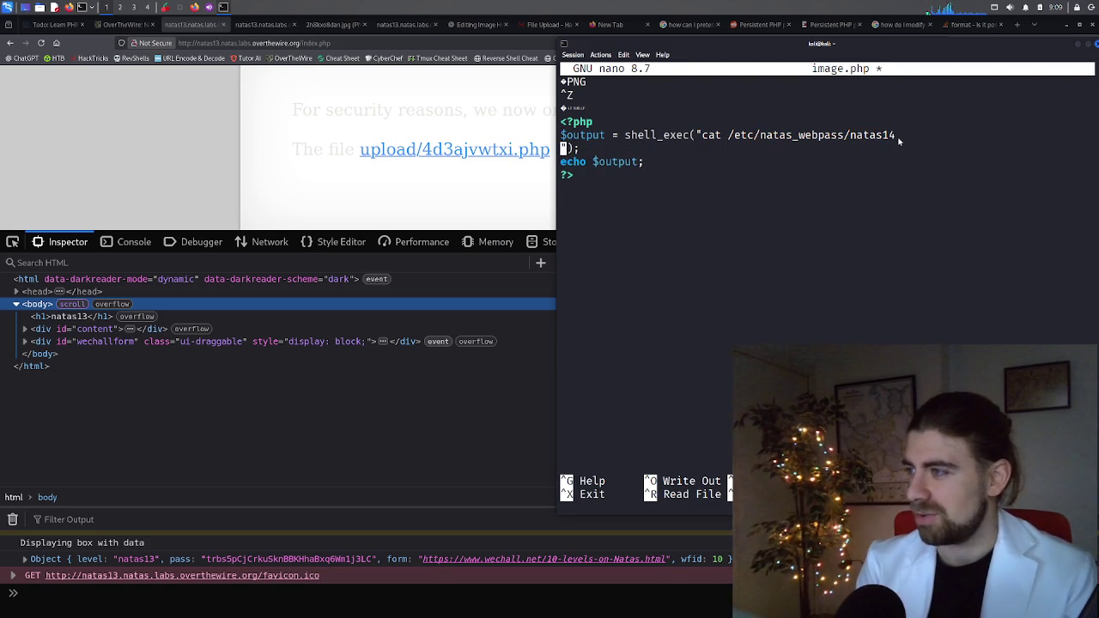
key(BackSpace)
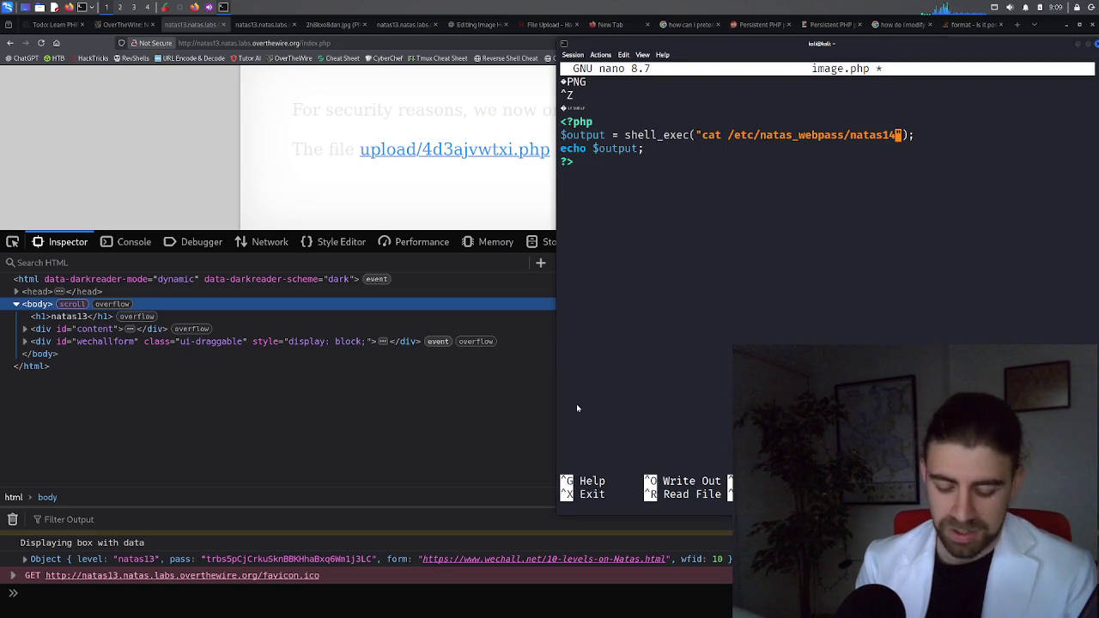
key(ctrl+x)
key(y)
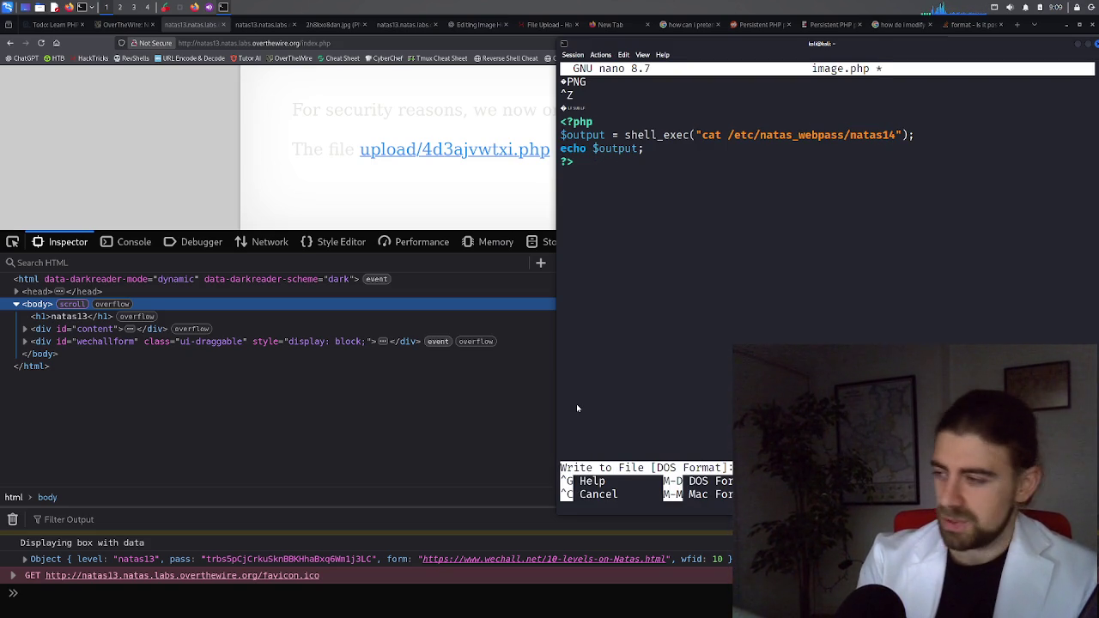
key(Return)
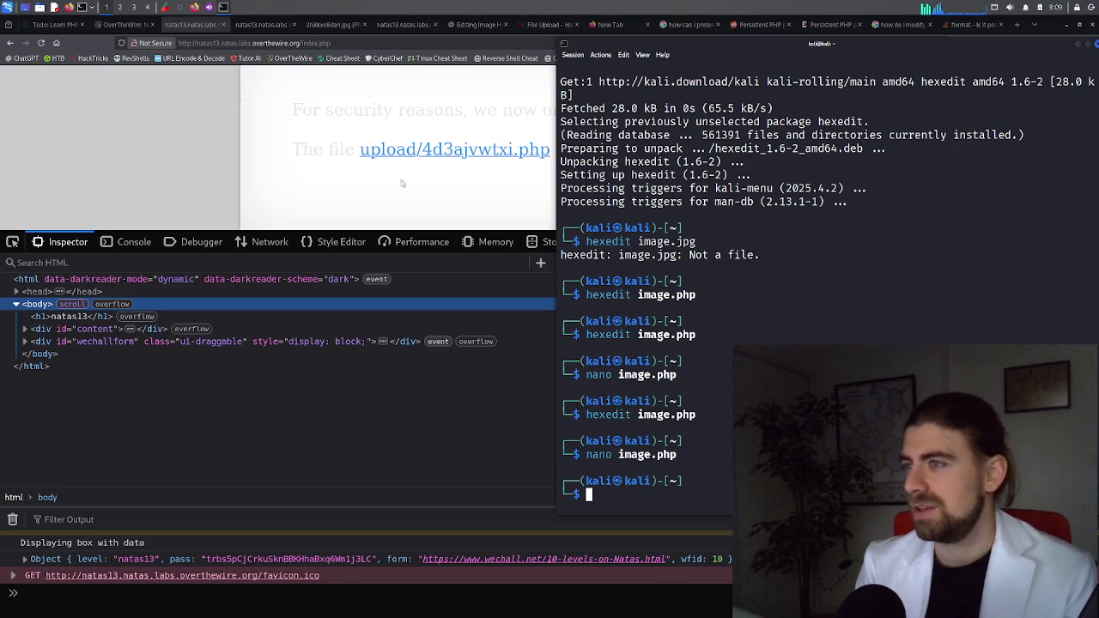
click(357, 179)
- Select the edited image.php for upload and expand the form in the Inspector to check the hidden filename
click(10, 43)
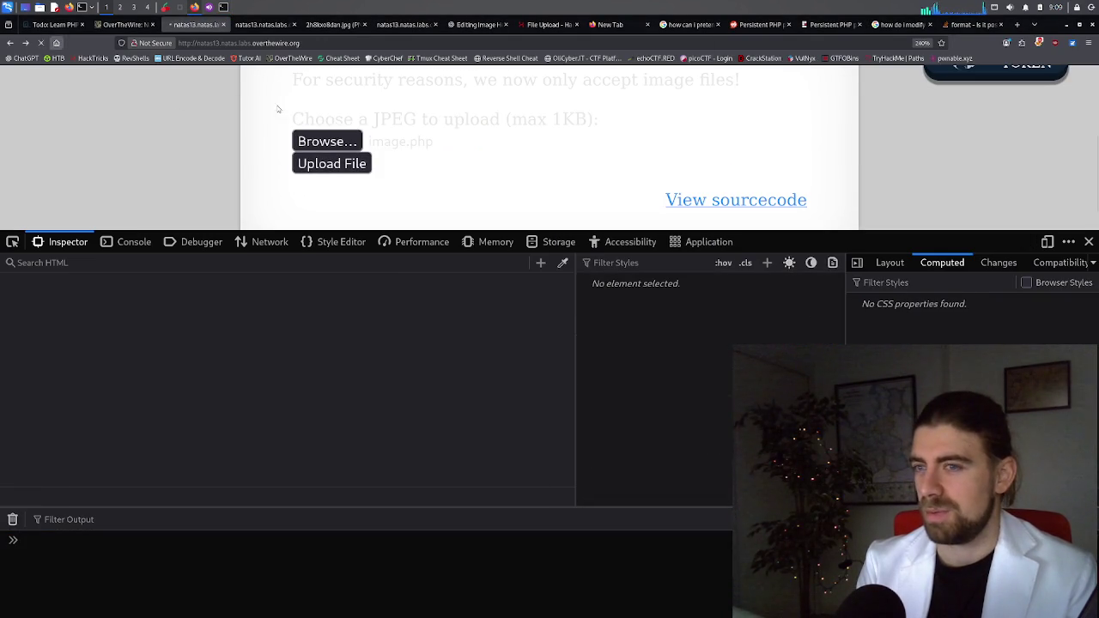
click(359, 144)
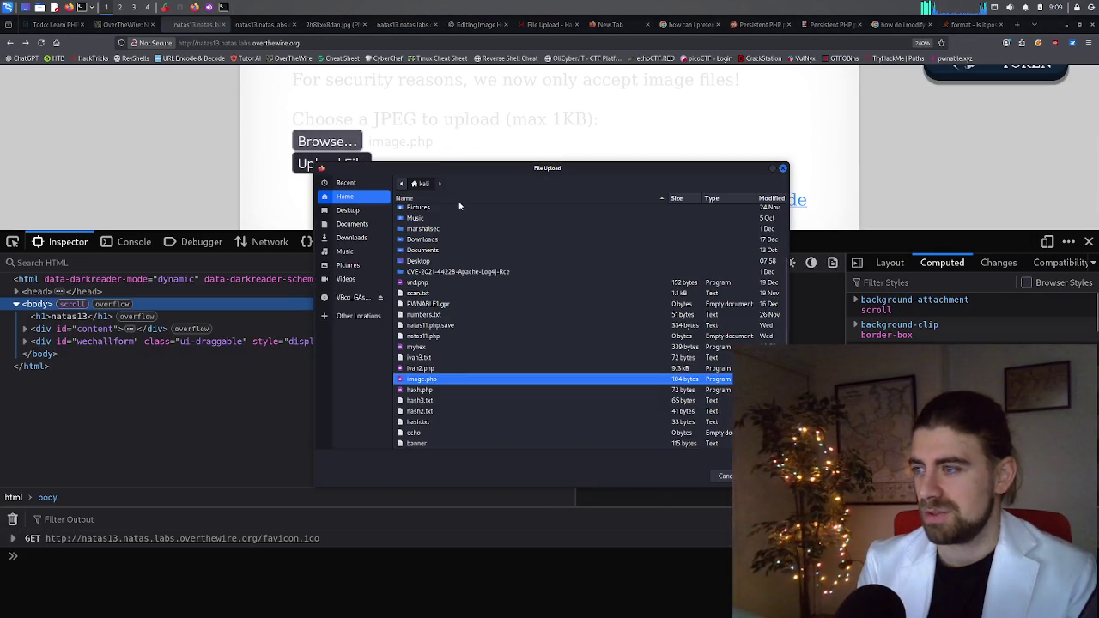
double_click(439, 379)
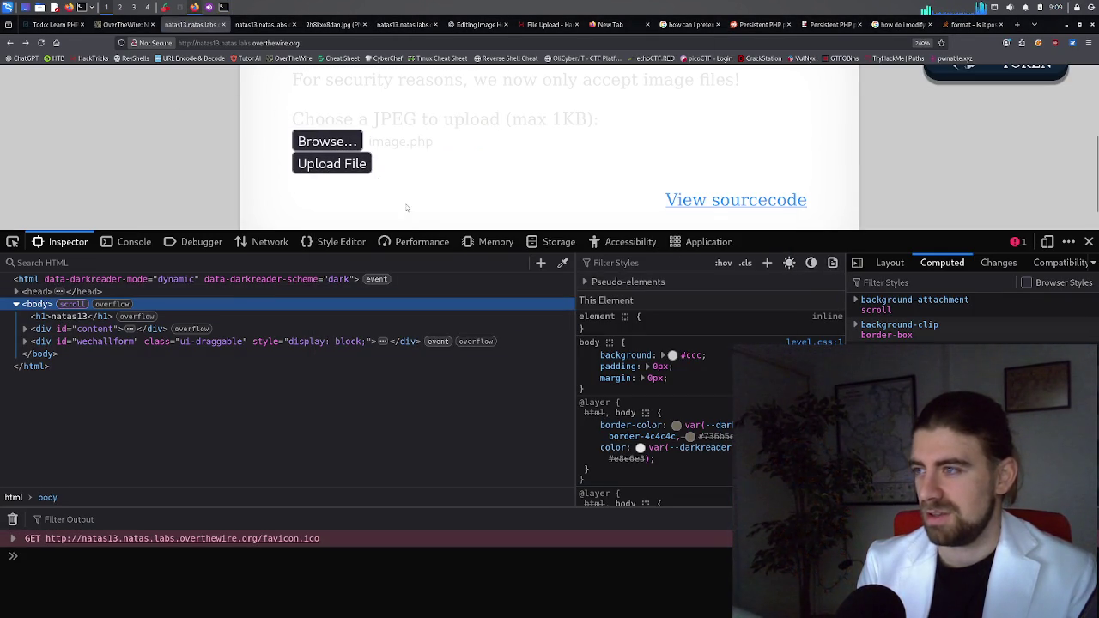
click(25, 329)
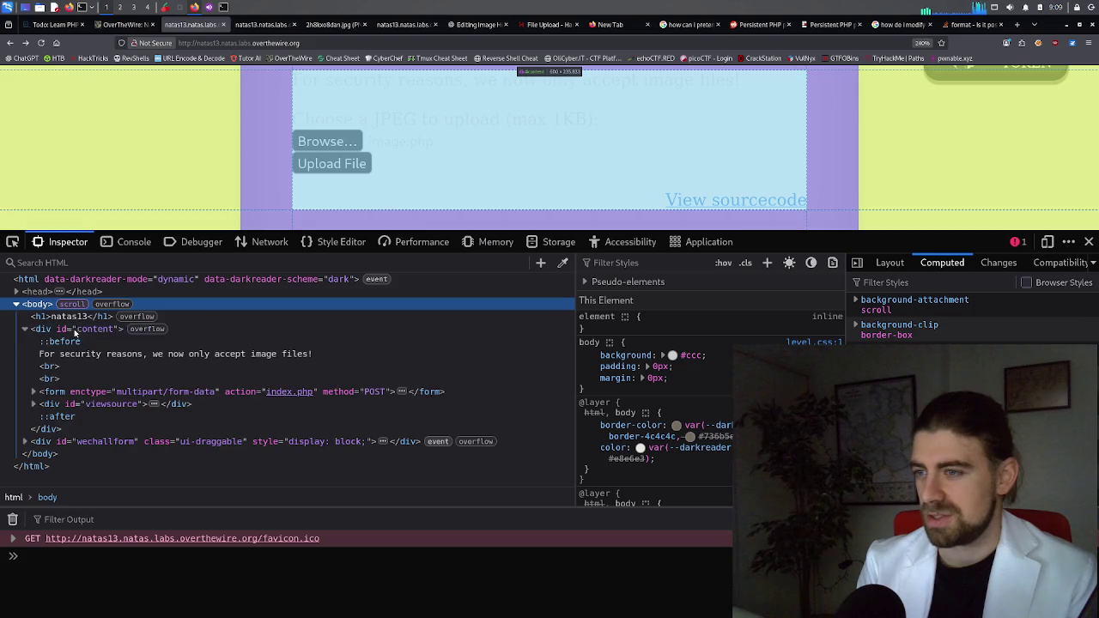
click(34, 391)
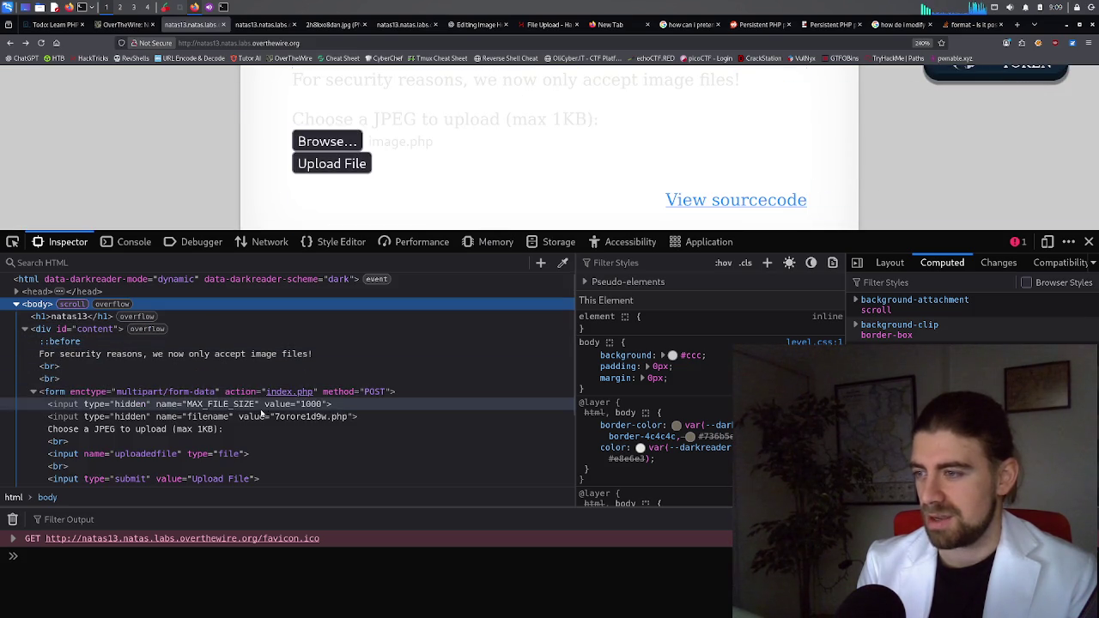
- Upload image.php, read the warning that the PNG was corrupted by ASCII conversion, and return to the form
click(347, 171)
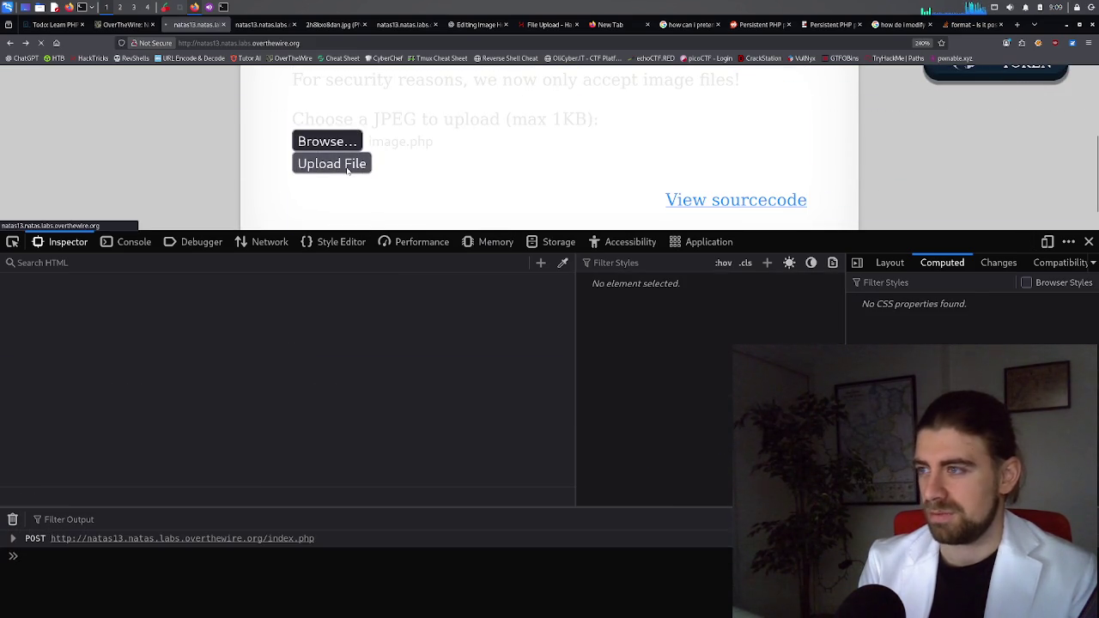
scroll(563, 175, down, 3)
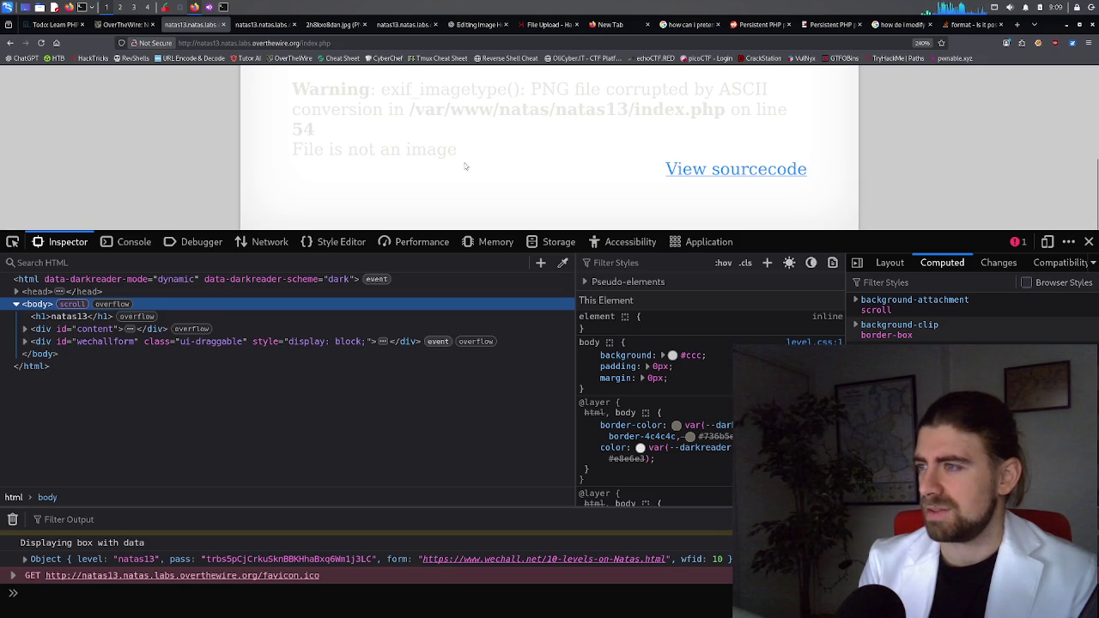
scroll(470, 166, up, 2)
scroll(459, 165, down, 2)
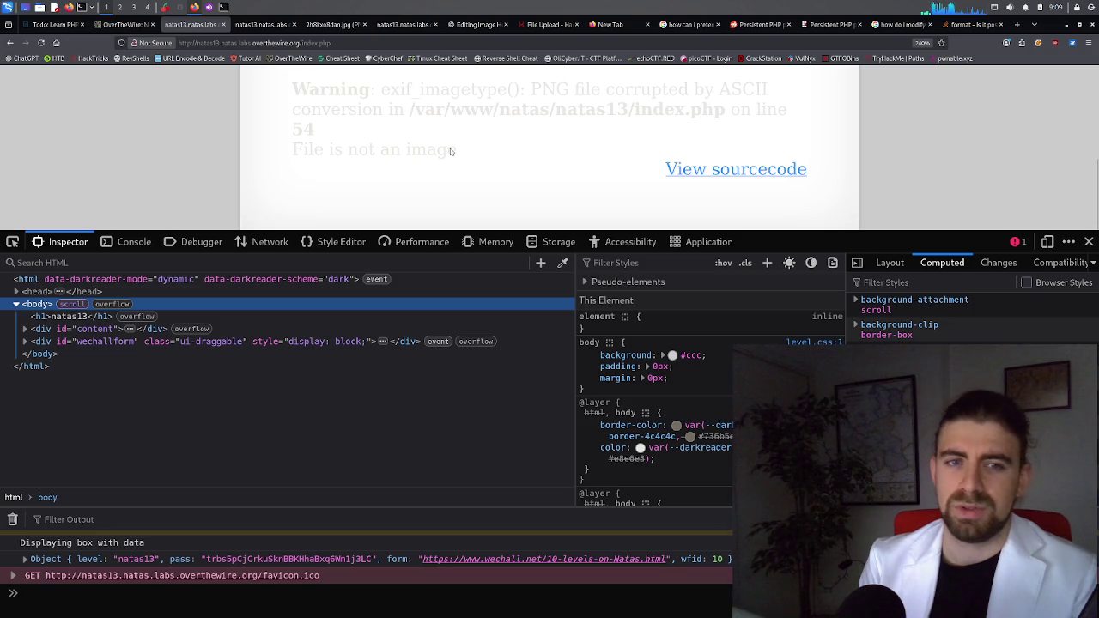
scroll(503, 154, up, 1)
scroll(503, 154, up, 3)
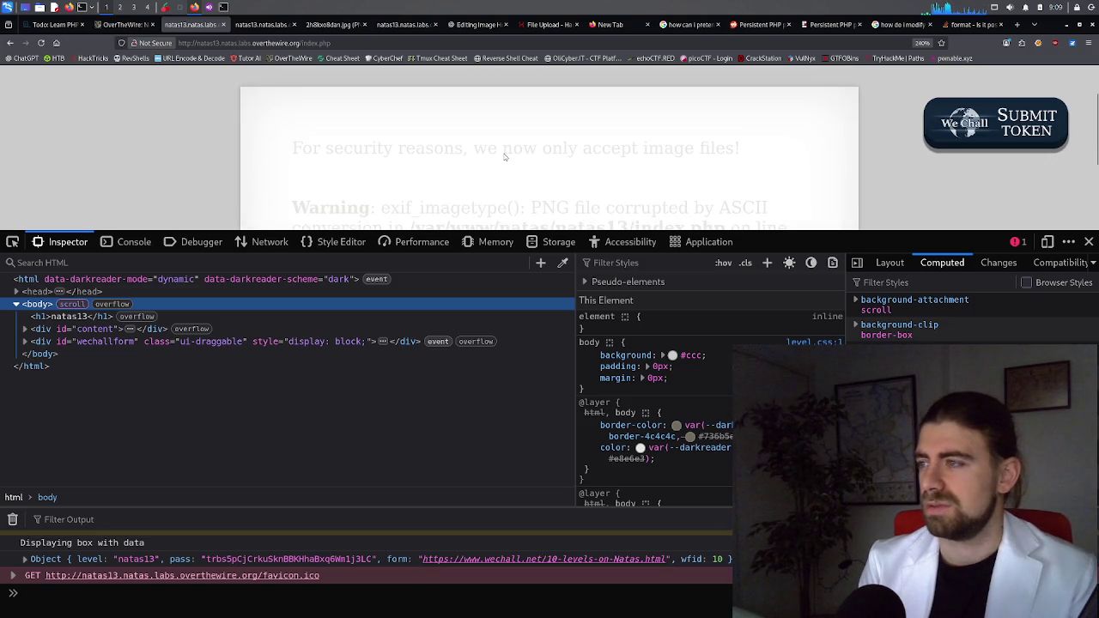
click(10, 43)
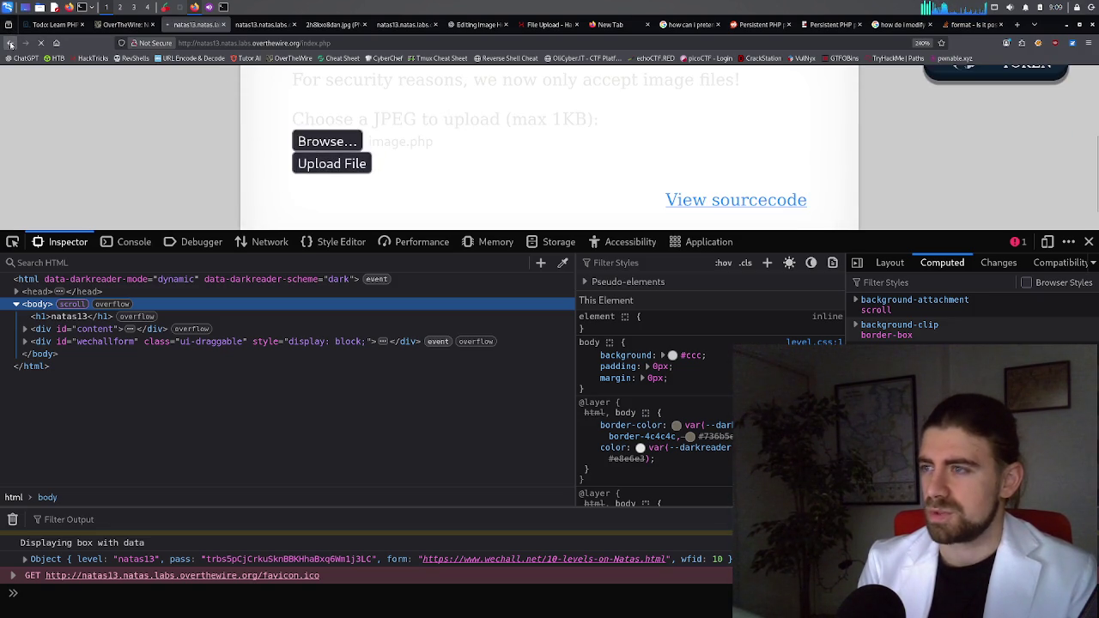
click(220, 7)
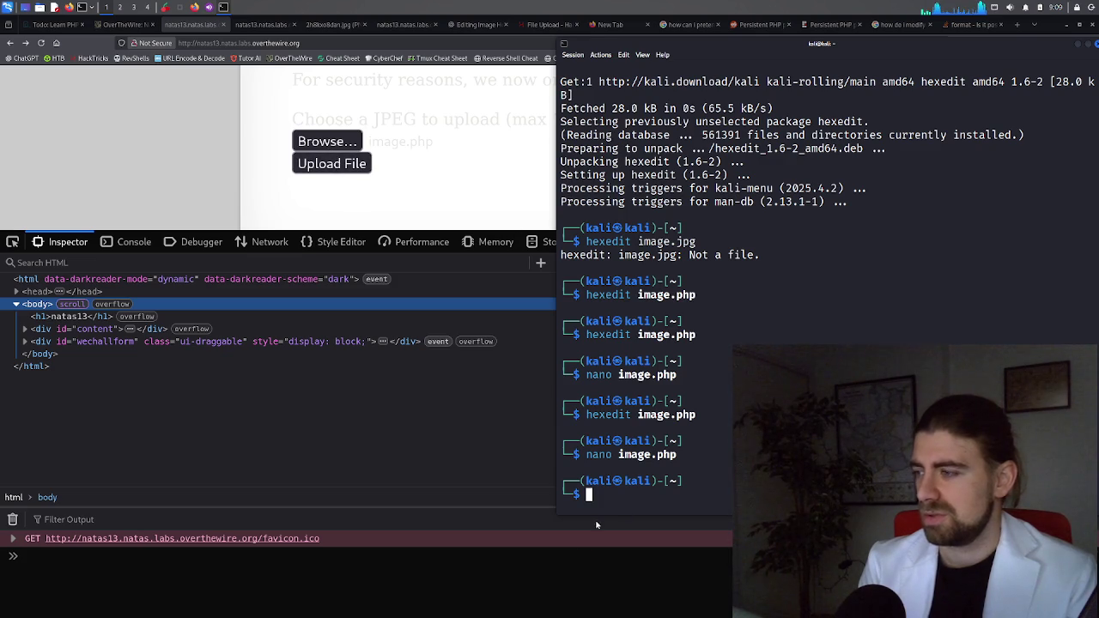
- Reopen image.php in nano, look over its header and code, and exit without saving
key(Up)
key(Return)
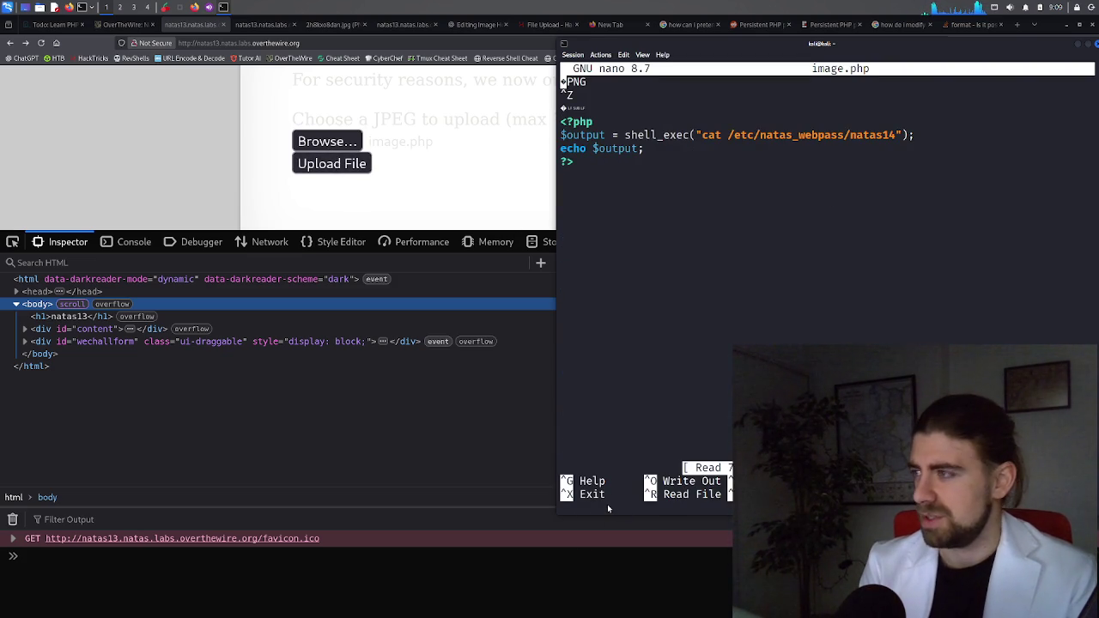
key(Down)
key(Down)
key(Down)
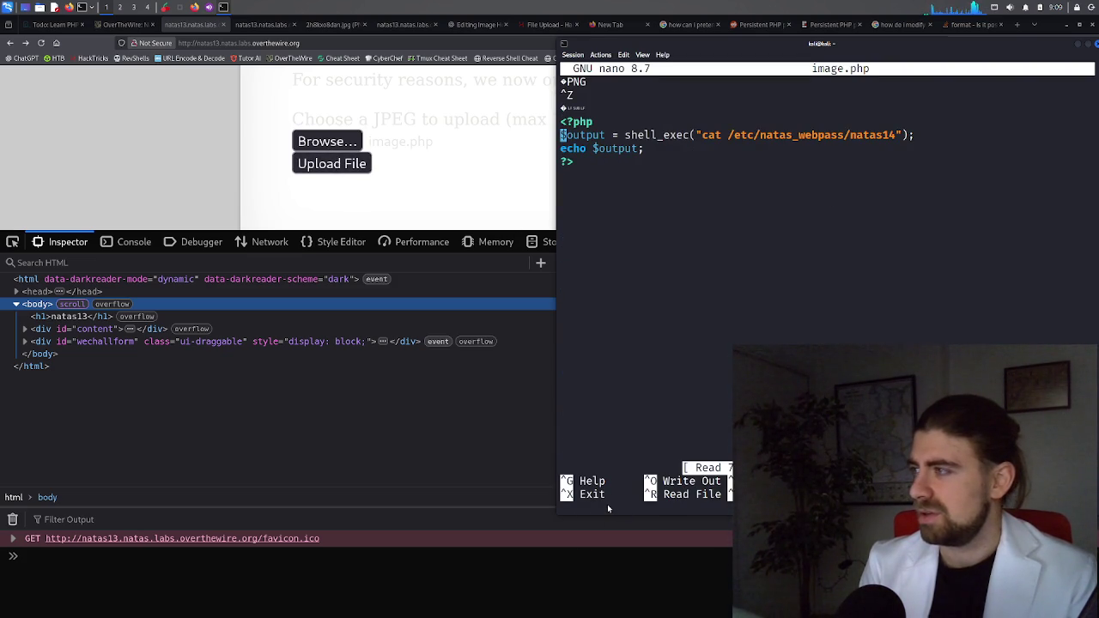
key(Right)
key(Right)
key(Right)
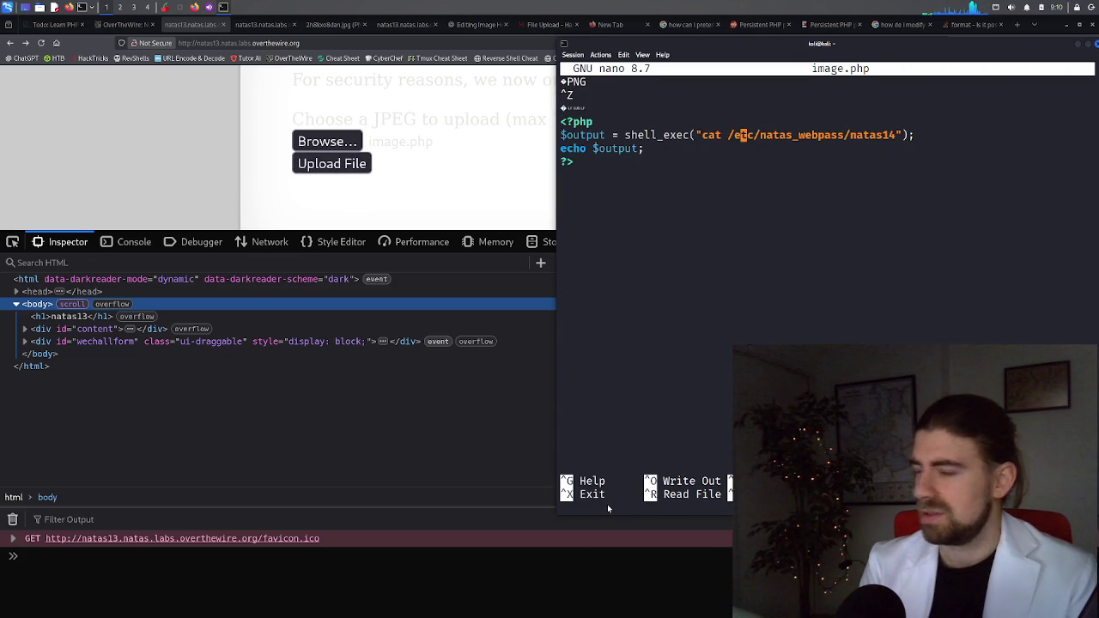
key(Right)
key(Right)
key(Right)
key(Down)
key(Down)
key(Up)
key(Up)
key(Up)
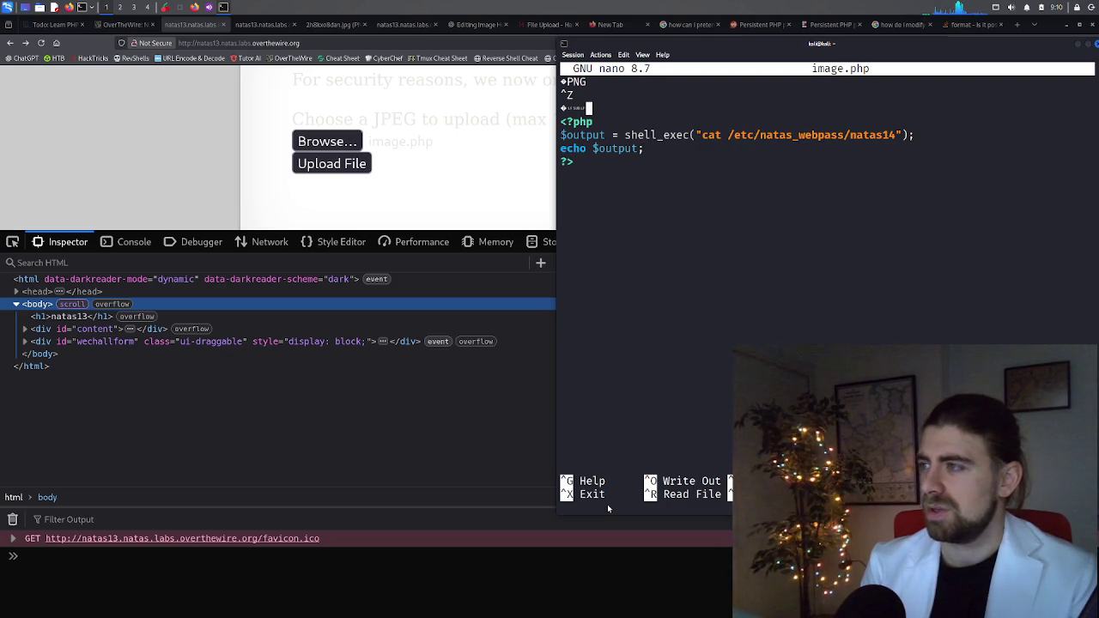
key(ctrl+x)
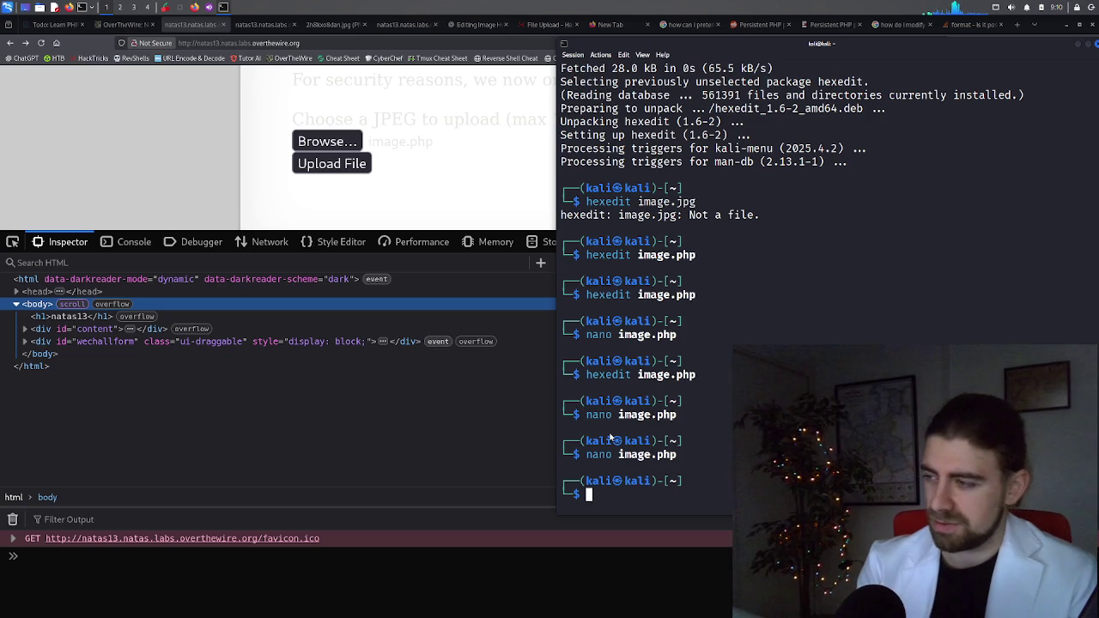
- Reopen image.php in hexedit to inspect its raw header bytes
key(Up)
key(Up)
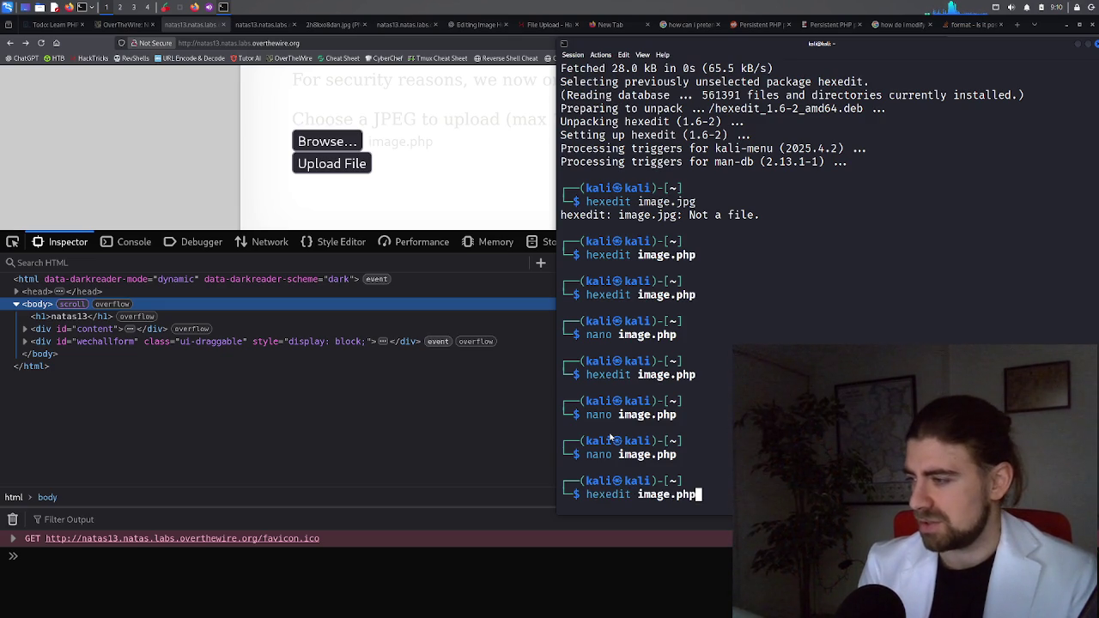
key(Return)
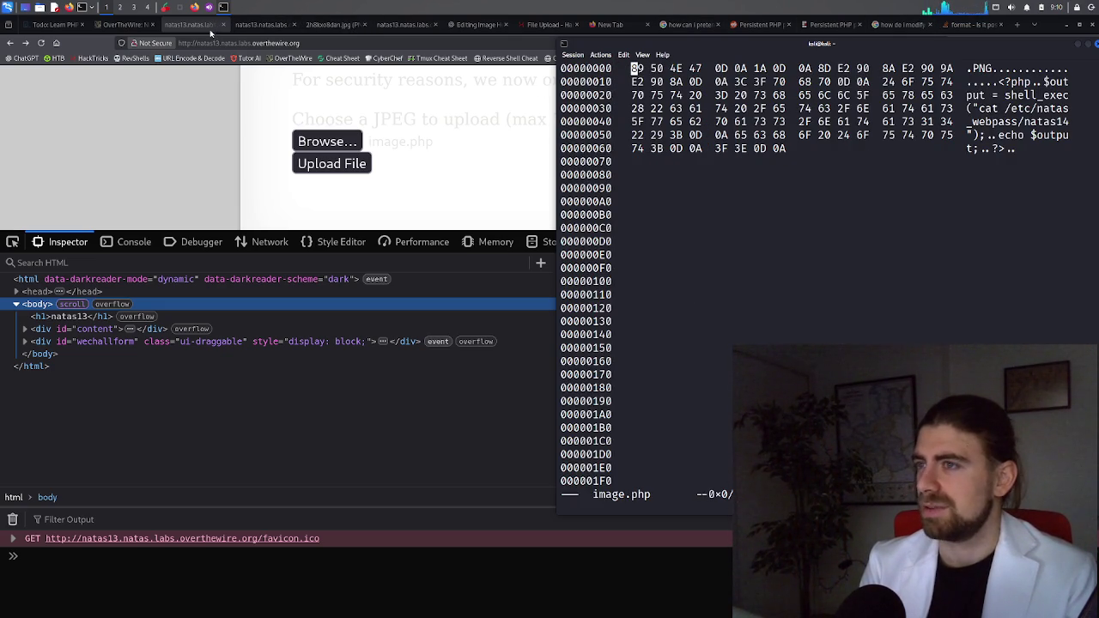
click(474, 24)
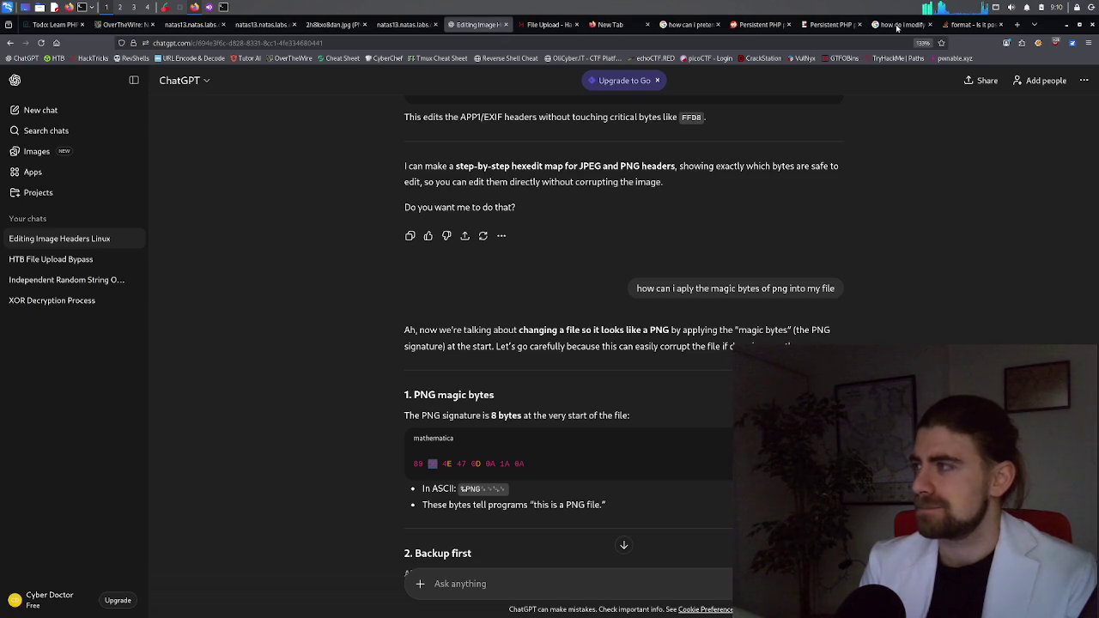
- With ChatGPT's PNG signature tiled alongside, change the byte at offset 7 from 0D to 0A in hexedit
mouse_move(1030, 24)
mouse_down()
mouse_move(1026, 38)
mouse_move(482, 39)
mouse_up()
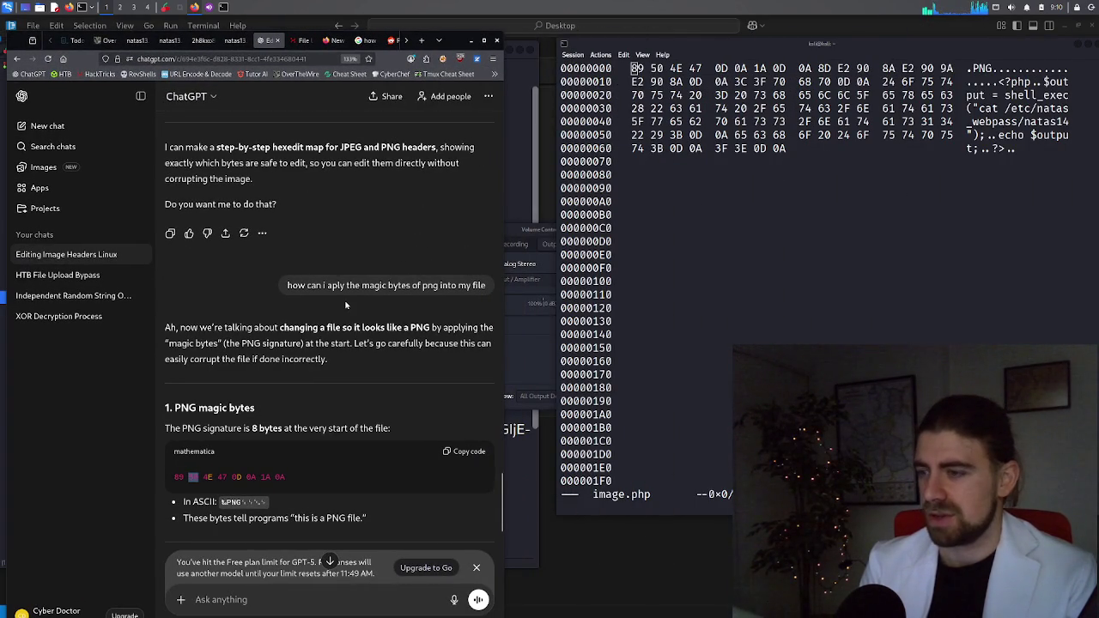
scroll(309, 191, down, 1)
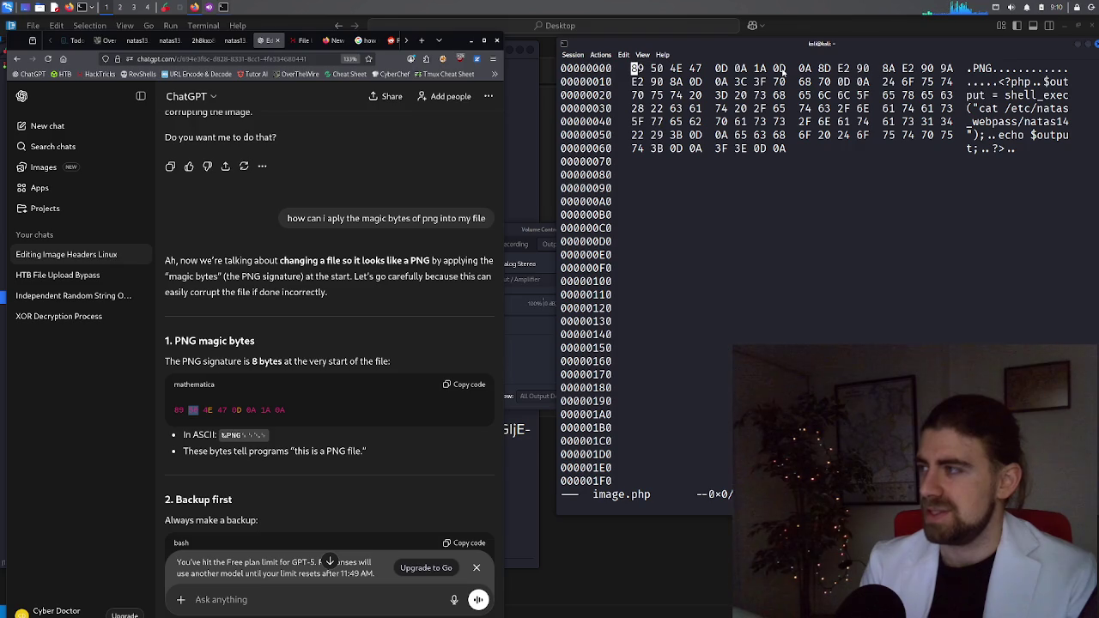
key(Right)
key(Right)
key(Right)
key(Right)
key(Right)
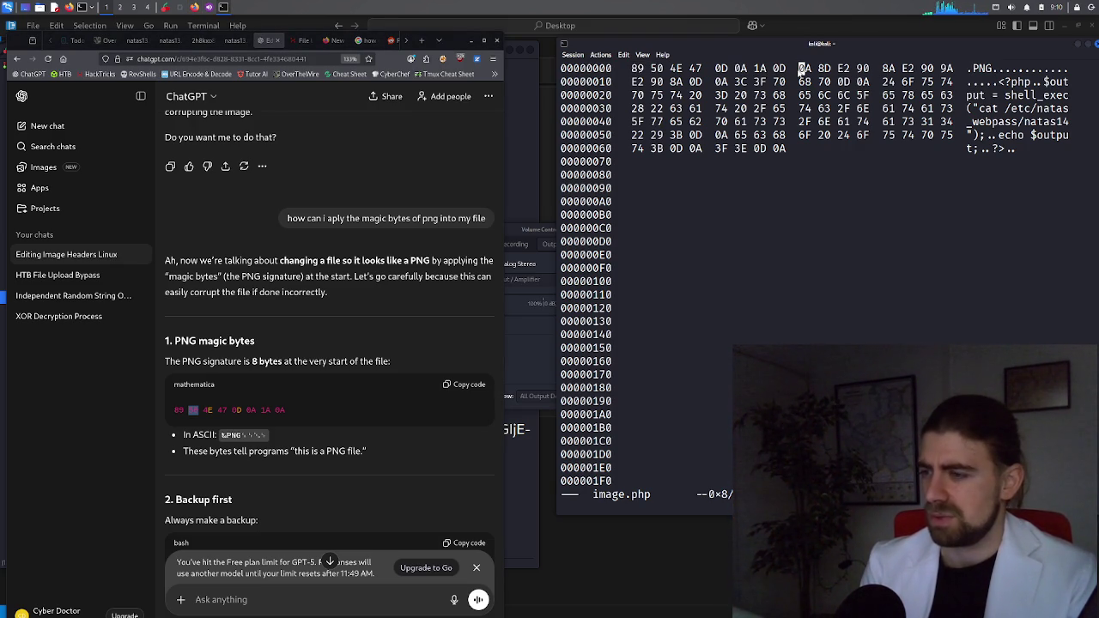
key(Left)
key(Left)
key(Left)
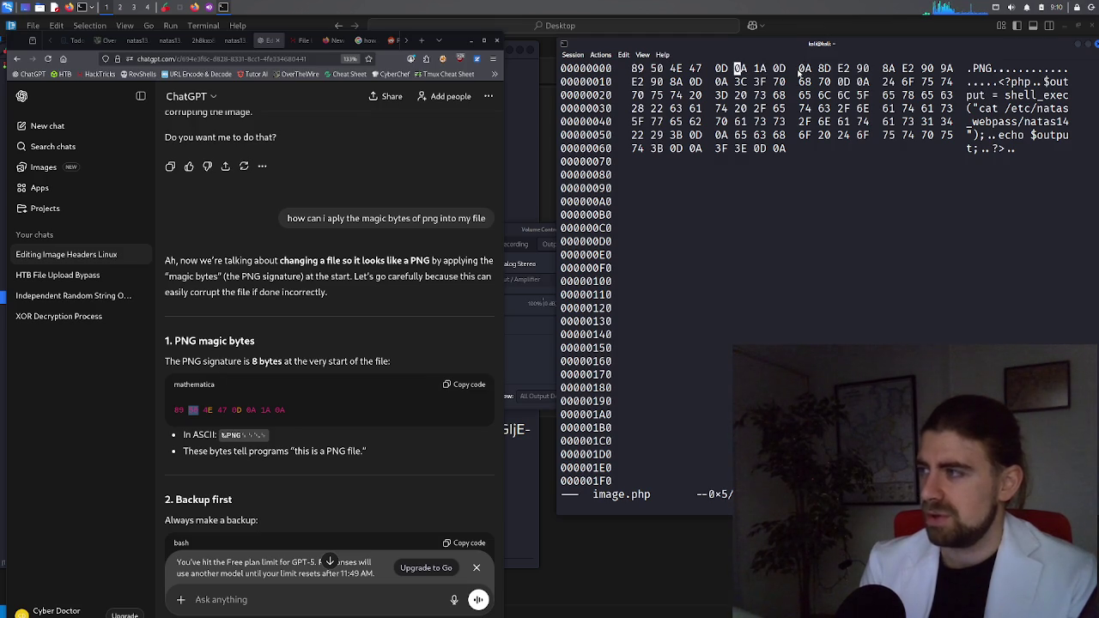
key(Right)
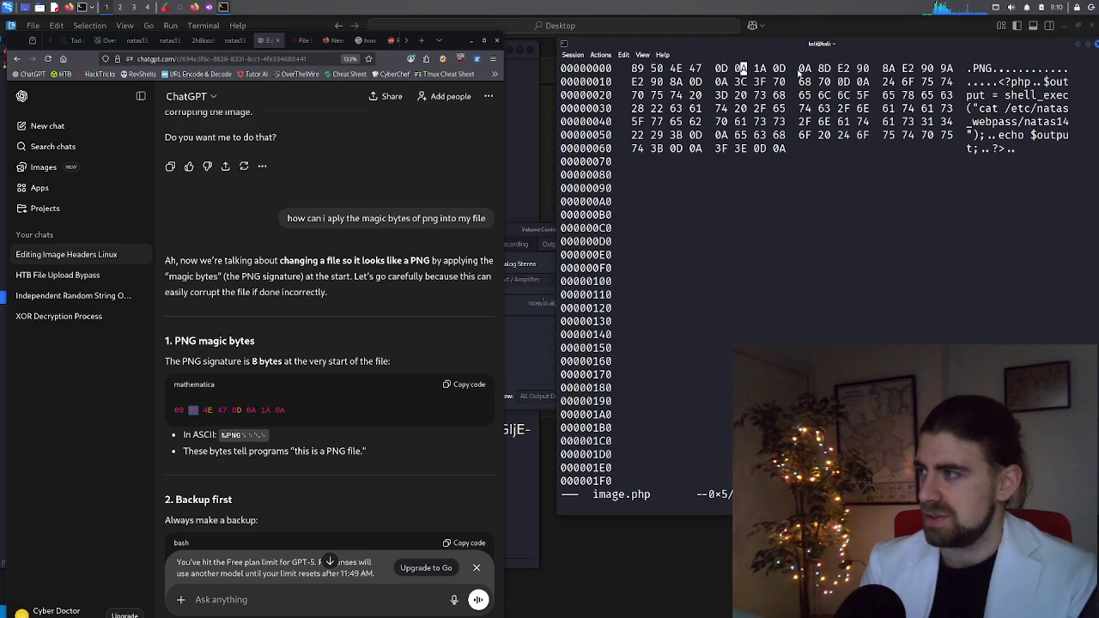
key(Right)
key(Right)
key(Right)
key(Left)
key(Right)
text(A)
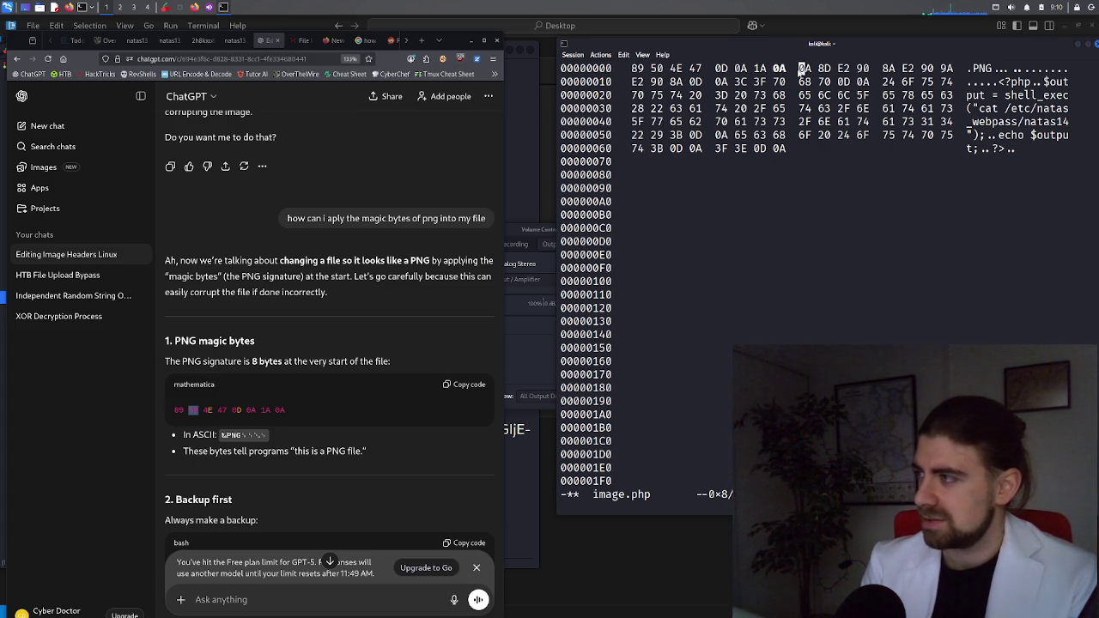
key(ctrl+x)
- Save the hexedit changes and pick image.php as the Natas13 upload file in Firefox
key(y)
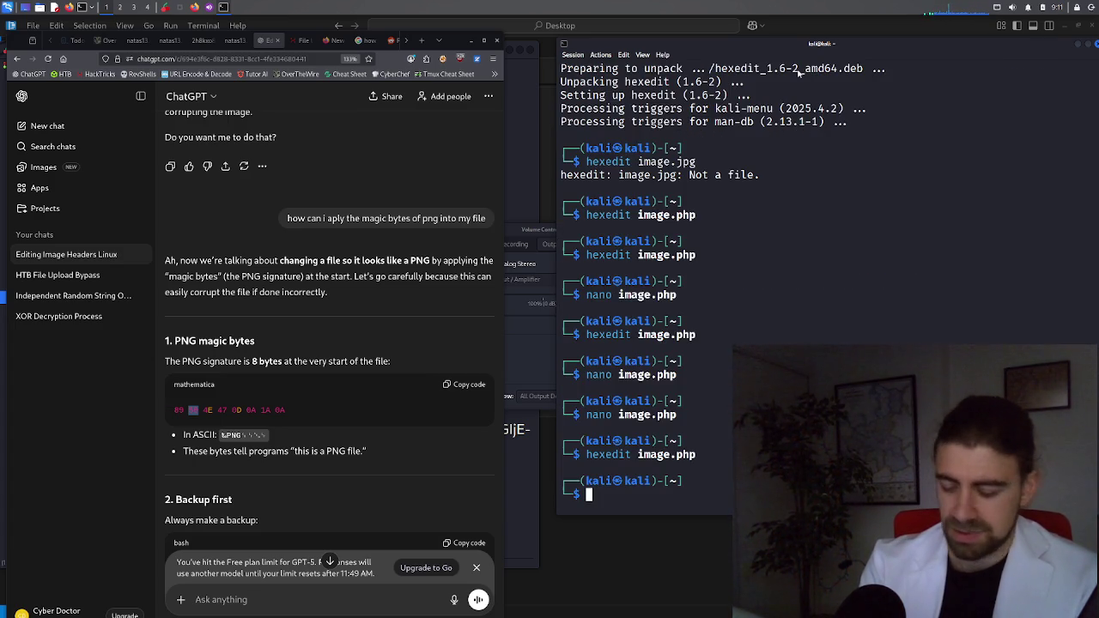
key(Up)
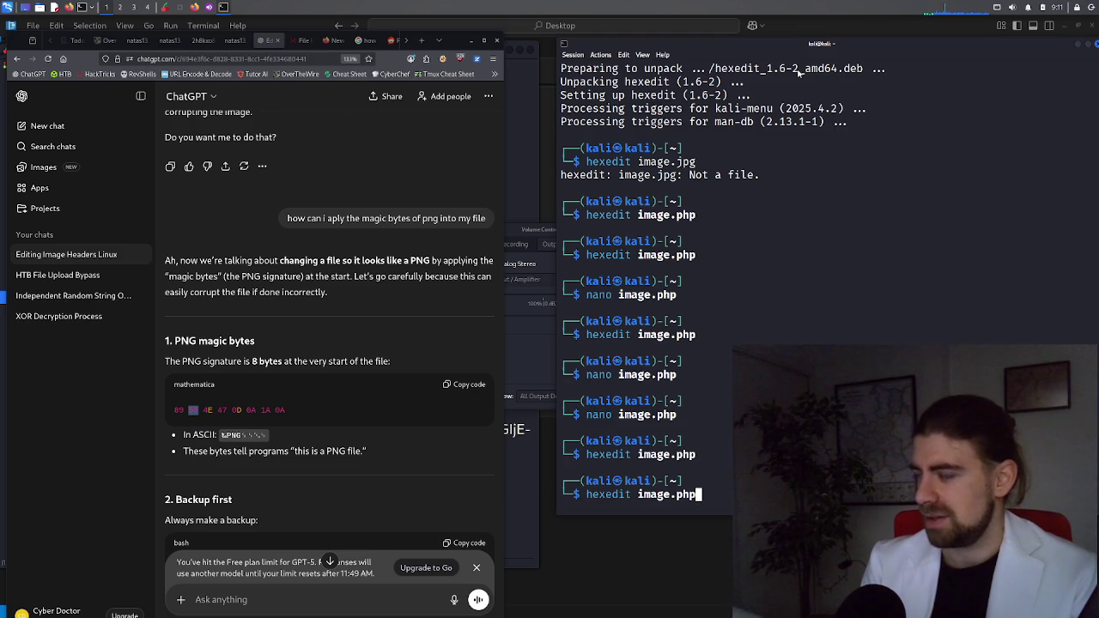
click(103, 43)
click(131, 41)
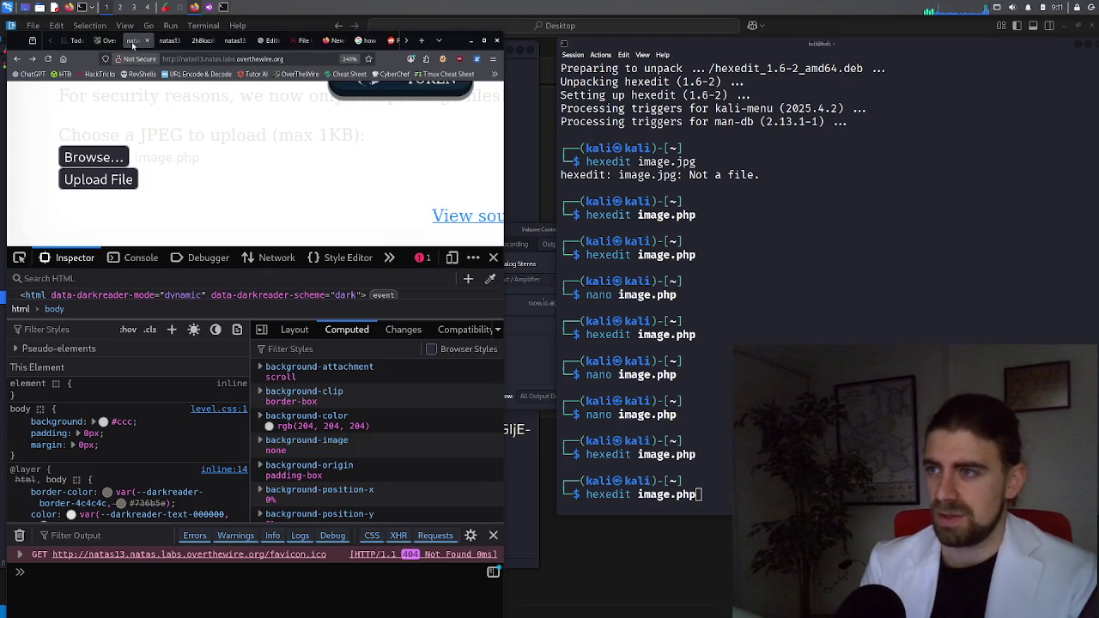
click(118, 159)
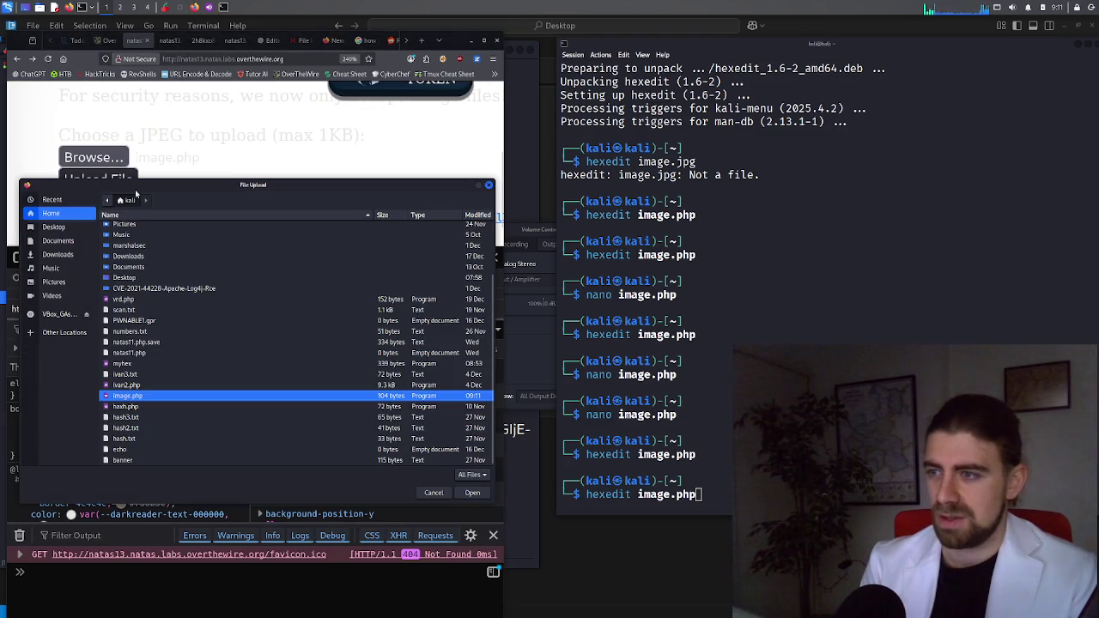
double_click(160, 397)
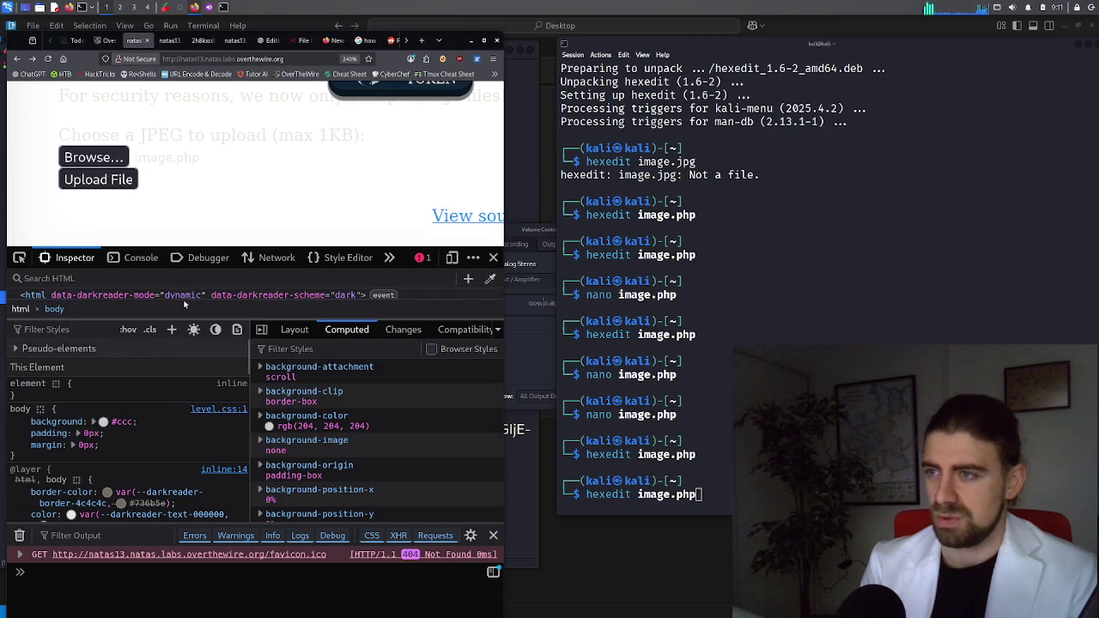
- Maximize Firefox and look through the DevTools panels, ending on the natas13 cookies in Storage
click(483, 41)
click(477, 24)
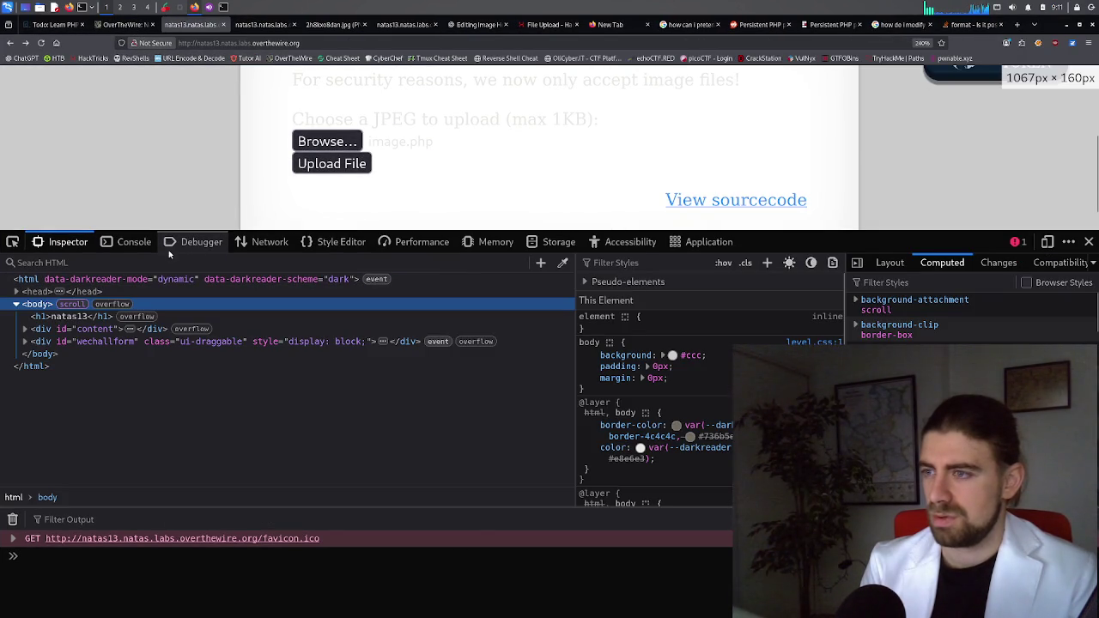
click(264, 243)
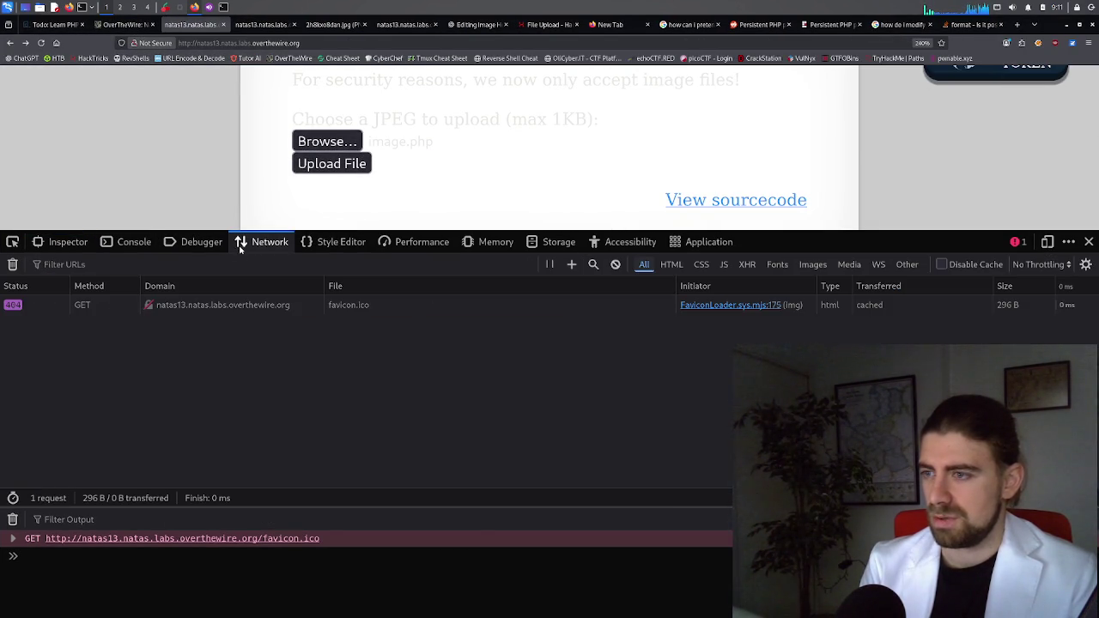
click(165, 245)
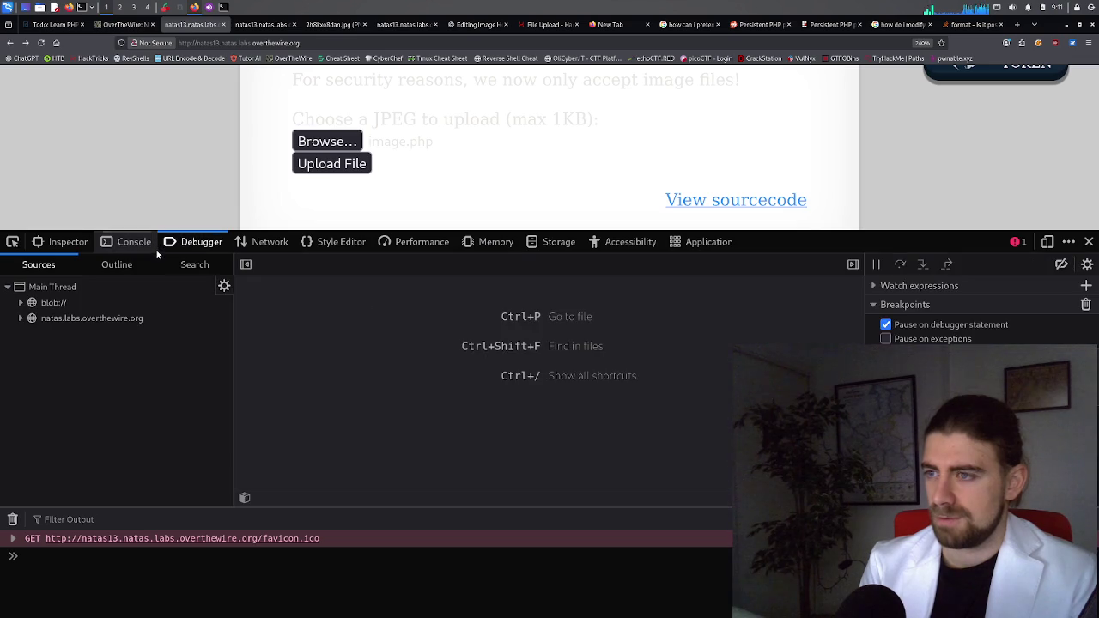
click(151, 247)
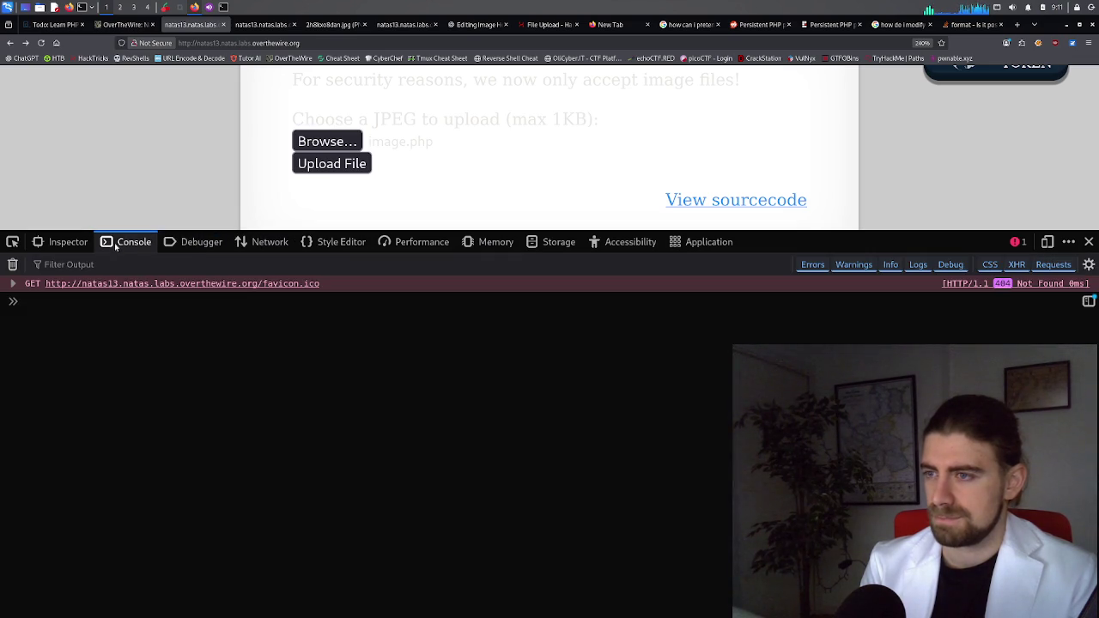
click(490, 243)
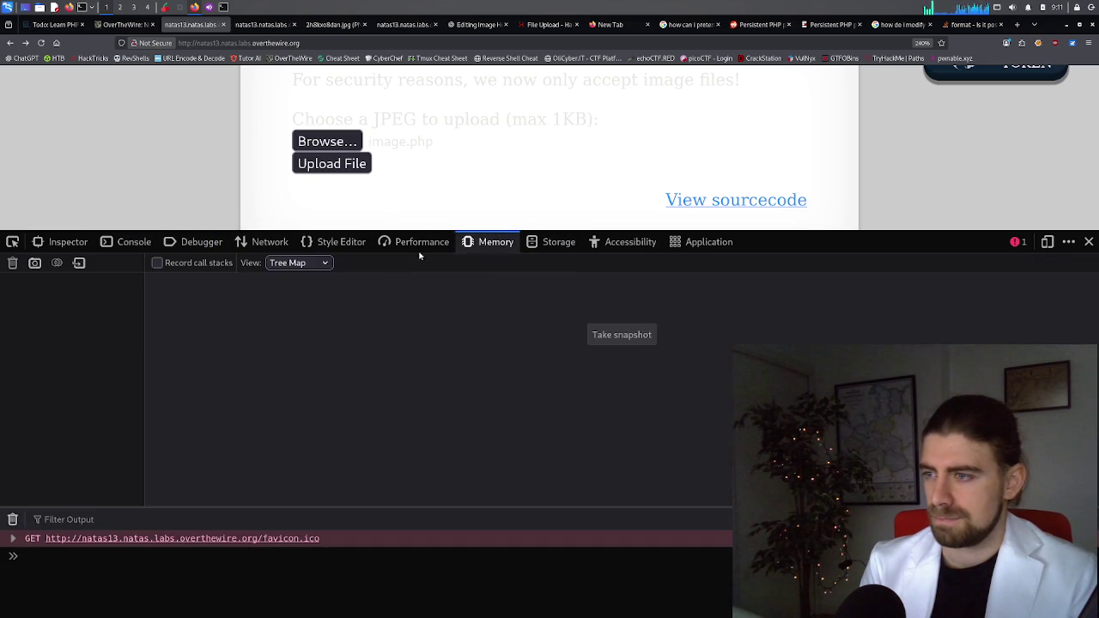
click(556, 242)
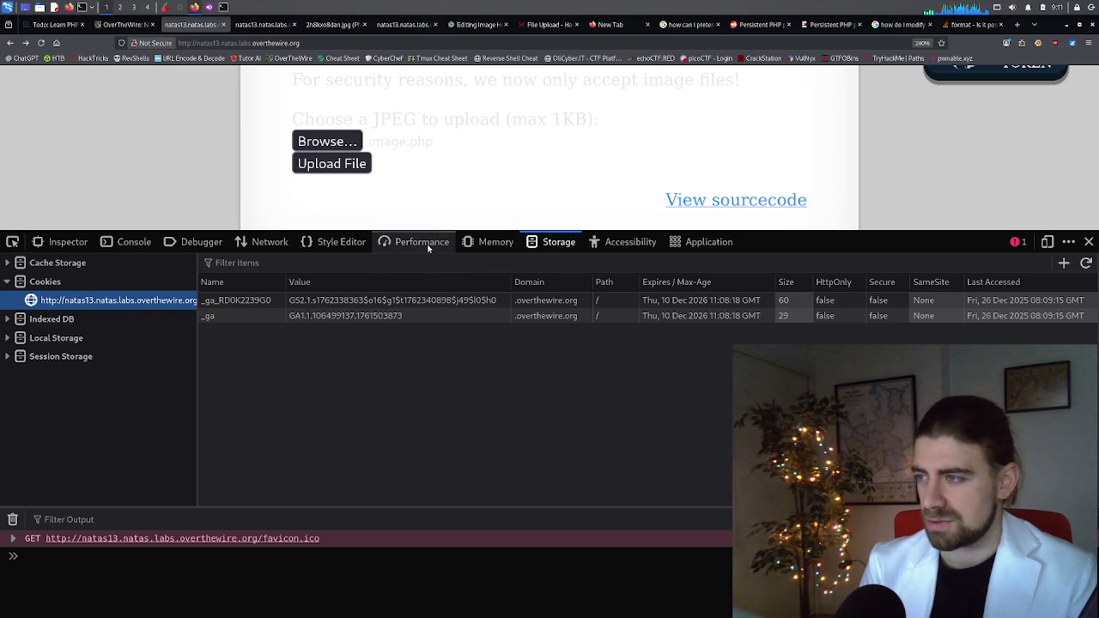
click(481, 243)
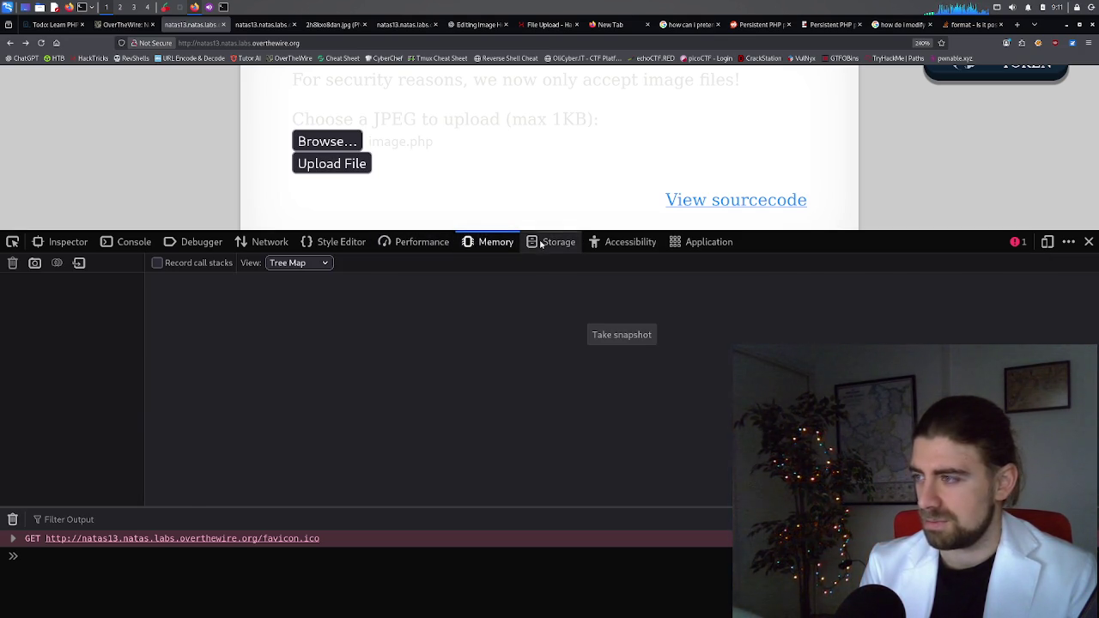
click(557, 242)
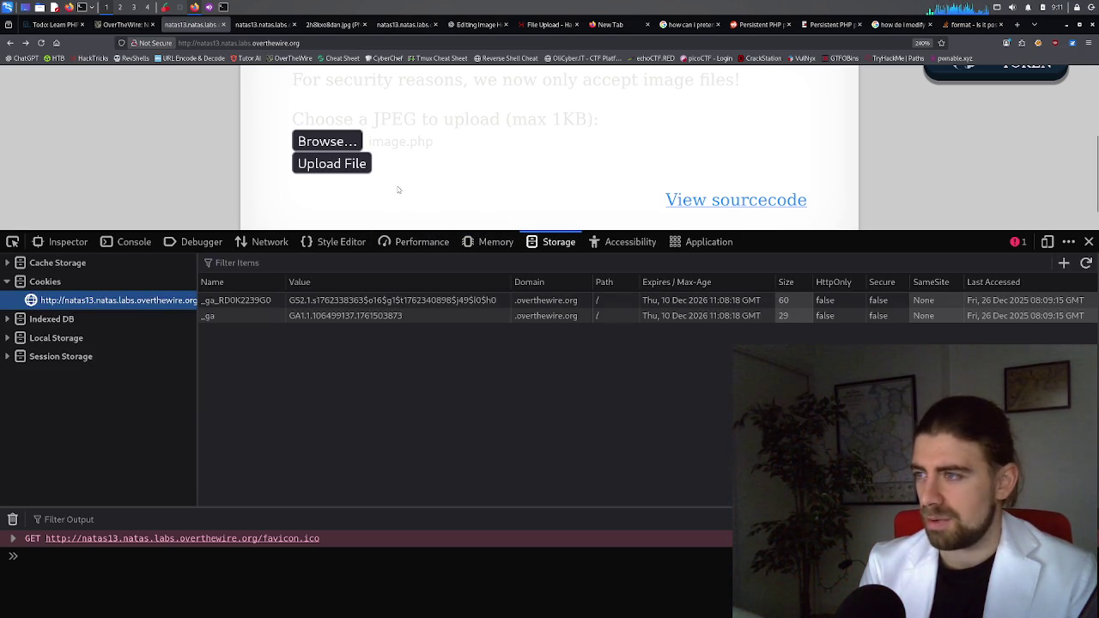